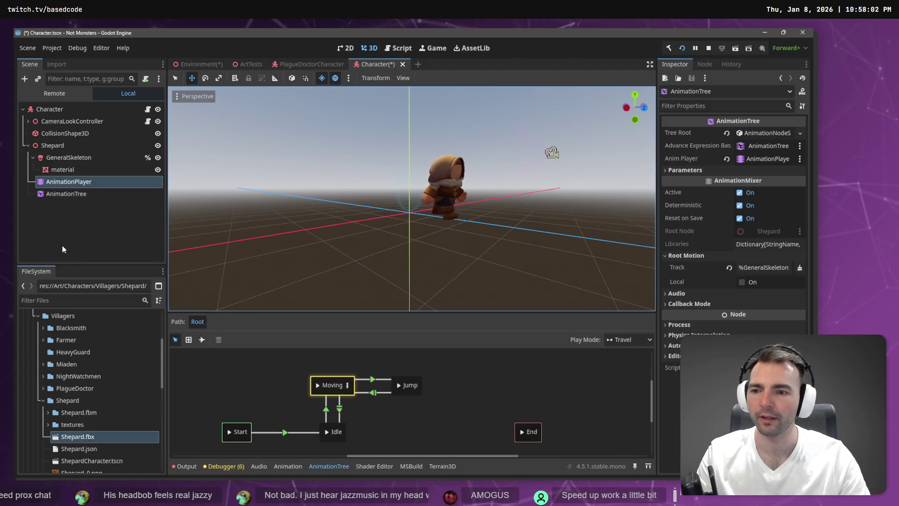
# Save the Character scene and switch to the Environment scene
pyautogui.click(72, 192)
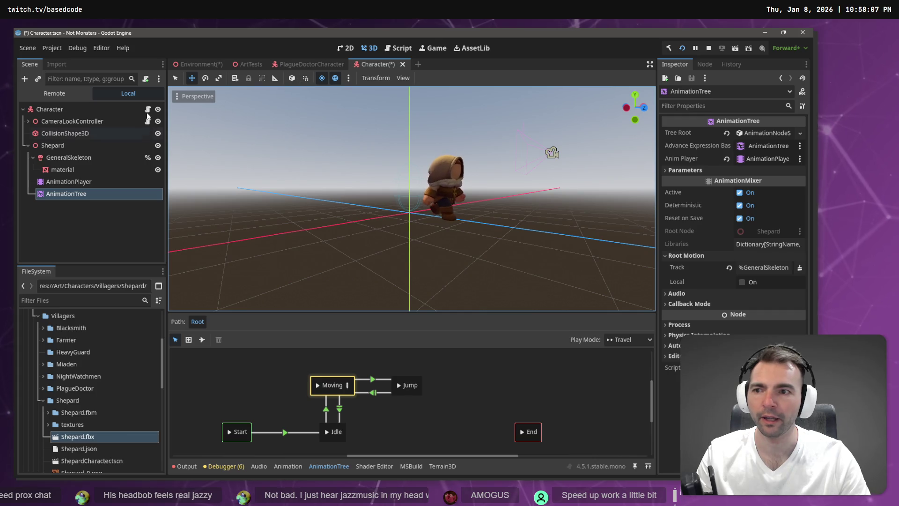
pyautogui.hotkey('ctrl', 's')
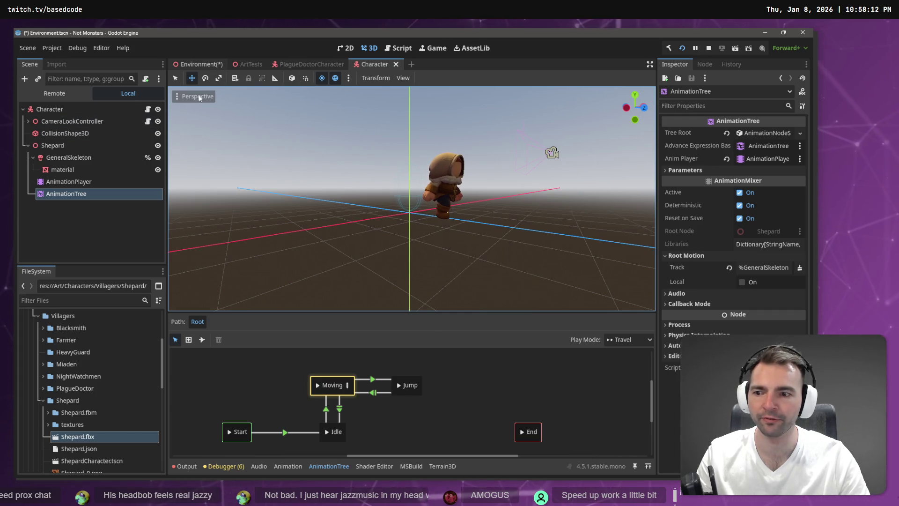
pyautogui.click(199, 64)
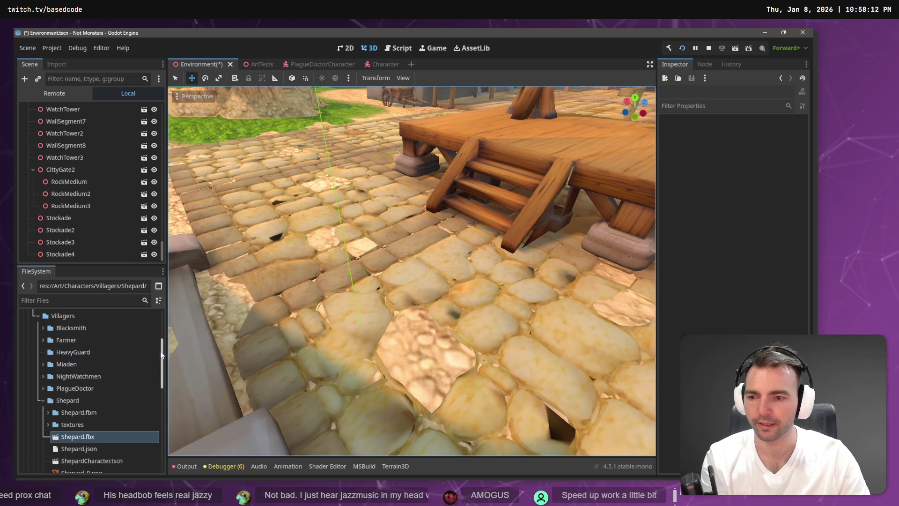
pyautogui.scroll(3, 155, 453)
pyautogui.scroll(3, 148, 368)
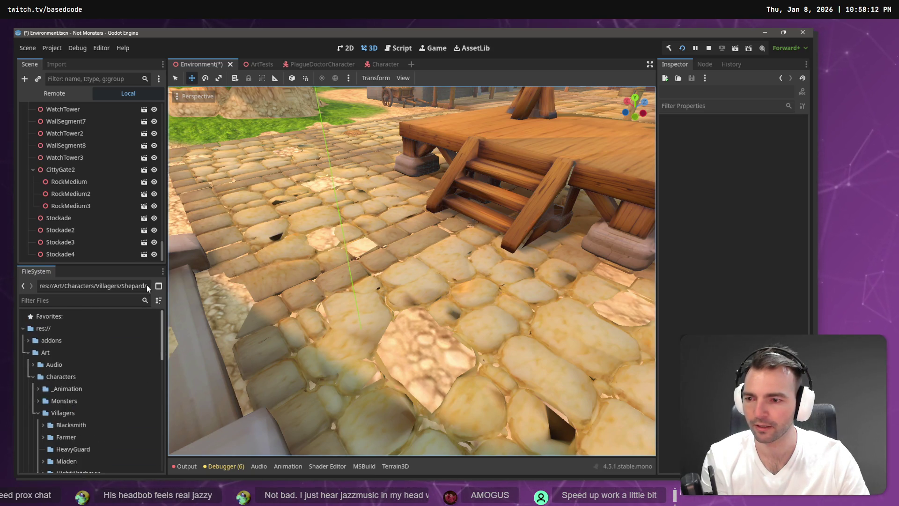
# Instance Character.tscn under the Characters node of the Environment scene
pyautogui.click(38, 413)
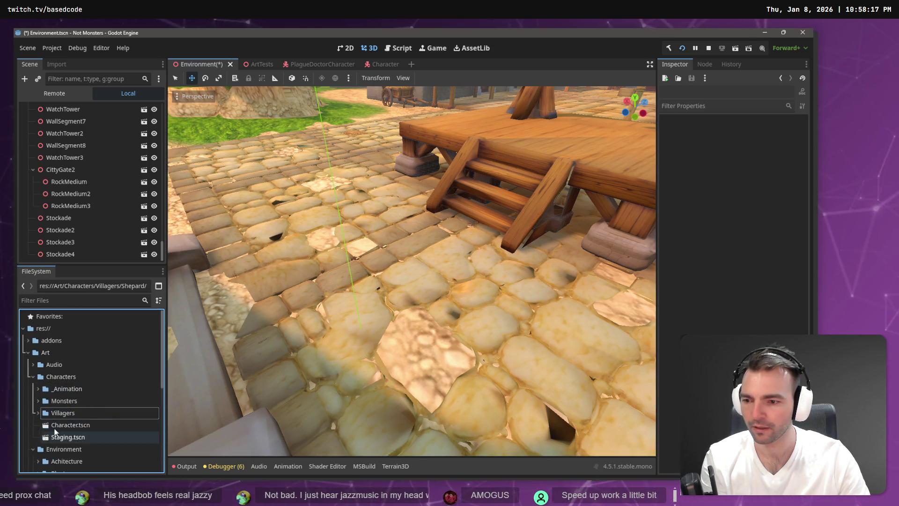
pyautogui.click(63, 425)
pyautogui.moveTo(67, 212)
pyautogui.mouseDown()
pyautogui.moveTo(72, 163)
pyautogui.moveTo(92, 151)
pyautogui.mouseUp()
pyautogui.moveTo(66, 123); pyautogui.dragTo(66, 123)
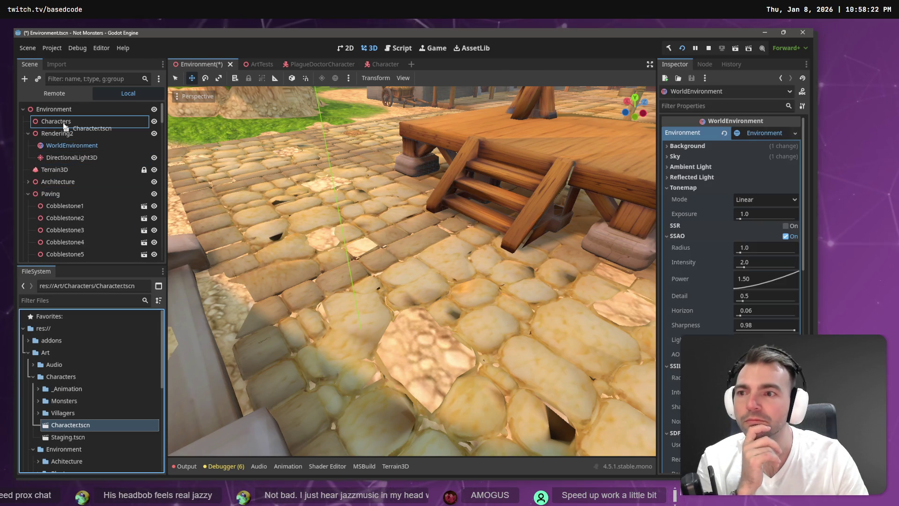
# Turn on Editable Children for the Character instance, then undo it
pyautogui.rightClick(90, 131)
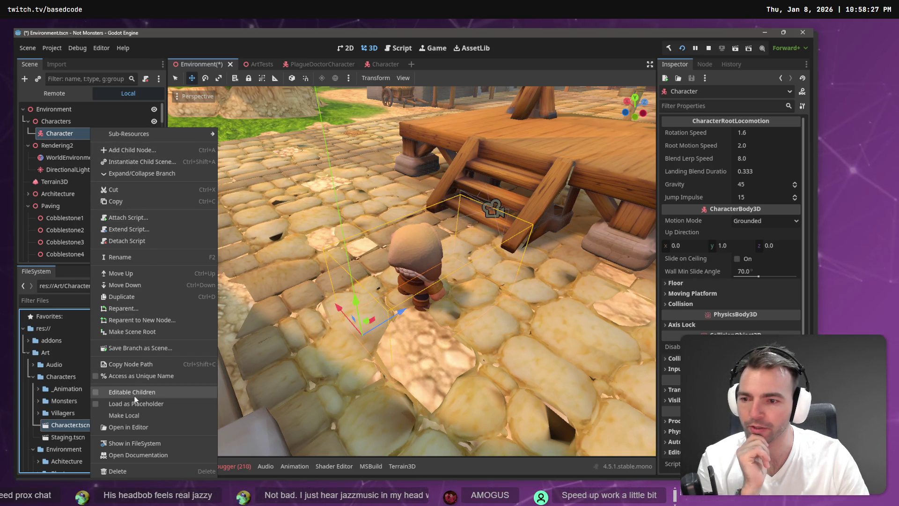
pyautogui.click(133, 416)
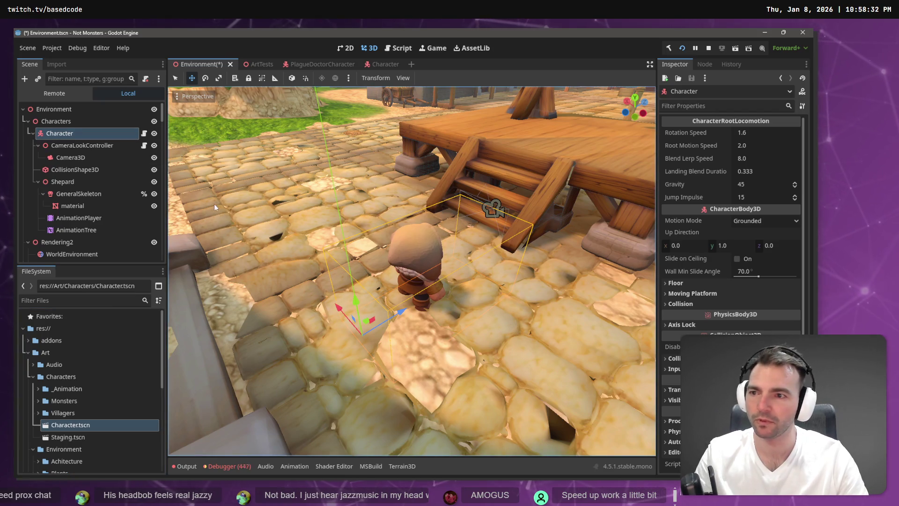
pyautogui.hotkey('ctrl', 'z')
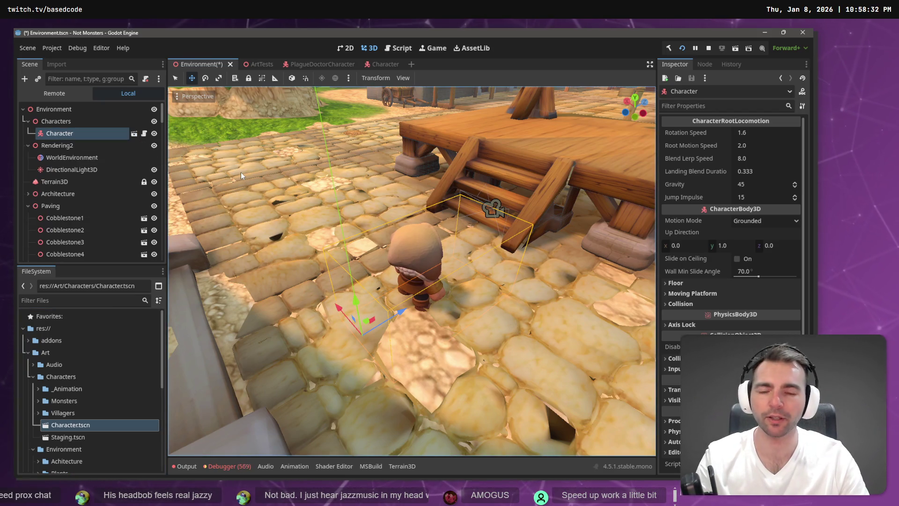
# Save the Environment scene, walk the villager toward the stairs in the running game, then stop it
pyautogui.hotkey('ctrl', 's')
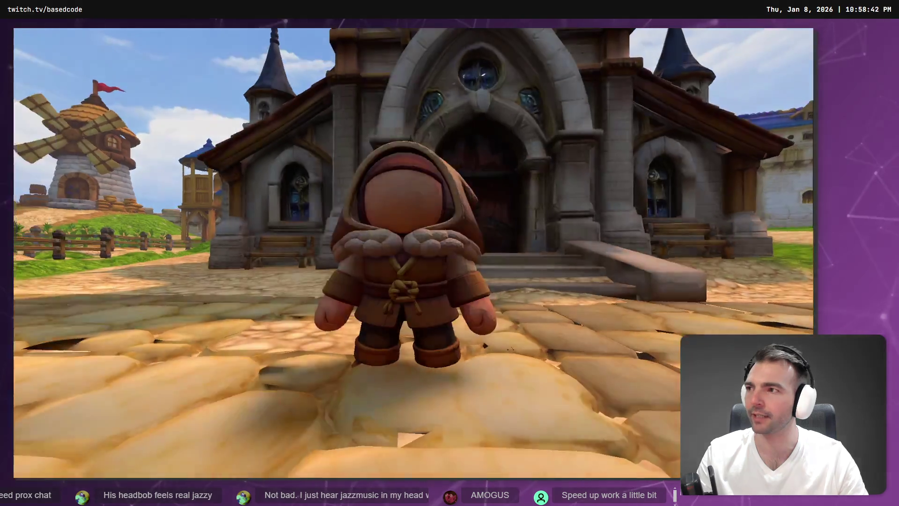
pyautogui.press('w')
pyautogui.press('s')
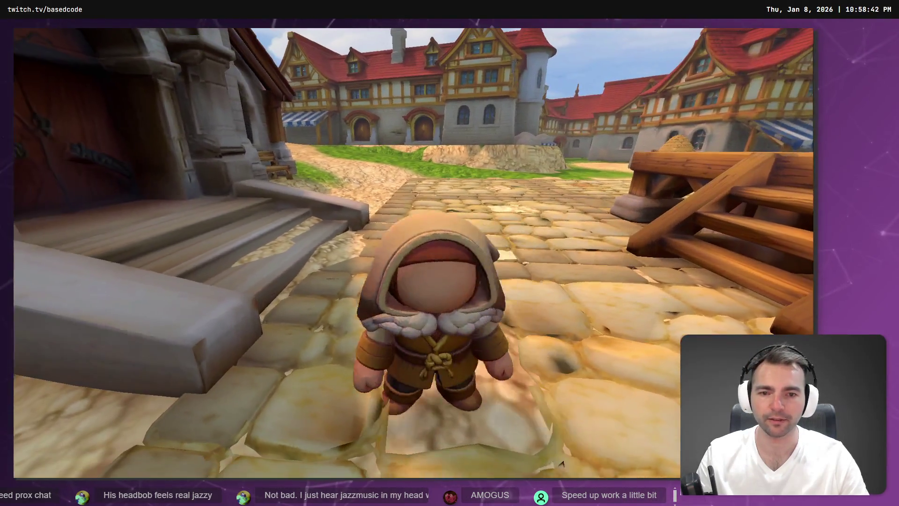
pyautogui.press('a')
pyautogui.press('F8')
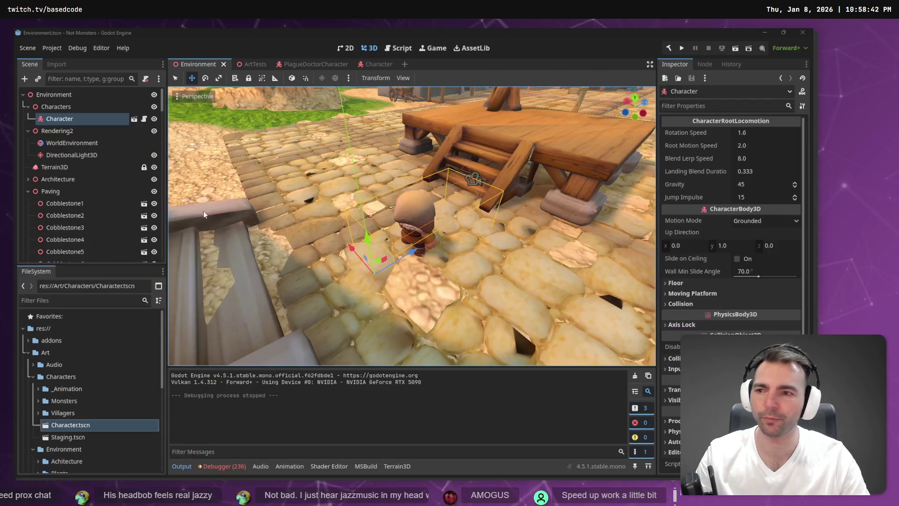
# Rename the Shepard node to CharacterNode3D and save the Character scene
pyautogui.click(375, 64)
pyautogui.doubleClick(65, 131)
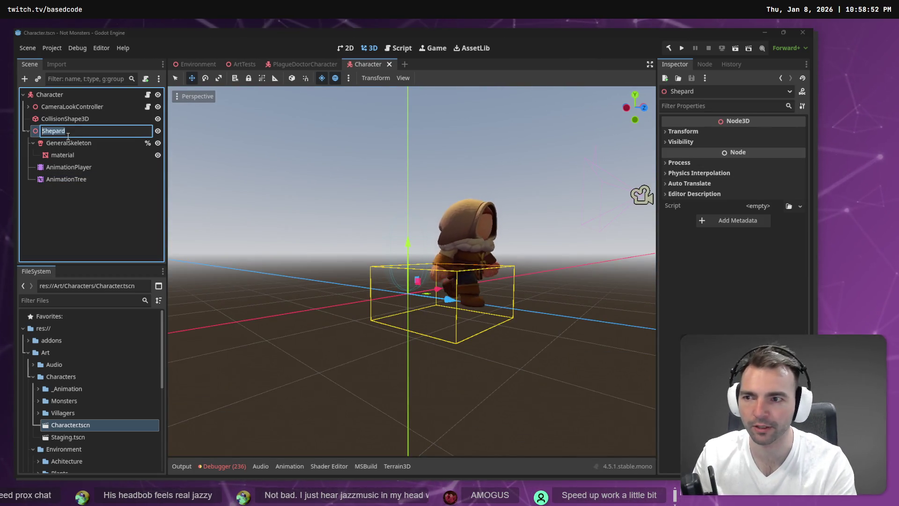
pyautogui.write('Char')
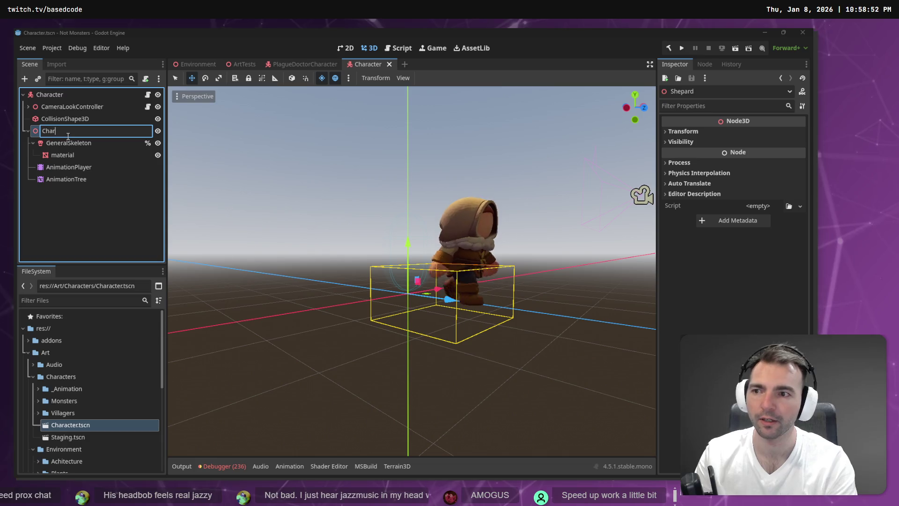
pyautogui.write('acterNode3D')
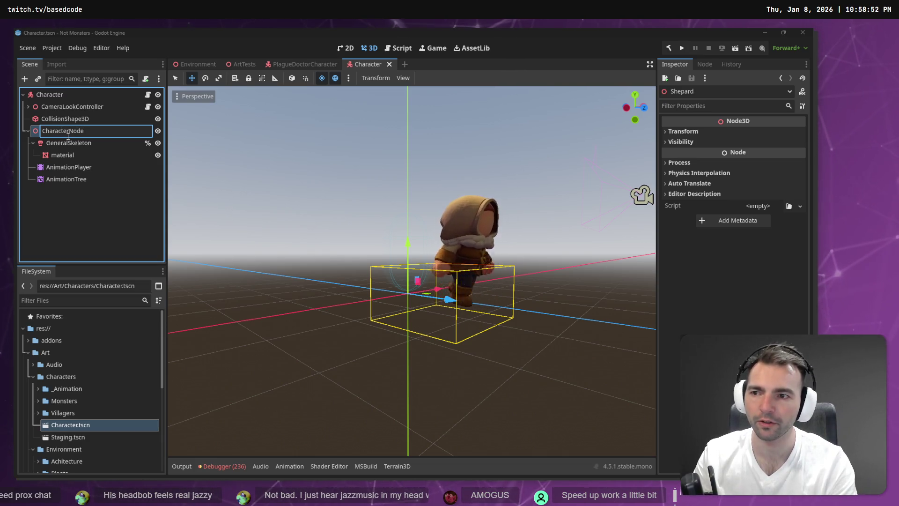
pyautogui.press('Return')
pyautogui.hotkey('ctrl', 's')
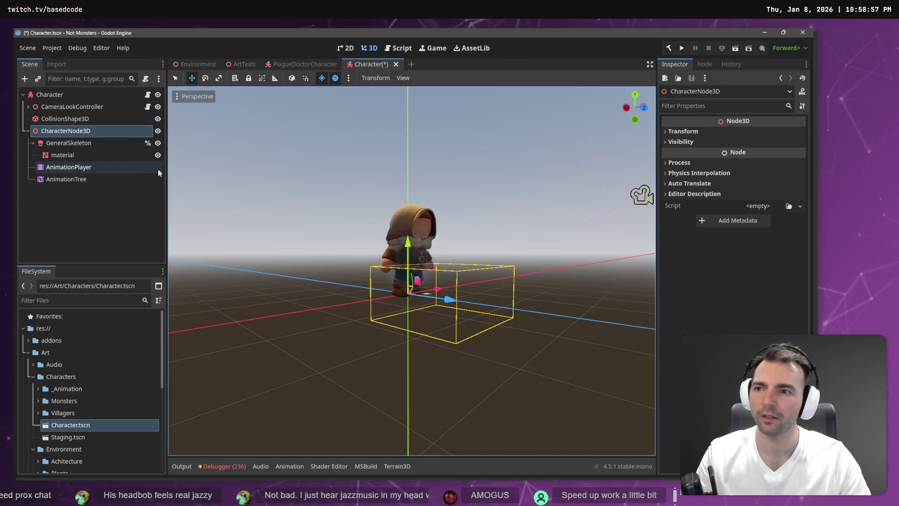
# Run the game, move the character around the town, then stop it
pyautogui.press('F5')
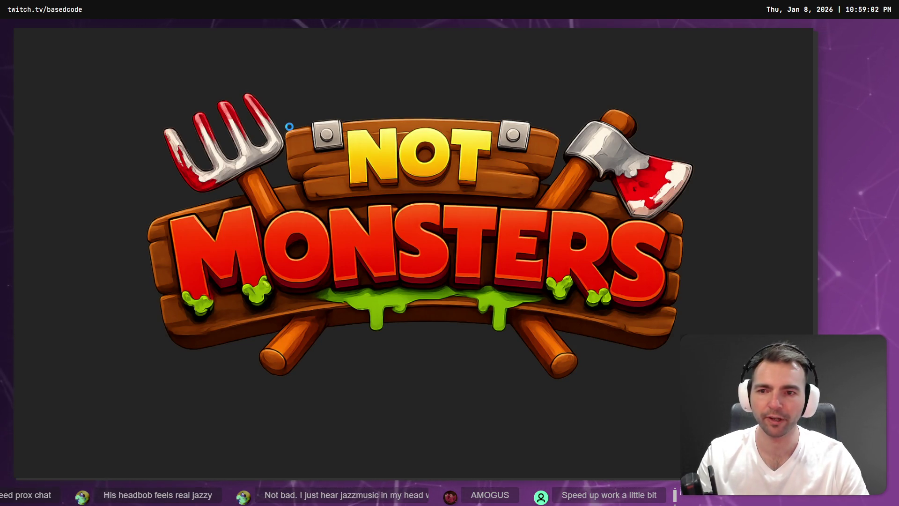
pyautogui.press('w')
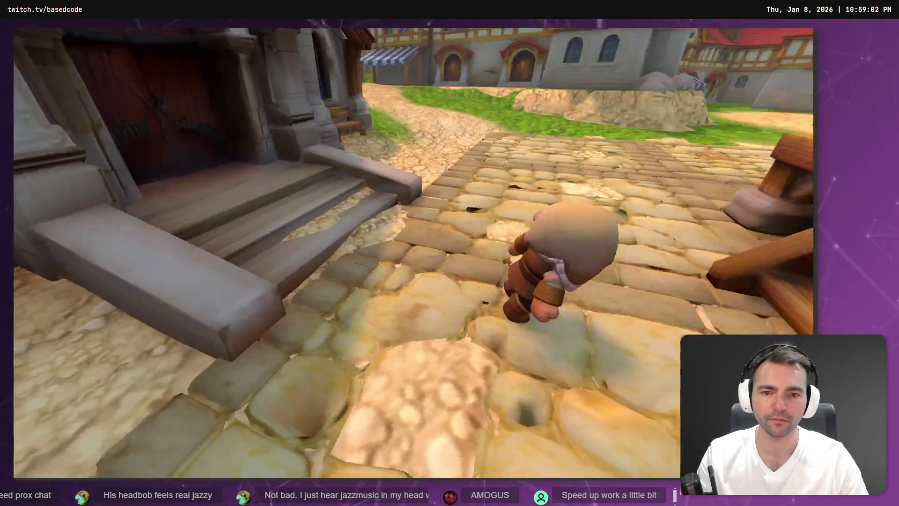
pyautogui.press('F8')
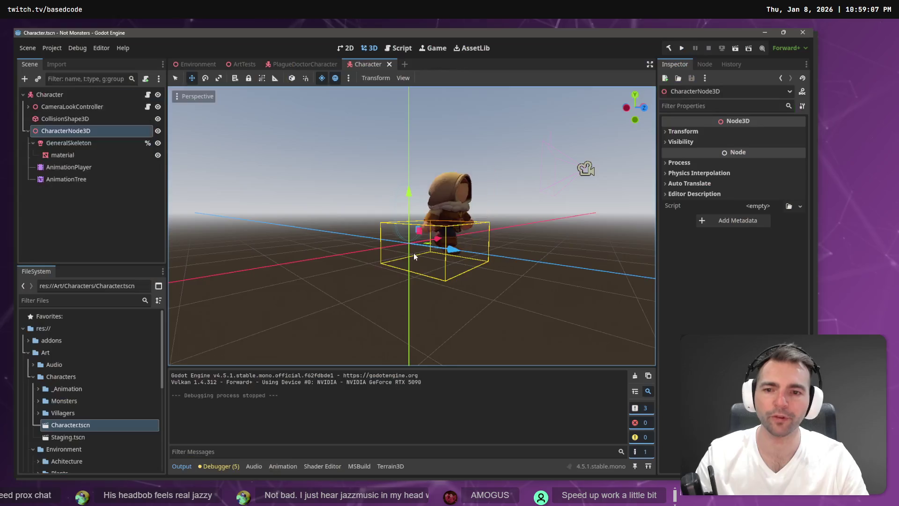
# Reparent CharacterNode3D as the last child of the Character root
pyautogui.click(26, 131)
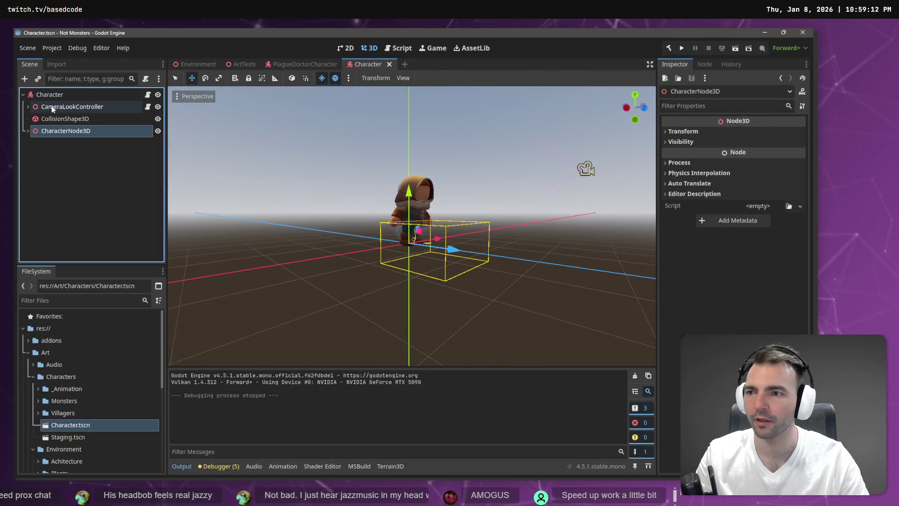
pyautogui.moveTo(61, 131); pyautogui.dragTo(62, 102)
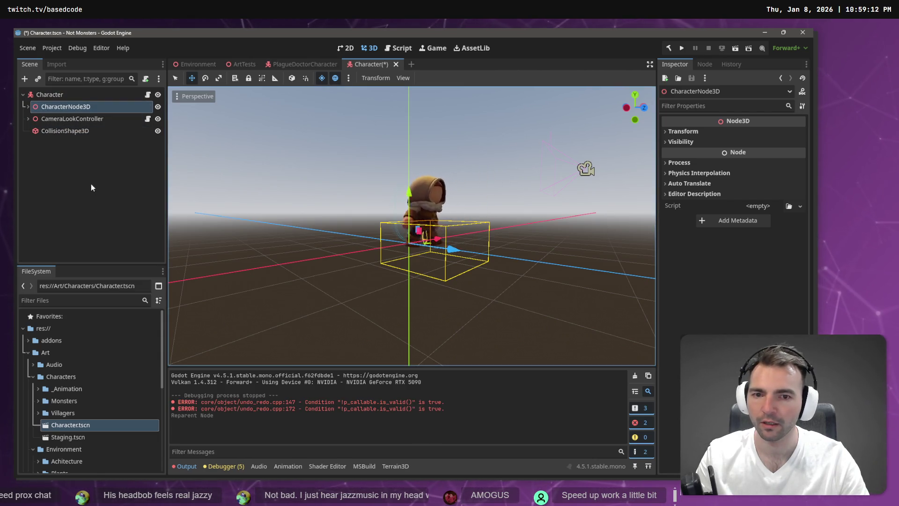
pyautogui.moveTo(57, 107); pyautogui.dragTo(55, 96)
pyautogui.click(28, 131)
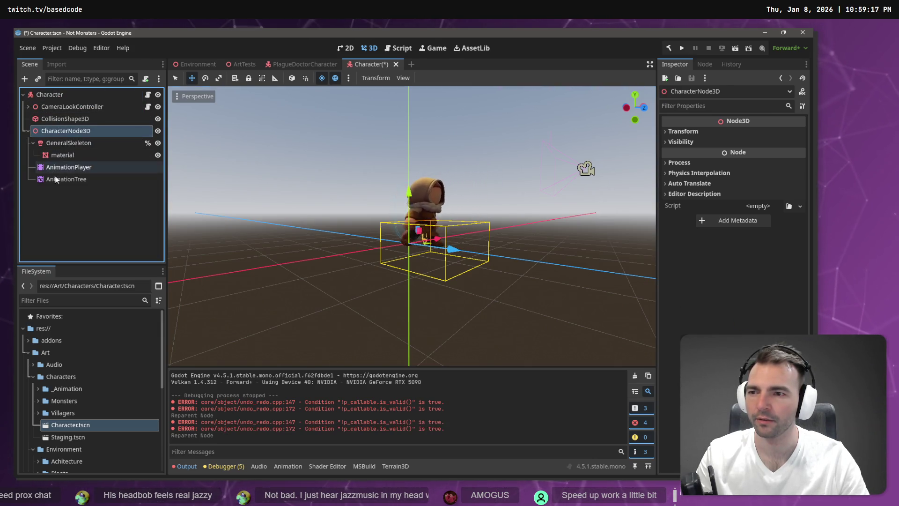
# Check the AnimationTree's root motion track list, then preview the idle animation in AnimationPlayer
pyautogui.click(56, 179)
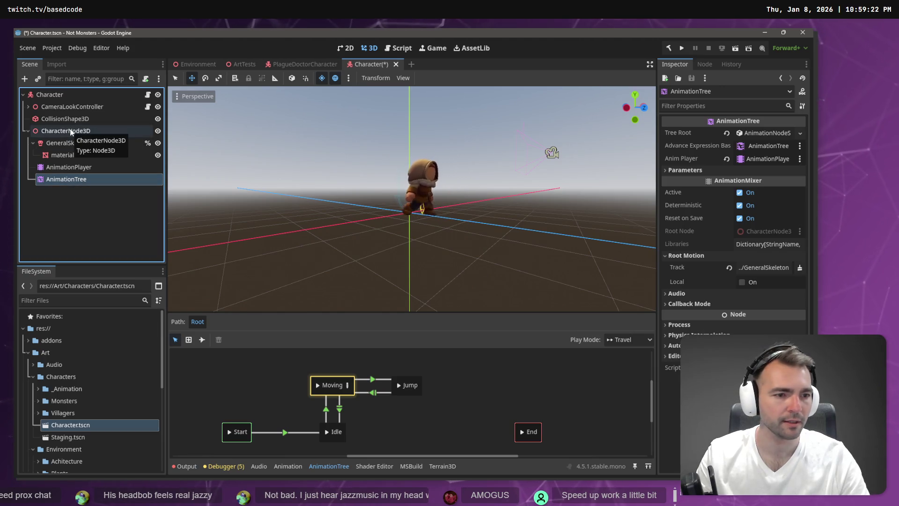
pyautogui.click(750, 268)
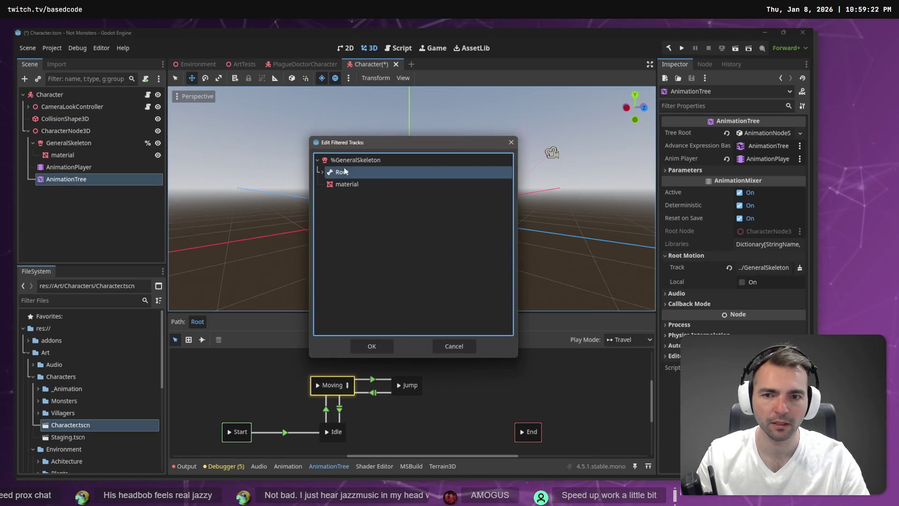
pyautogui.doubleClick(345, 172)
pyautogui.click(80, 167)
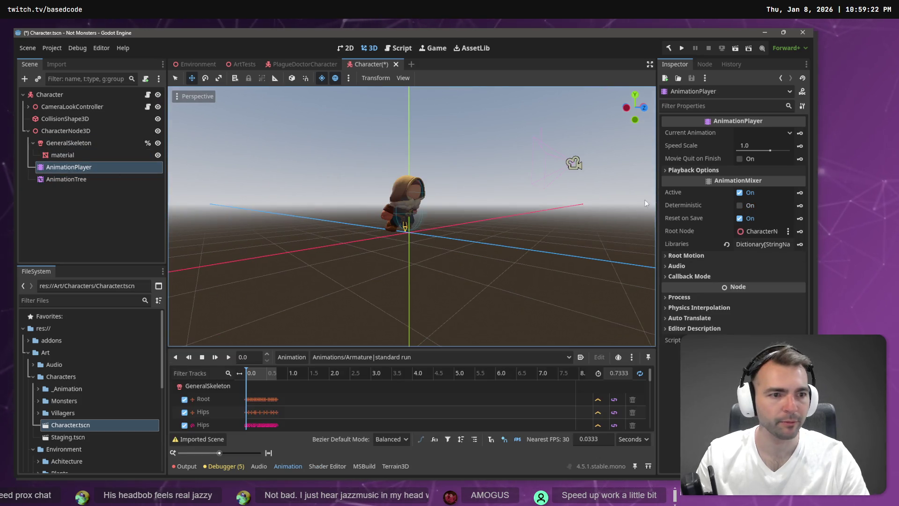
pyautogui.click(789, 134)
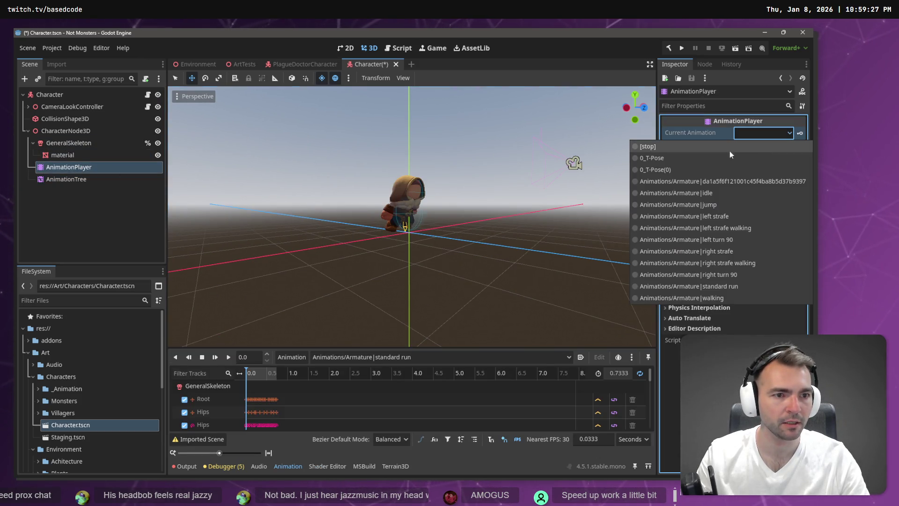
pyautogui.click(713, 192)
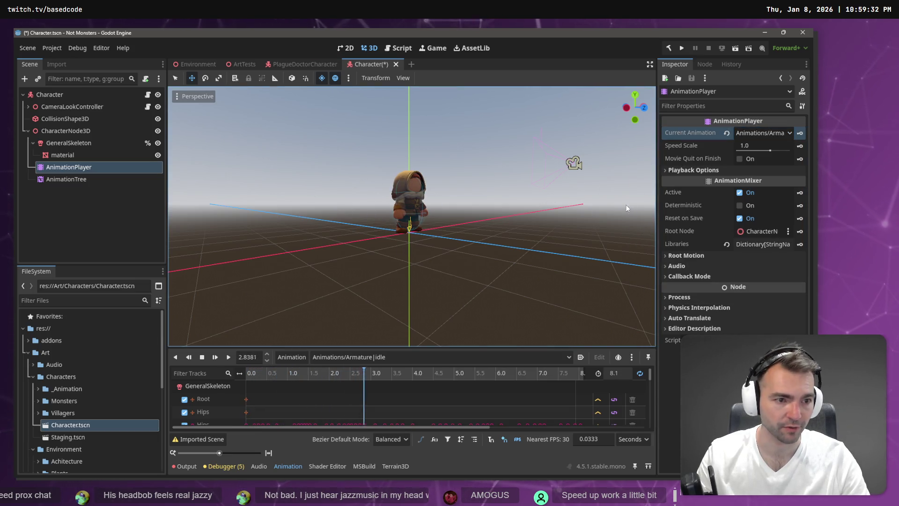
# Set the AnimationTree's Root Motion Track to the GeneralSkeleton Root bone and save
pyautogui.click(102, 180)
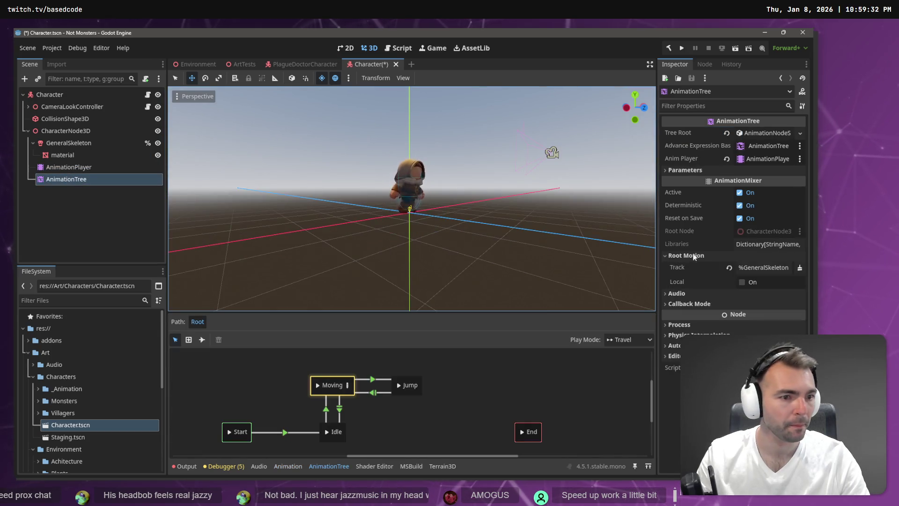
pyautogui.click(763, 271)
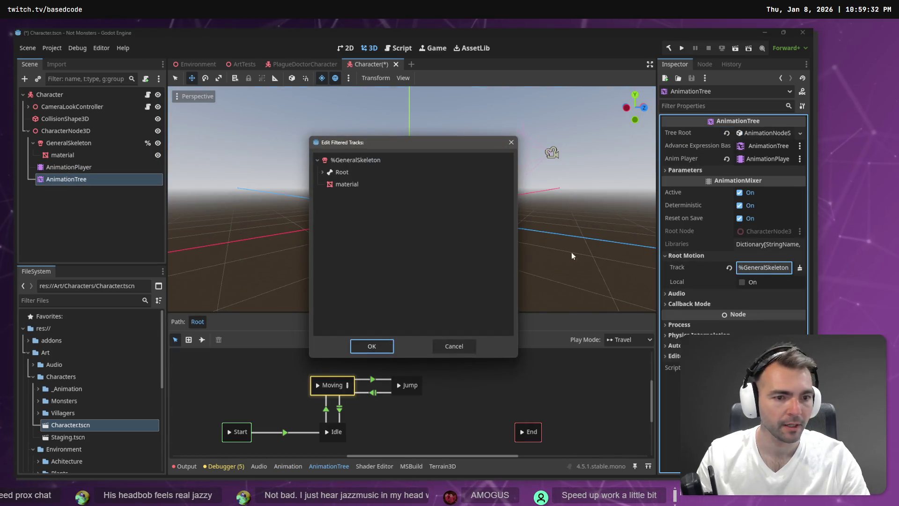
pyautogui.doubleClick(332, 172)
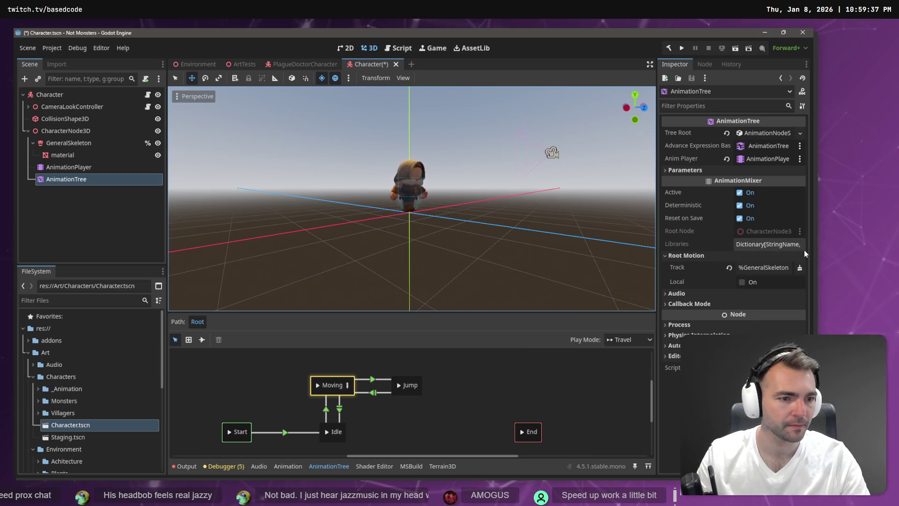
pyautogui.click(789, 267)
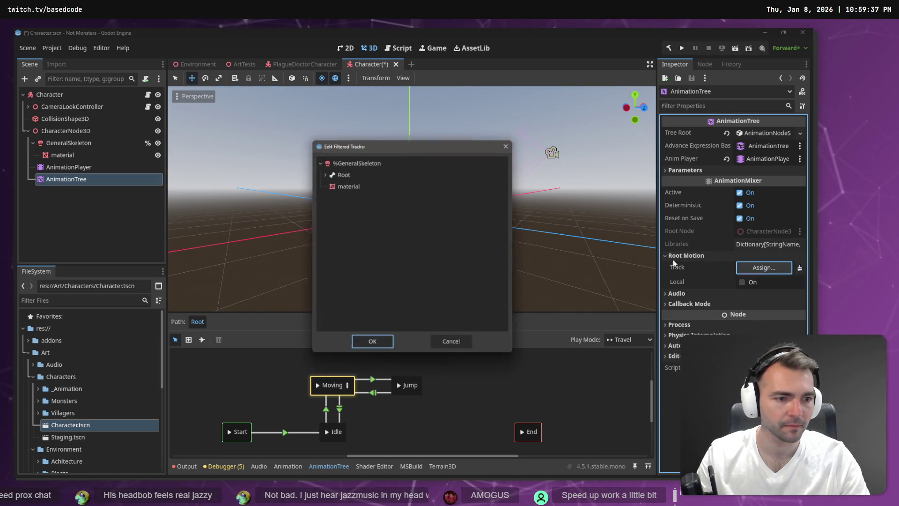
pyautogui.doubleClick(322, 173)
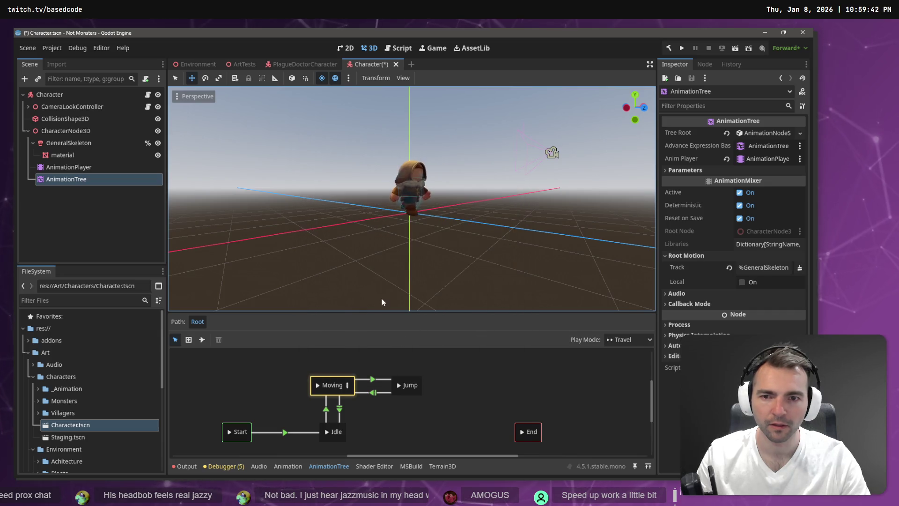
pyautogui.click(100, 220)
pyautogui.hotkey('ctrl', 's')
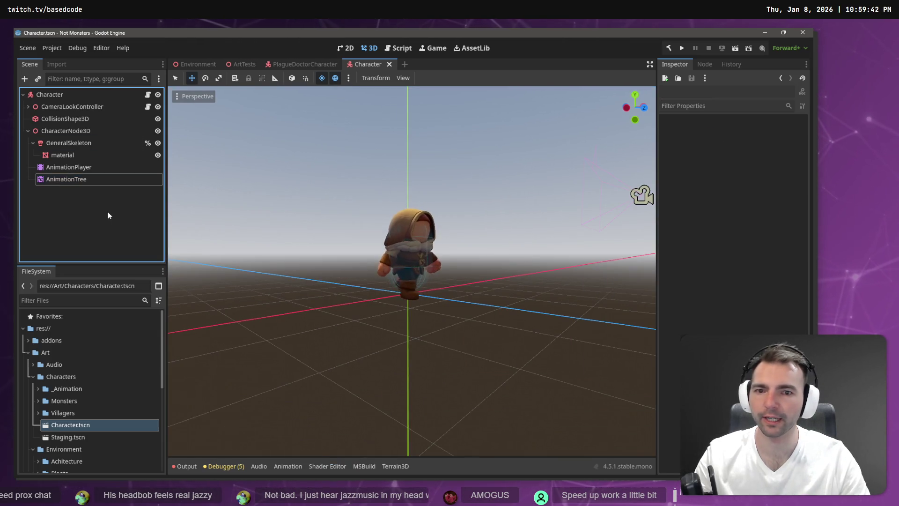
# Run the game, cross the square, run over the gallows platform and jump down, then stop
pyautogui.press('F5')
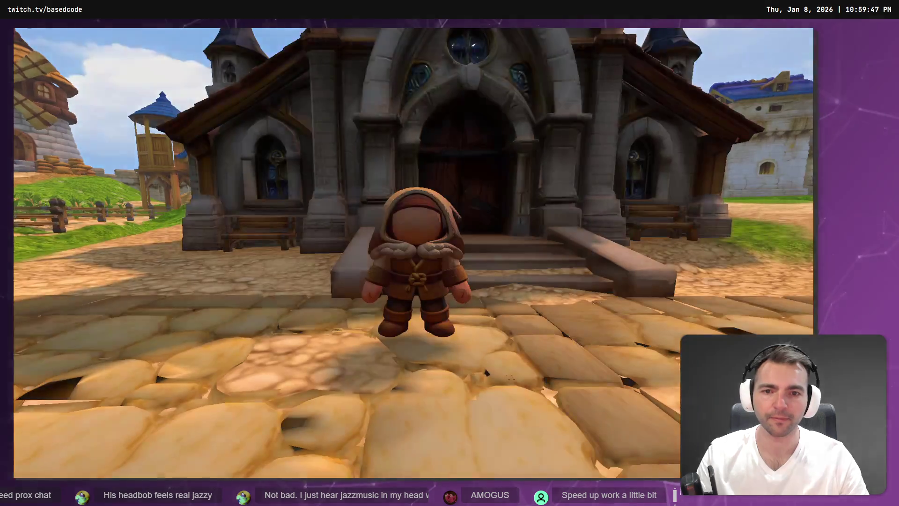
pyautogui.press('w')
pyautogui.press('w')
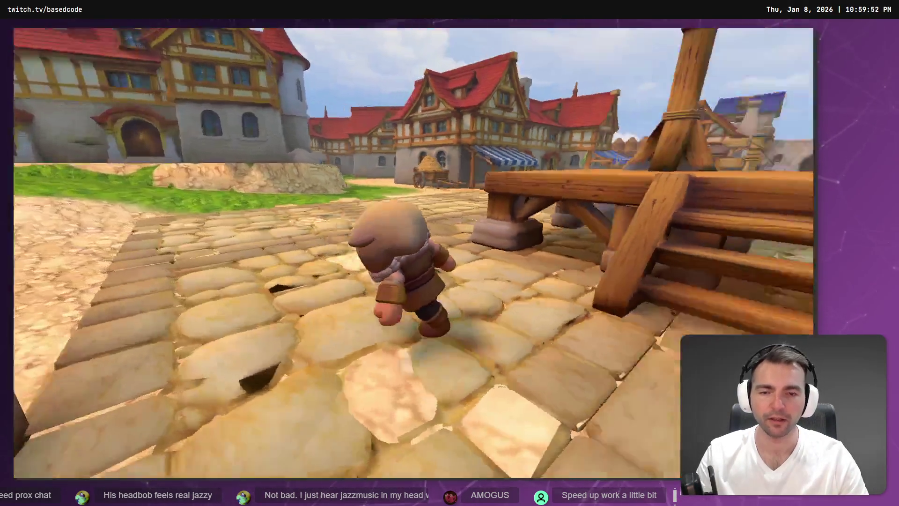
pyautogui.press('w')
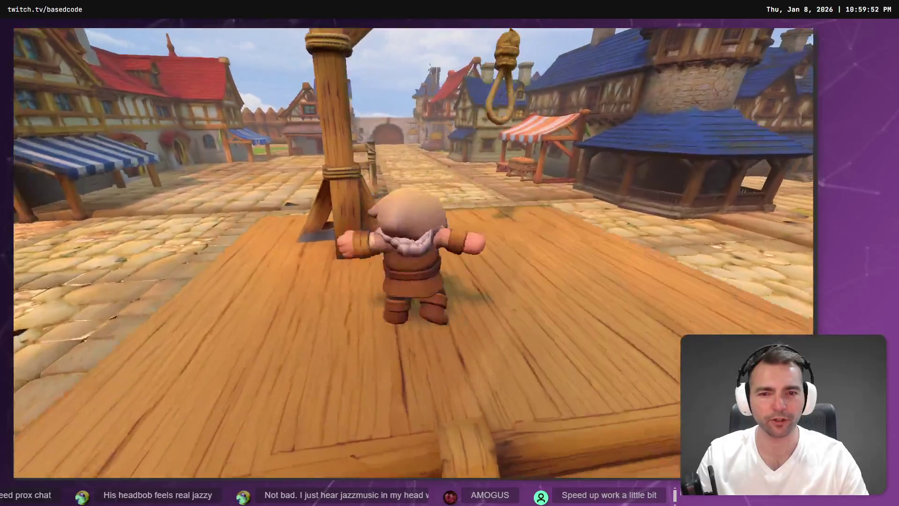
pyautogui.press('w')
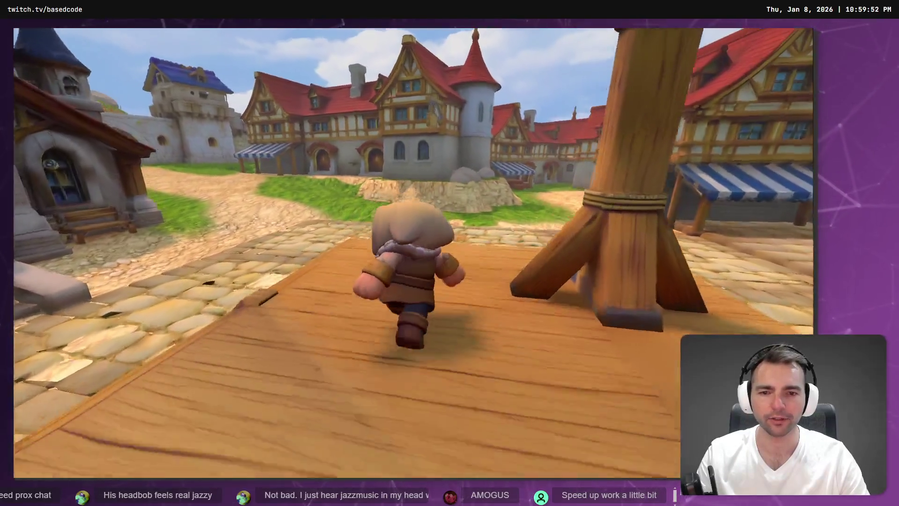
pyautogui.press('w')
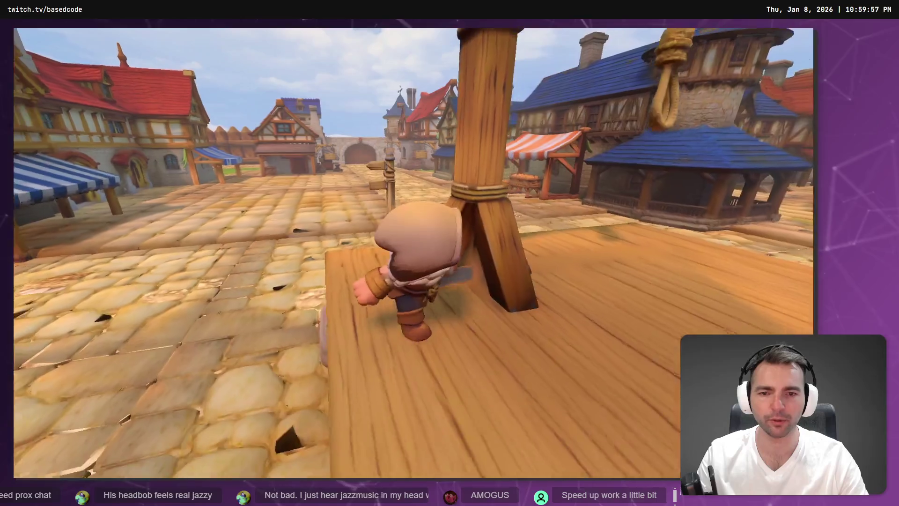
pyautogui.press('w')
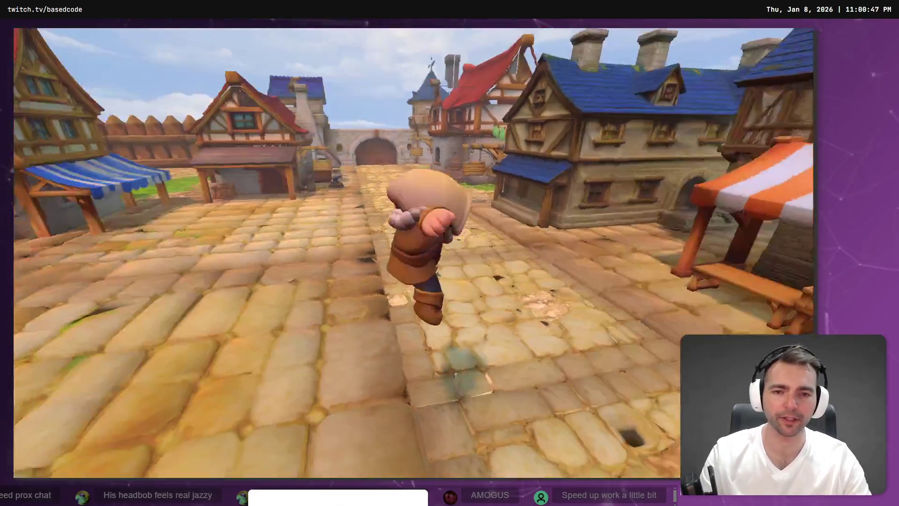
pyautogui.press('F8')
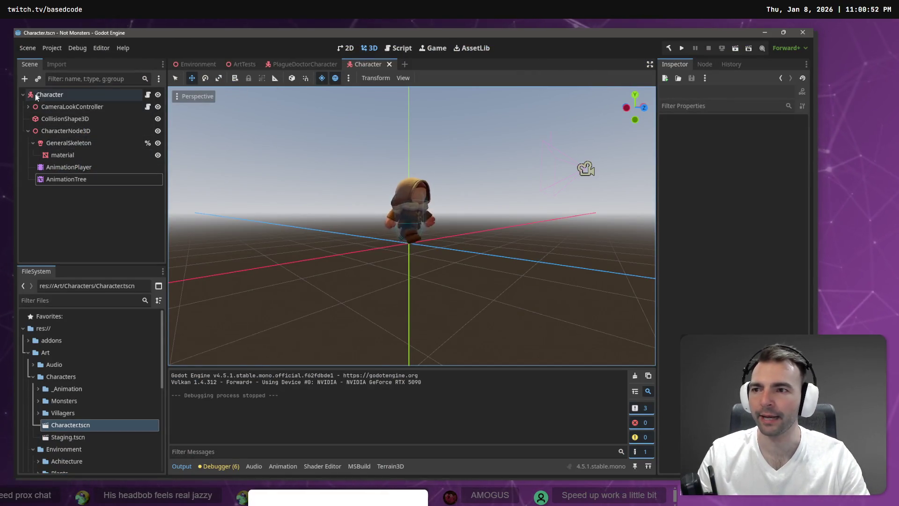
# Save the scene over Villagers/Shepard/ShepardCharacter.tscn, then return to the Environment scene
pyautogui.click(35, 51)
pyautogui.click(63, 135)
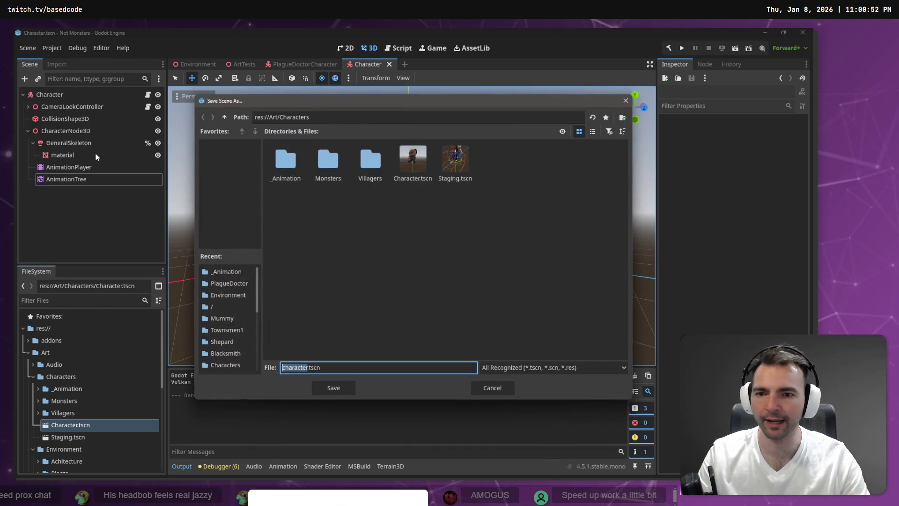
pyautogui.click(366, 165)
pyautogui.doubleClick(364, 164)
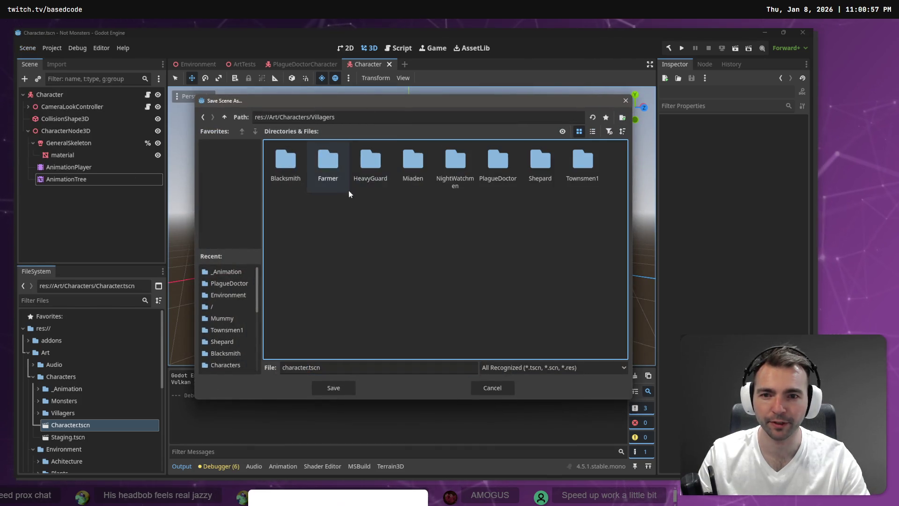
pyautogui.doubleClick(529, 163)
pyautogui.doubleClick(372, 167)
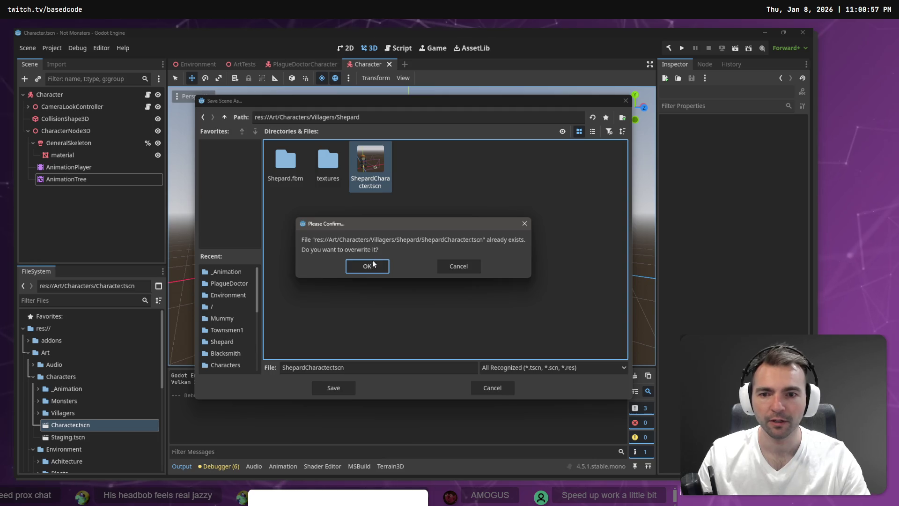
pyautogui.click(366, 263)
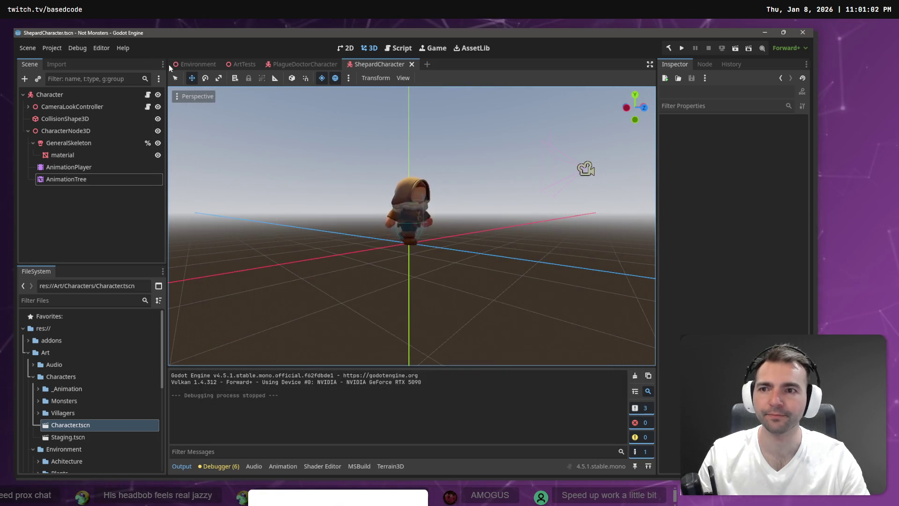
pyautogui.click(213, 64)
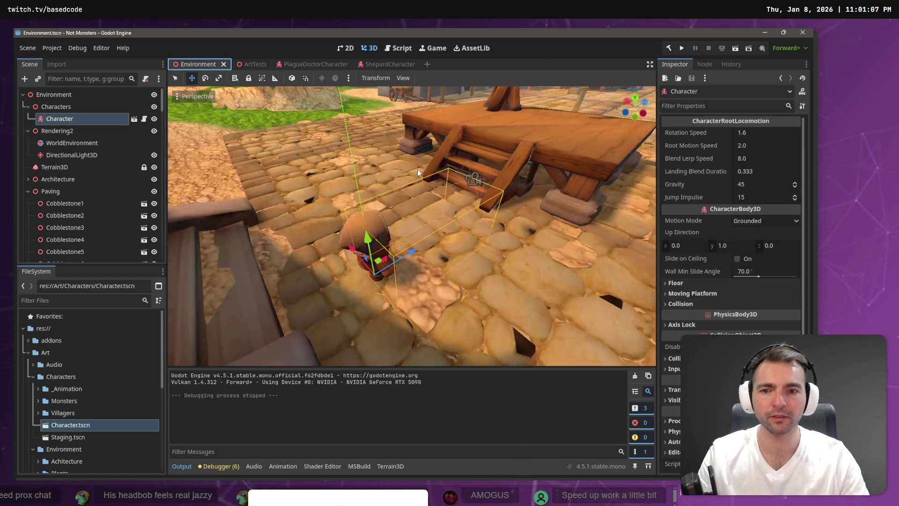
pyautogui.press('F5')
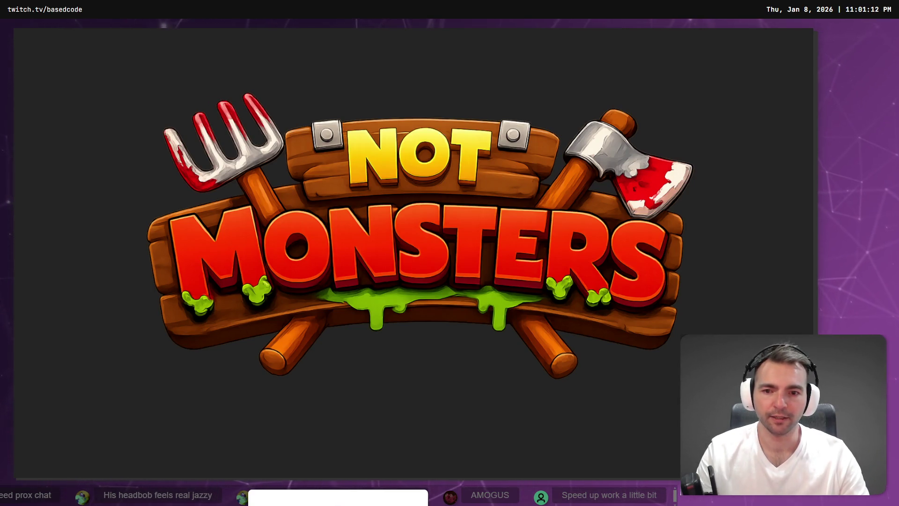
pyautogui.press('w')
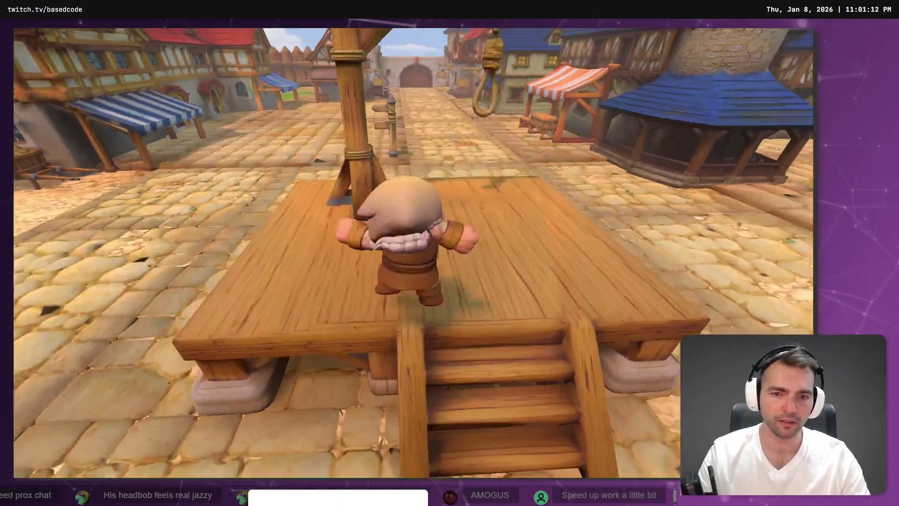
pyautogui.press('F8')
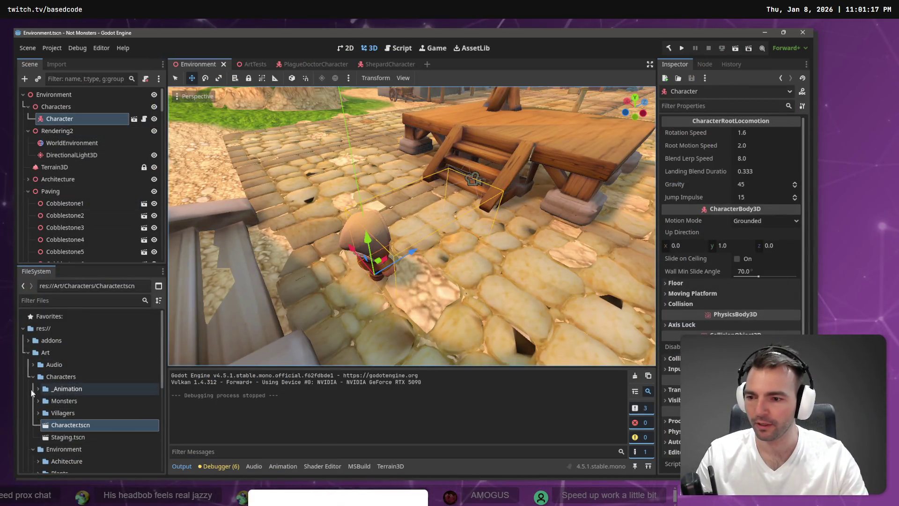
pyautogui.click(37, 413)
# Expand the Townsmen1 folder and remove the existing Character node from the town
pyautogui.scroll(-3, 47, 403)
pyautogui.click(43, 396)
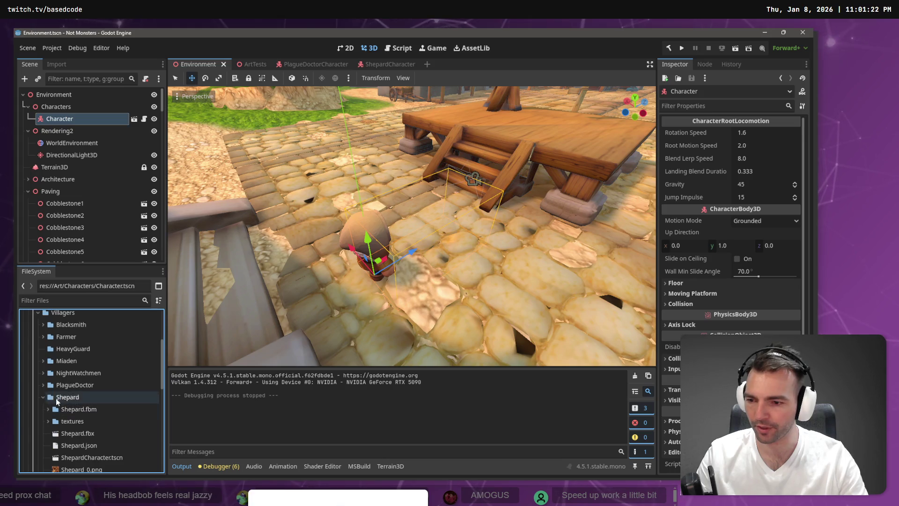
pyautogui.click(43, 397)
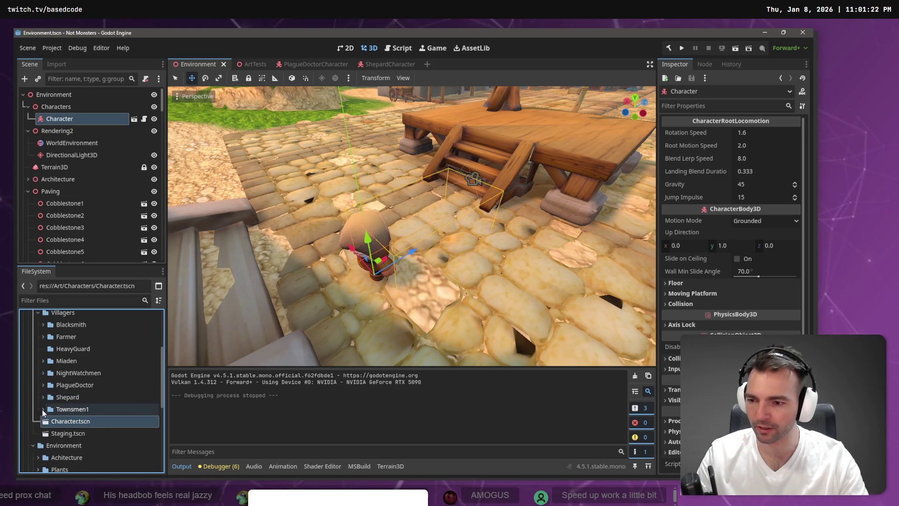
pyautogui.click(43, 409)
pyautogui.scroll(-3, 65, 423)
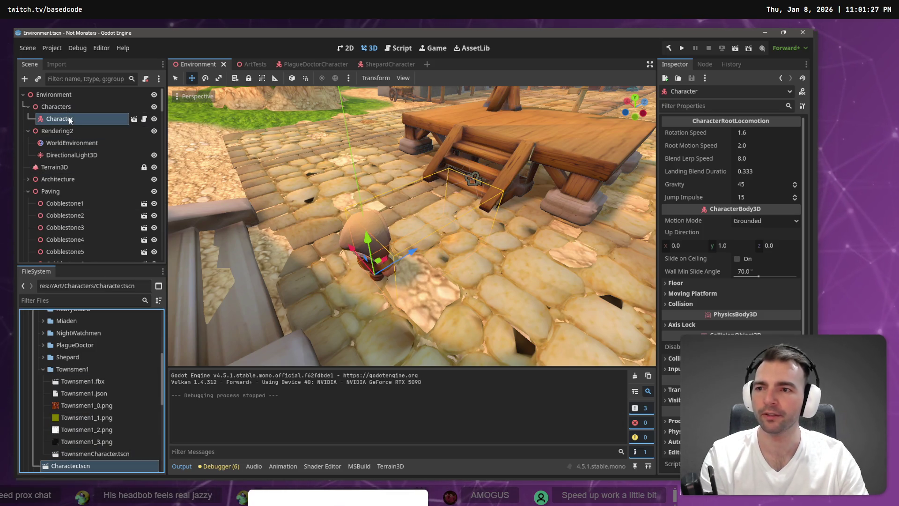
pyautogui.press('Delete')
pyautogui.press('Return')
# Add TownsmenCharacter.tscn under Characters, and drop in and undo the Townsmen1.fbx model
pyautogui.click(94, 454)
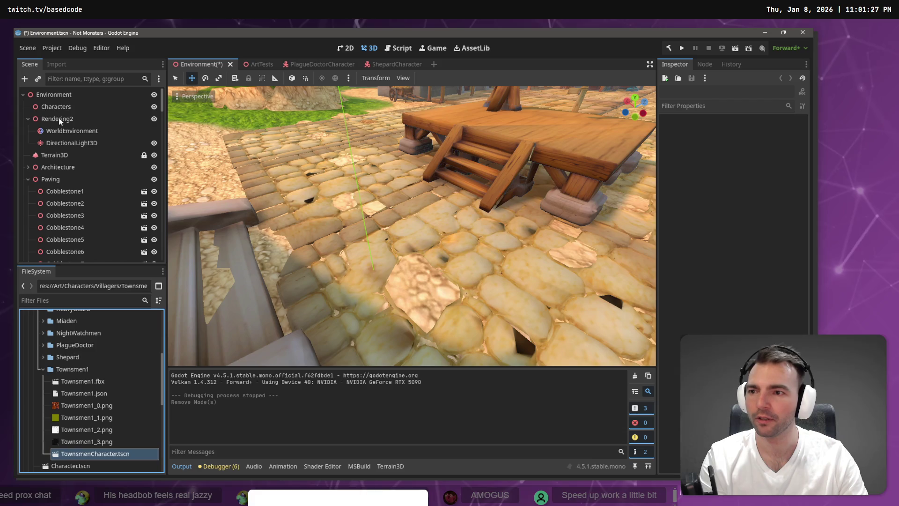
pyautogui.moveTo(60, 120); pyautogui.dragTo(60, 103)
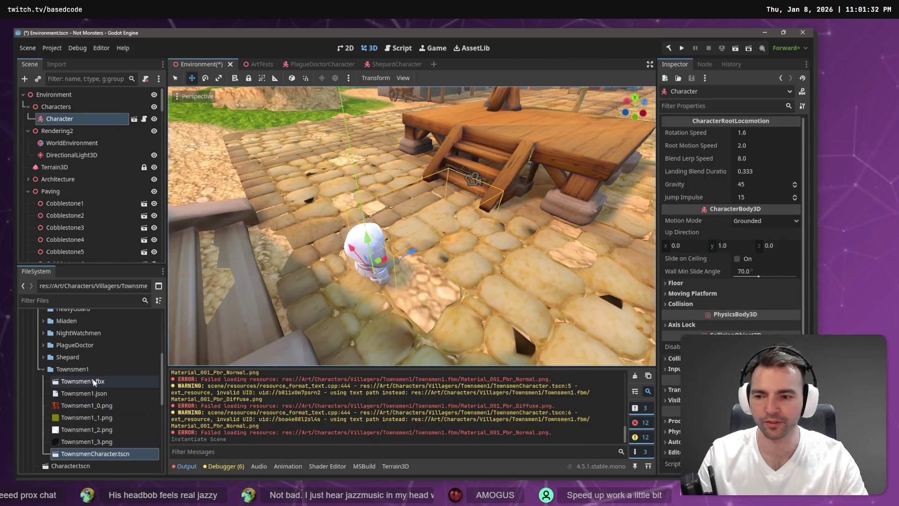
pyautogui.moveTo(94, 381); pyautogui.dragTo(298, 273)
pyautogui.hotkey('ctrl', 'z')
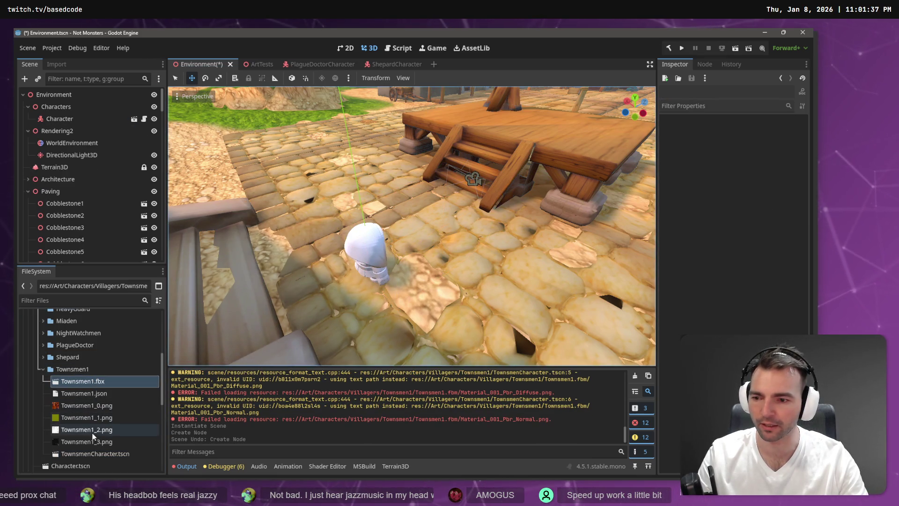
# Delete the TownsmenCharacter.tscn file from the FileSystem
pyautogui.click(66, 454)
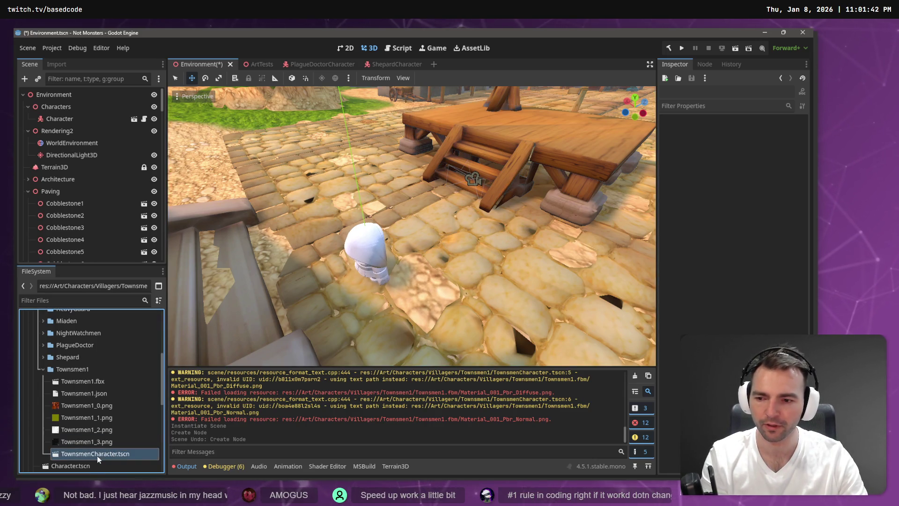
pyautogui.press('Delete')
pyautogui.click(352, 291)
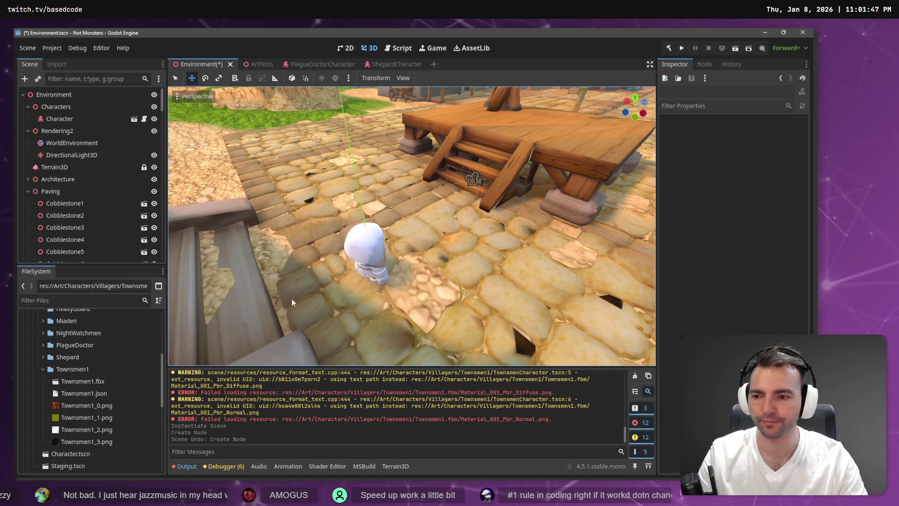
# Delete the remaining Character node, leaving the Characters group empty
pyautogui.click(77, 122)
pyautogui.press('Delete')
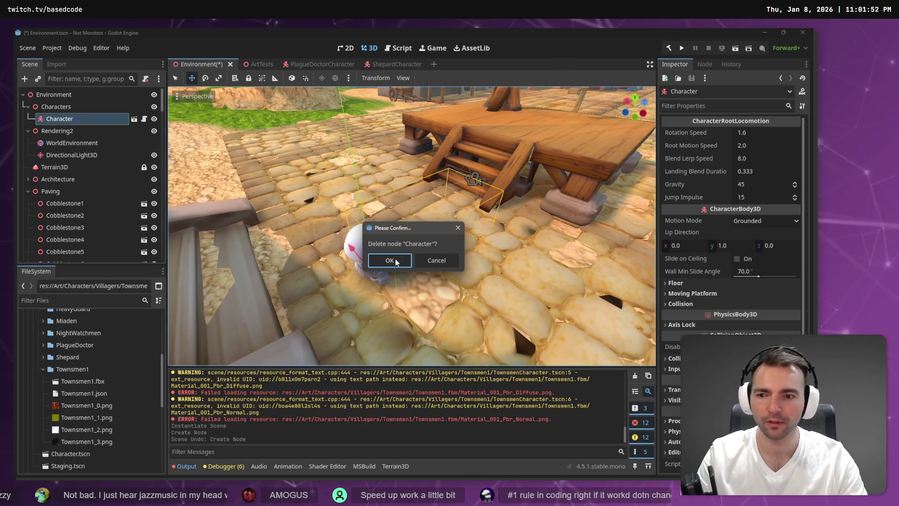
pyautogui.click(391, 258)
pyautogui.scroll(-2, 74, 365)
pyautogui.scroll(5, 75, 363)
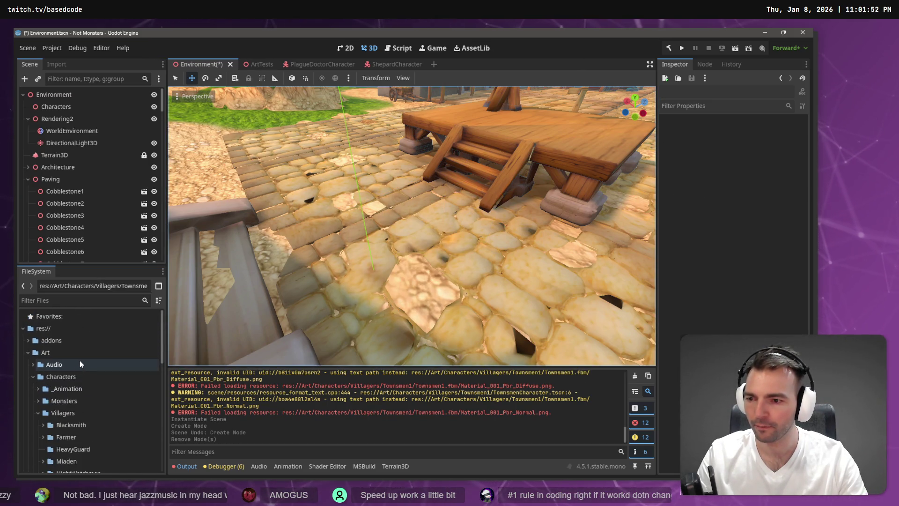
pyautogui.scroll(-5, 79, 360)
# Open Character.tscn and look over its CharacterNode3D and AnimationTree nodes
pyautogui.doubleClick(71, 413)
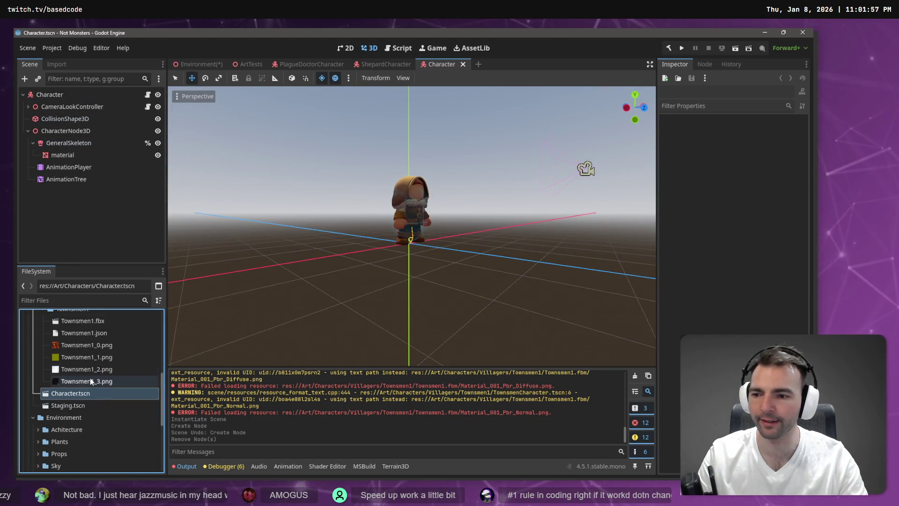
pyautogui.scroll(3, 89, 377)
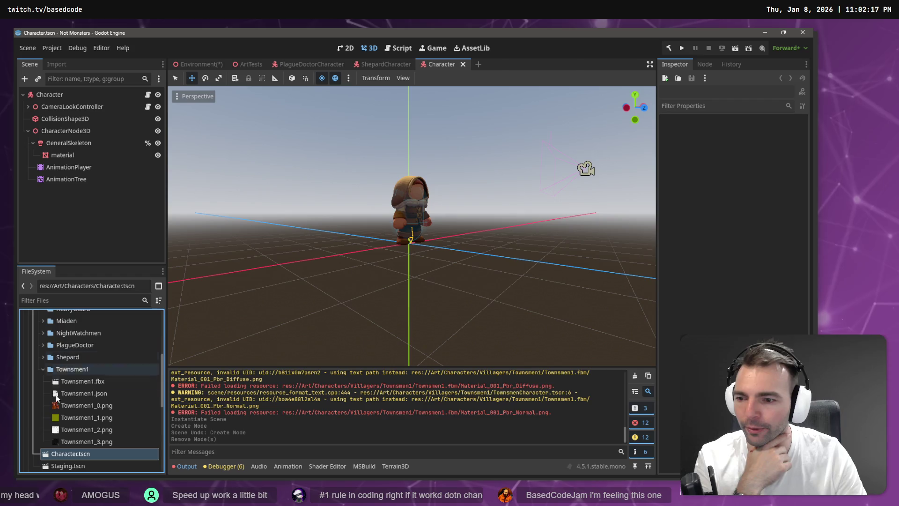
pyautogui.moveTo(94, 381)
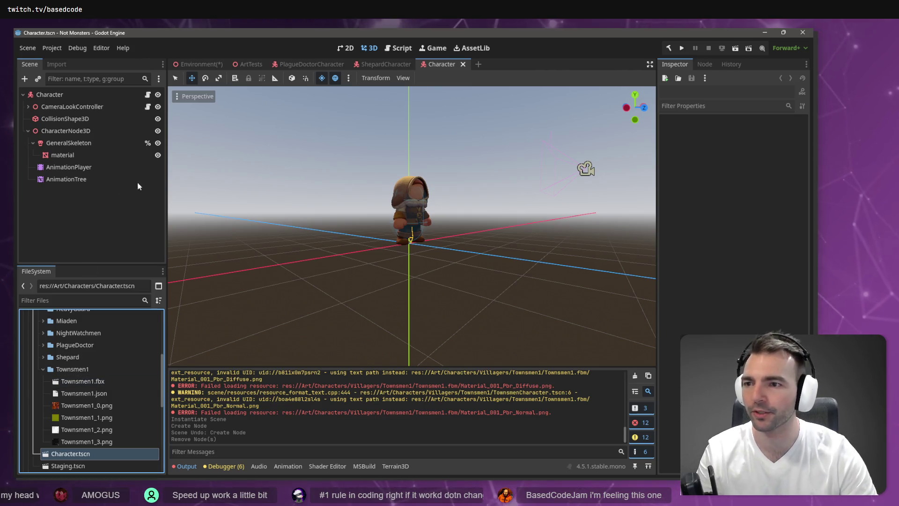
pyautogui.click(64, 131)
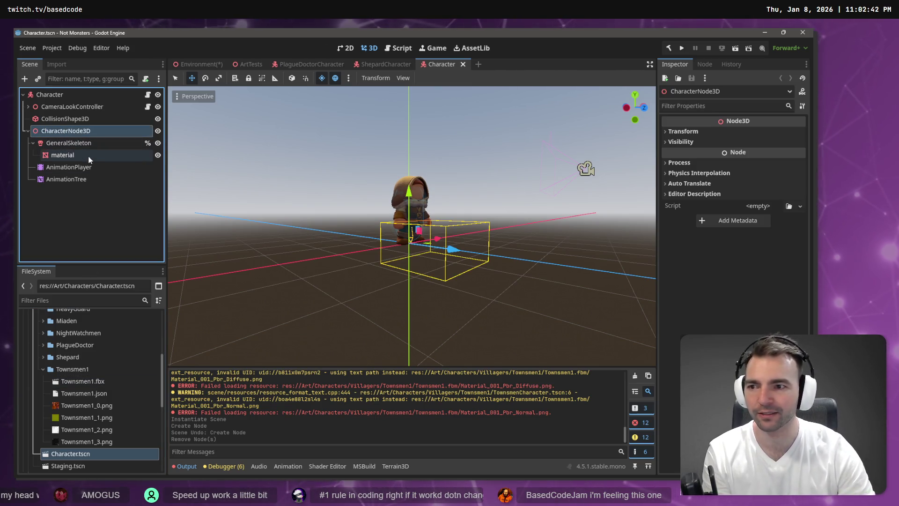
pyautogui.click(79, 180)
# Delete CharacterNode3D and drag the Townsmen1 model into the Character scene
pyautogui.click(70, 131)
pyautogui.press('Delete')
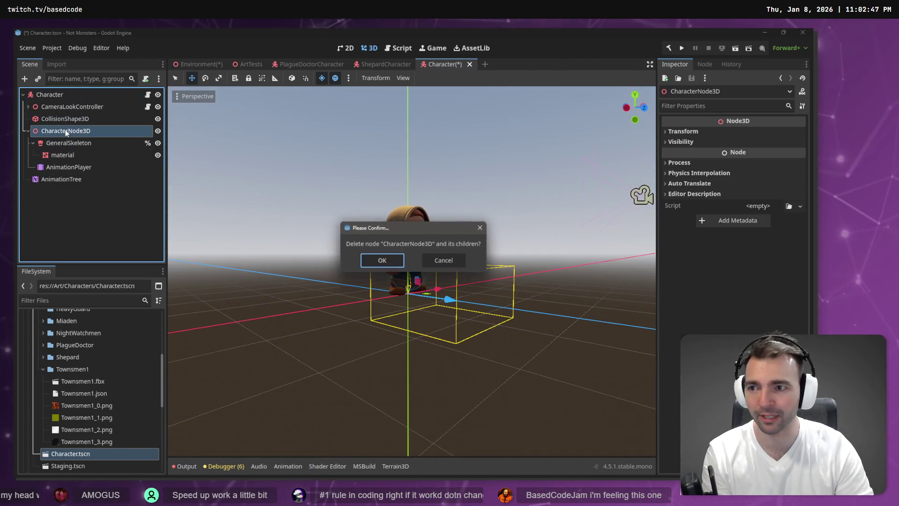
pyautogui.press('Return')
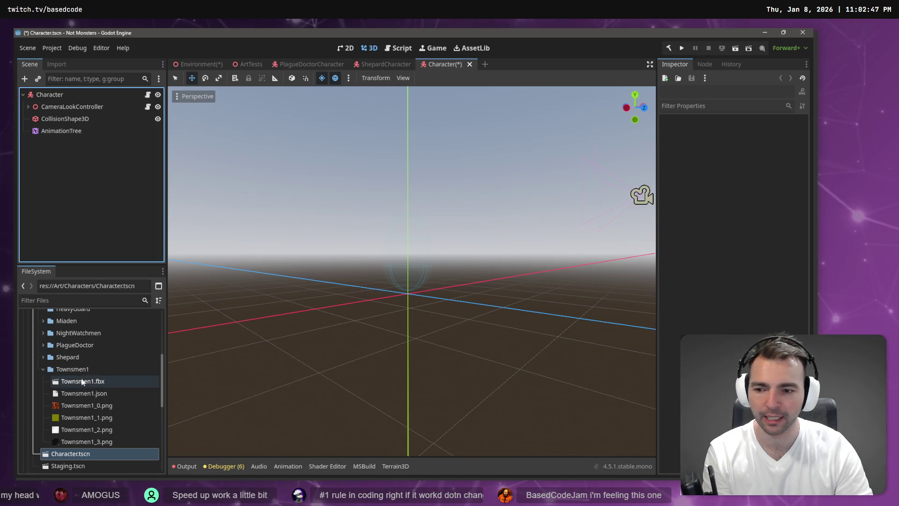
pyautogui.moveTo(93, 380)
pyautogui.mouseDown()
pyautogui.moveTo(116, 232)
pyautogui.moveTo(429, 315)
pyautogui.moveTo(142, 209)
pyautogui.moveTo(165, 205)
pyautogui.moveTo(405, 296)
pyautogui.moveTo(412, 288)
pyautogui.moveTo(403, 295)
pyautogui.mouseUp()
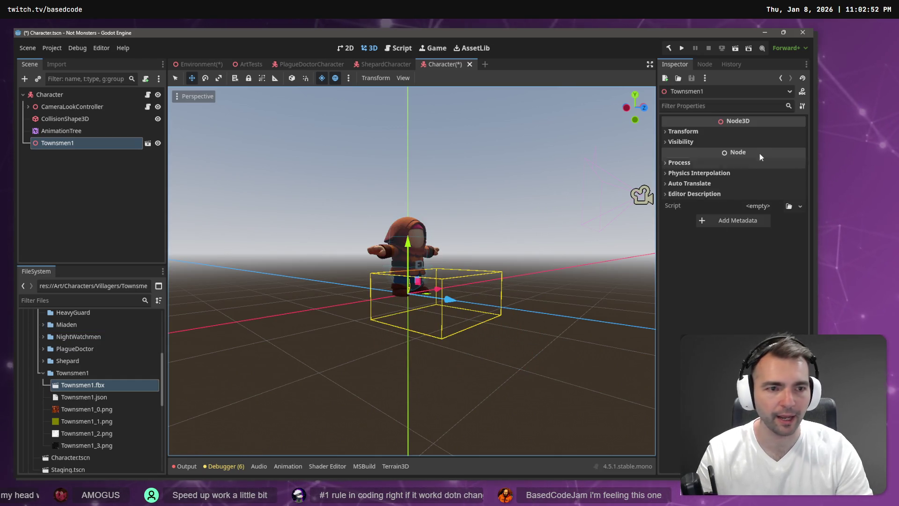
# Review Townsmen1's transform and the skeleton bone map in its advanced import settings
pyautogui.click(705, 131)
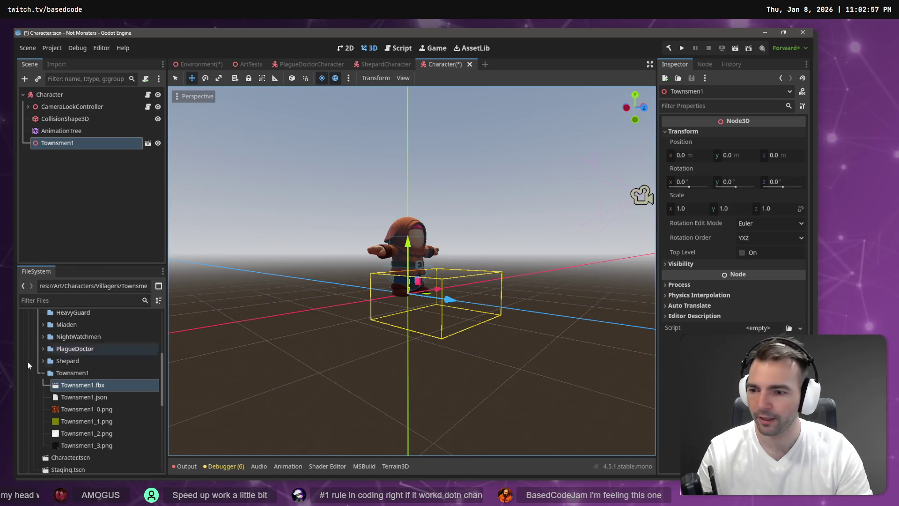
pyautogui.rightClick(93, 142)
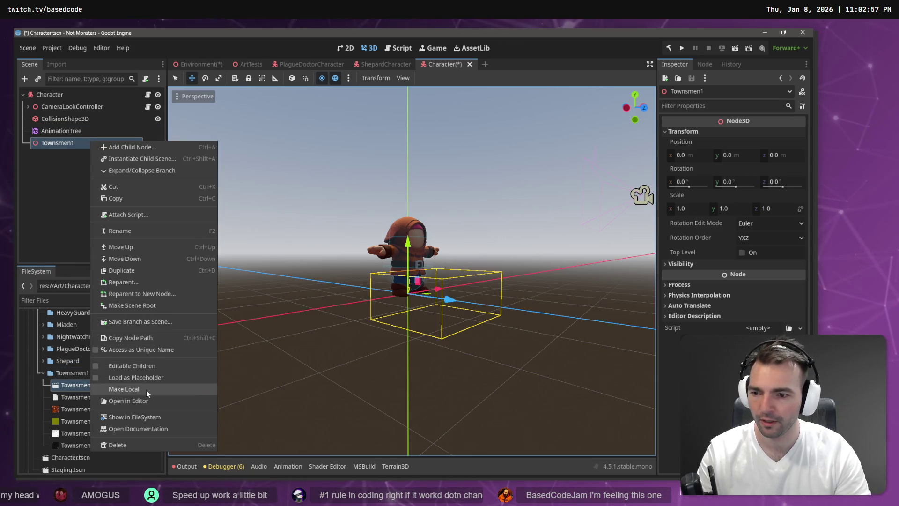
pyautogui.click(63, 389)
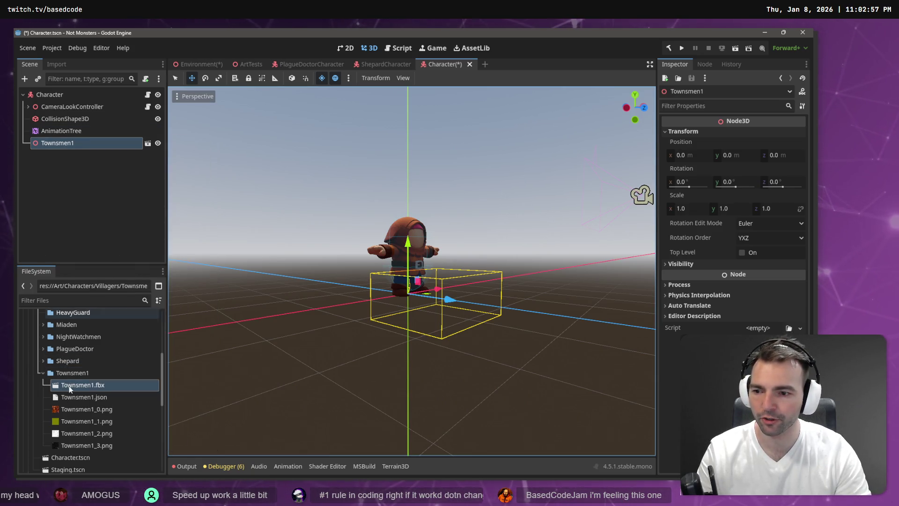
pyautogui.click(56, 64)
pyautogui.click(53, 254)
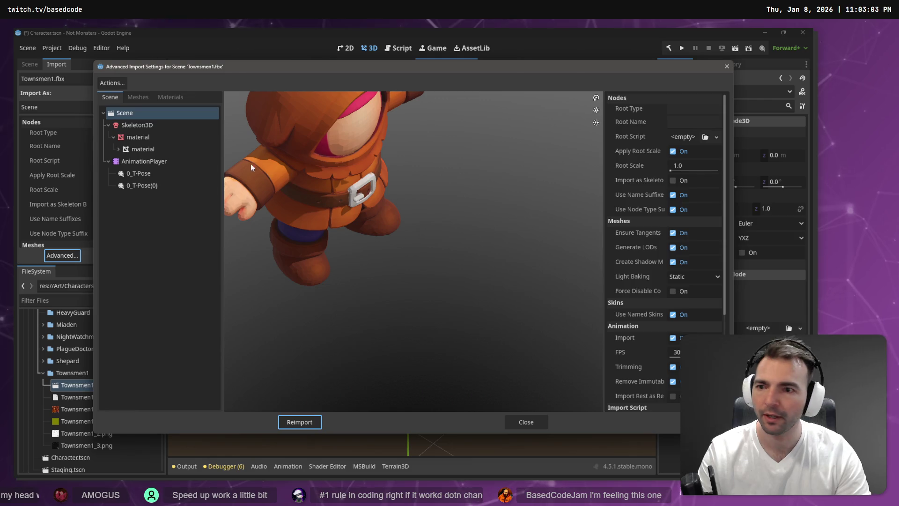
pyautogui.click(150, 125)
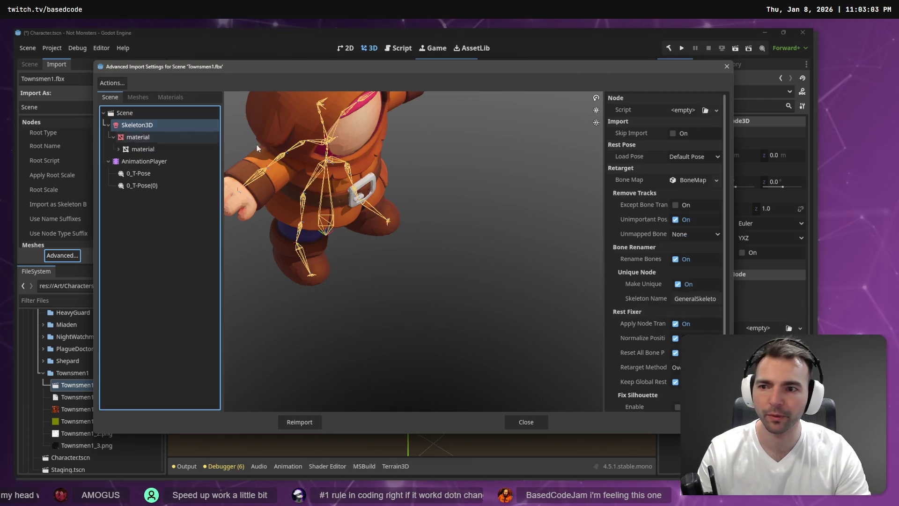
pyautogui.click(700, 180)
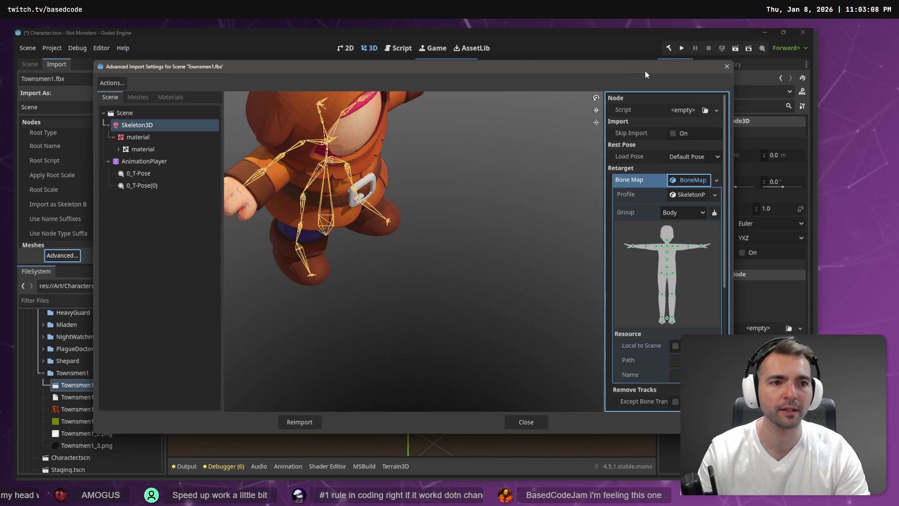
pyautogui.click(726, 67)
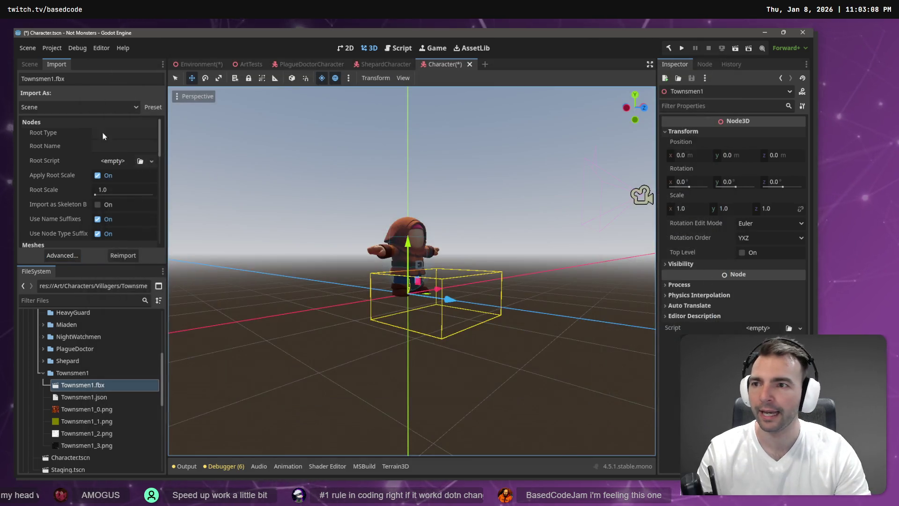
pyautogui.click(28, 62)
# Make Townsmen1's children editable and load the Animations.fbx library into its AnimationPlayer
pyautogui.rightClick(68, 143)
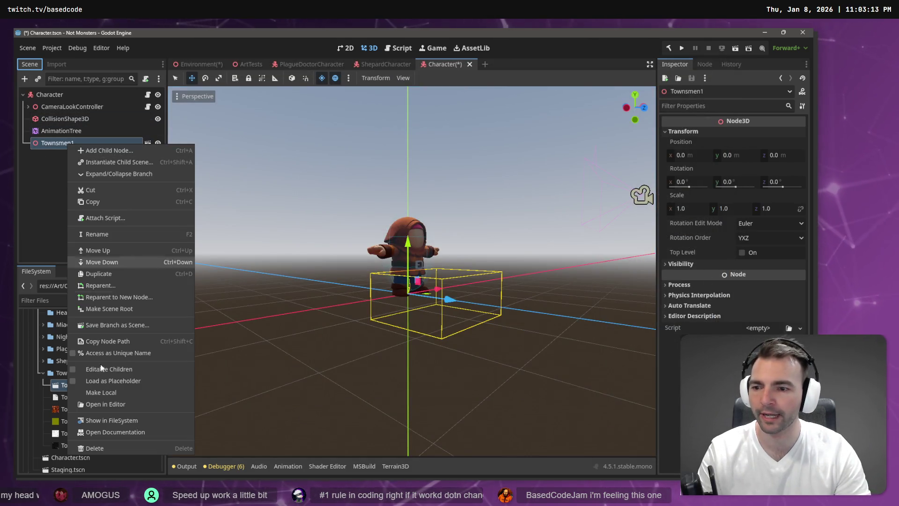
pyautogui.click(103, 392)
pyautogui.click(74, 182)
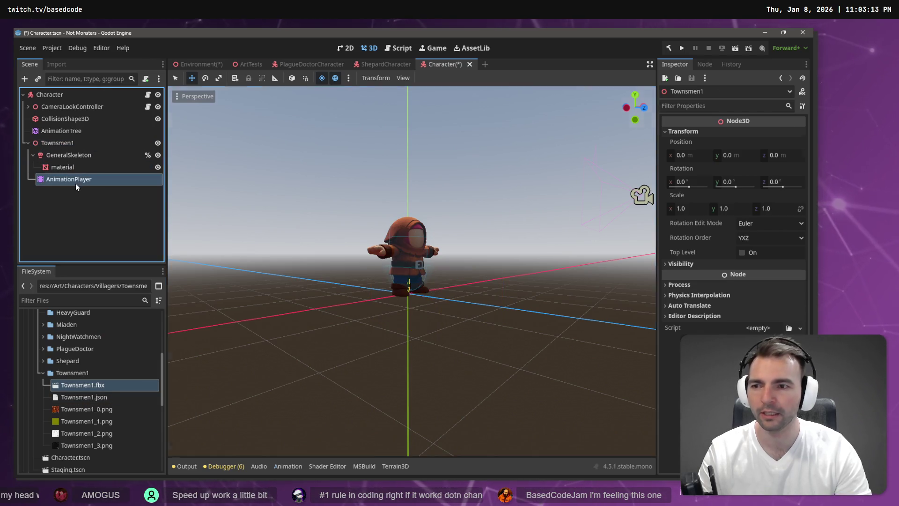
pyautogui.click(292, 357)
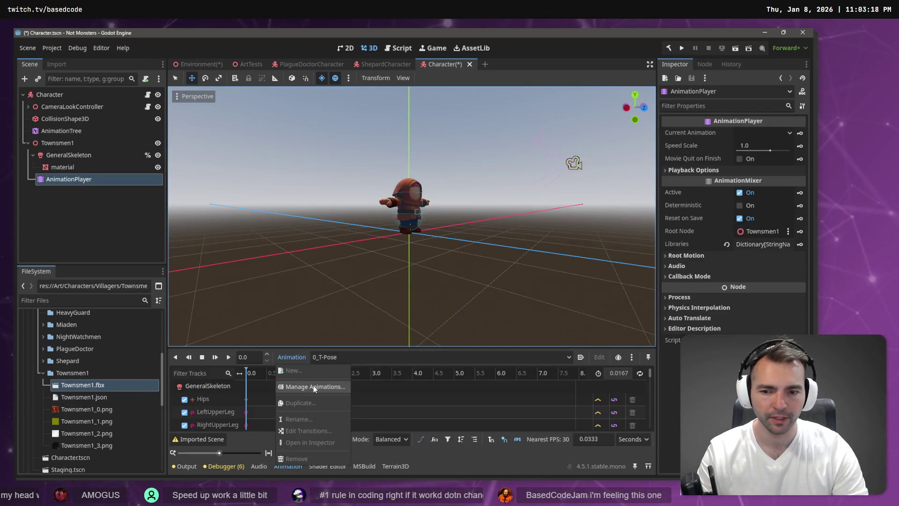
pyautogui.click(314, 386)
pyautogui.click(587, 150)
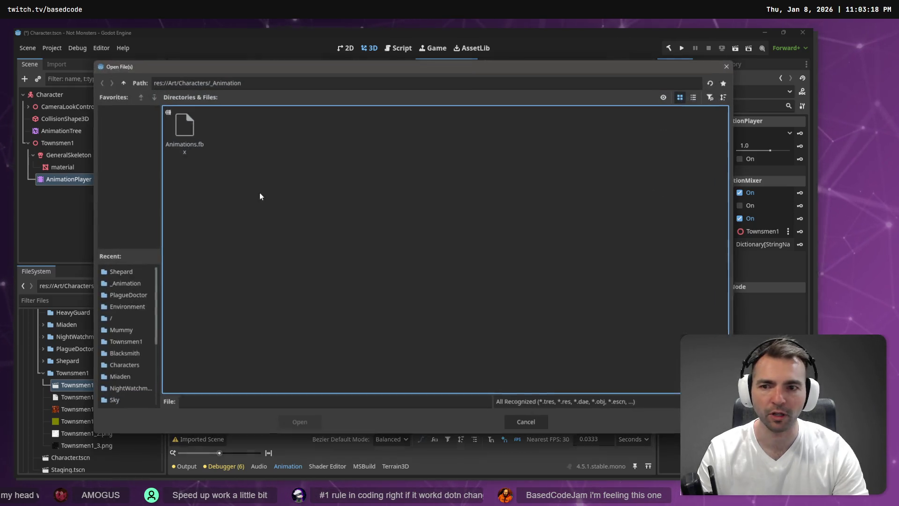
pyautogui.doubleClick(195, 131)
pyautogui.click(399, 355)
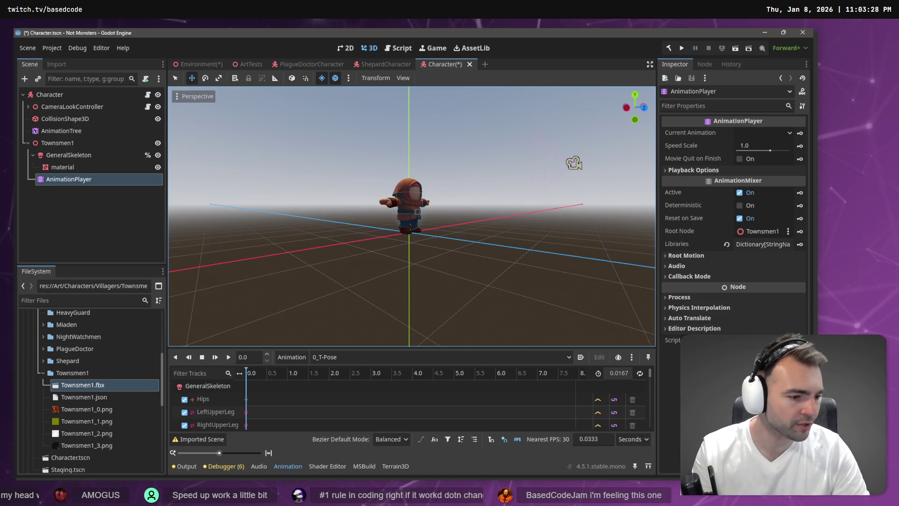
pyautogui.hotkey('alt', 'Tab')
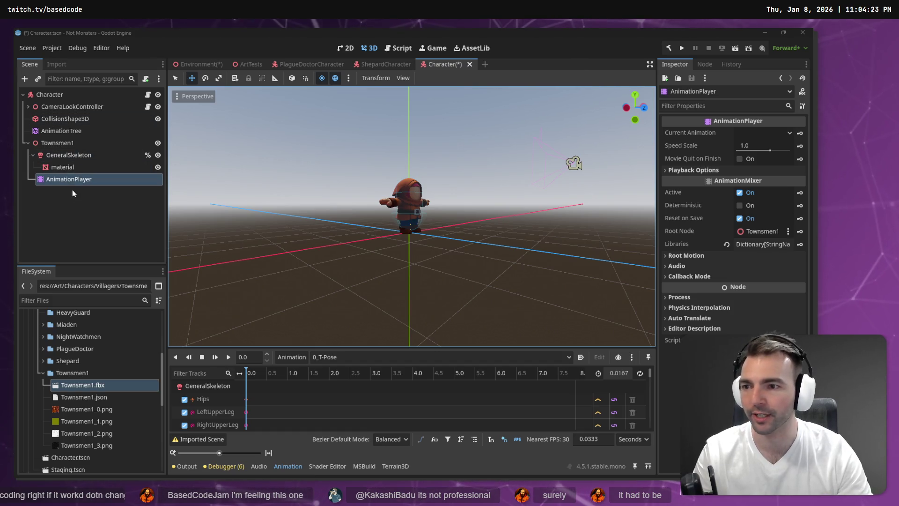
# Reparent the AnimationTree node onto Townsmen1, next to its AnimationPlayer
pyautogui.moveTo(66, 131)
pyautogui.mouseDown()
pyautogui.moveTo(74, 130)
pyautogui.moveTo(85, 167)
pyautogui.moveTo(81, 144)
pyautogui.mouseUp()
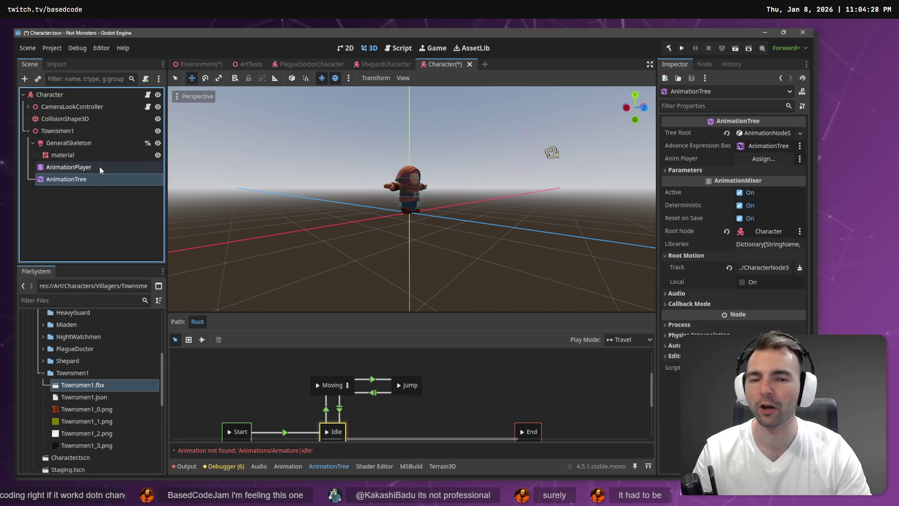
# Rename the Townsmen1 node to CharacterNode3D
pyautogui.click(67, 132)
pyautogui.click(67, 132)
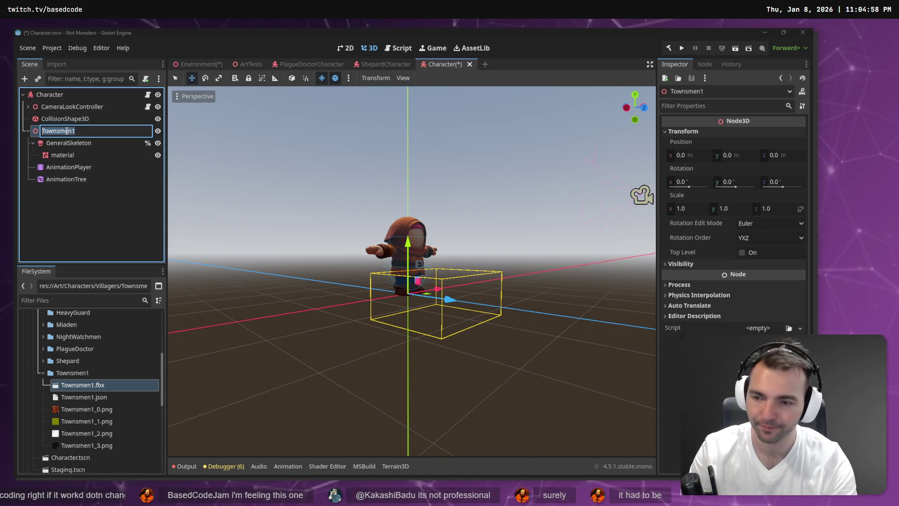
pyautogui.write('CharacterNode3D')
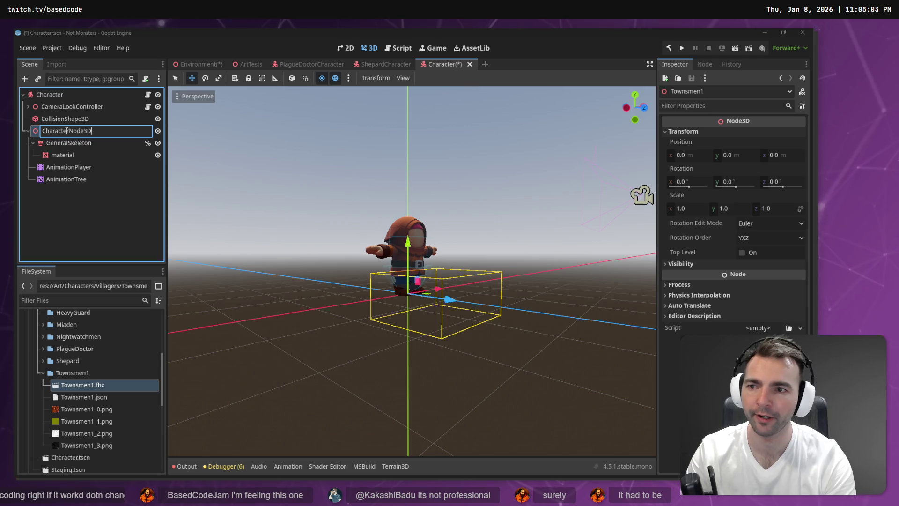
pyautogui.press('Return')
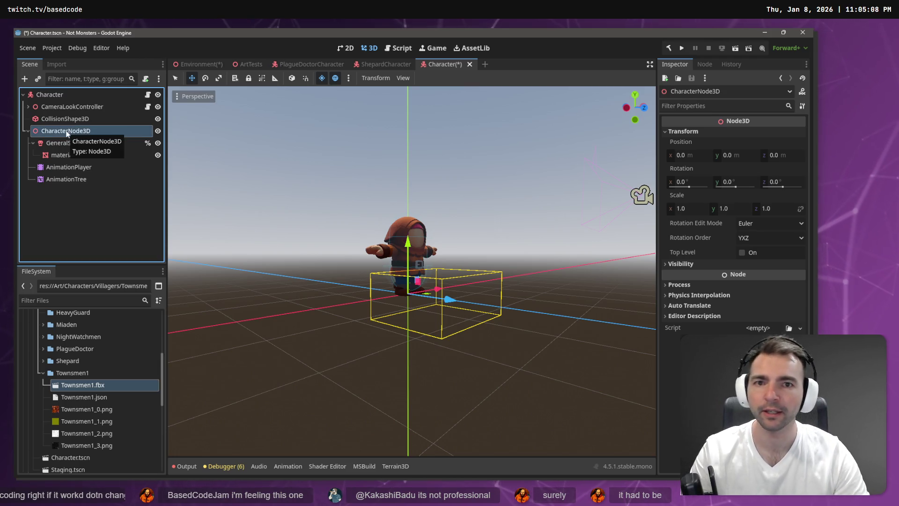
# Assign the AnimationPlayer as the AnimationTree's Anim Player
pyautogui.click(68, 178)
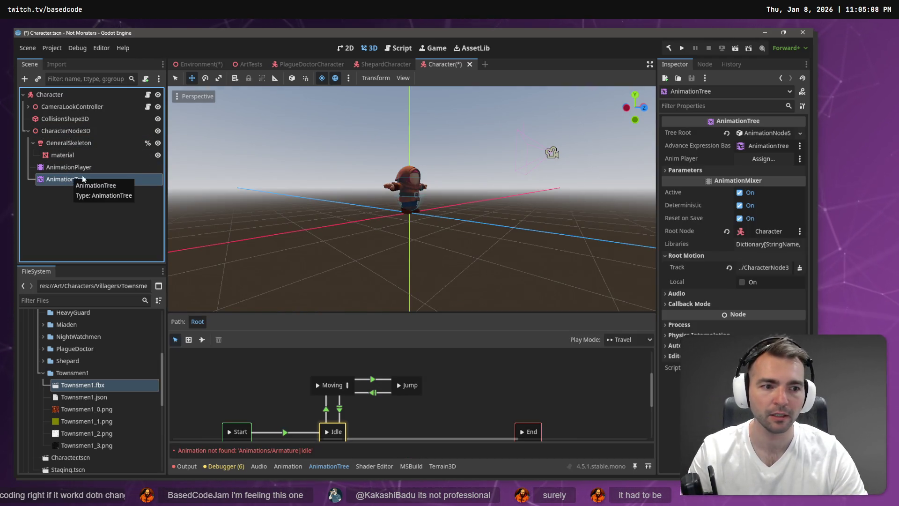
pyautogui.click(768, 267)
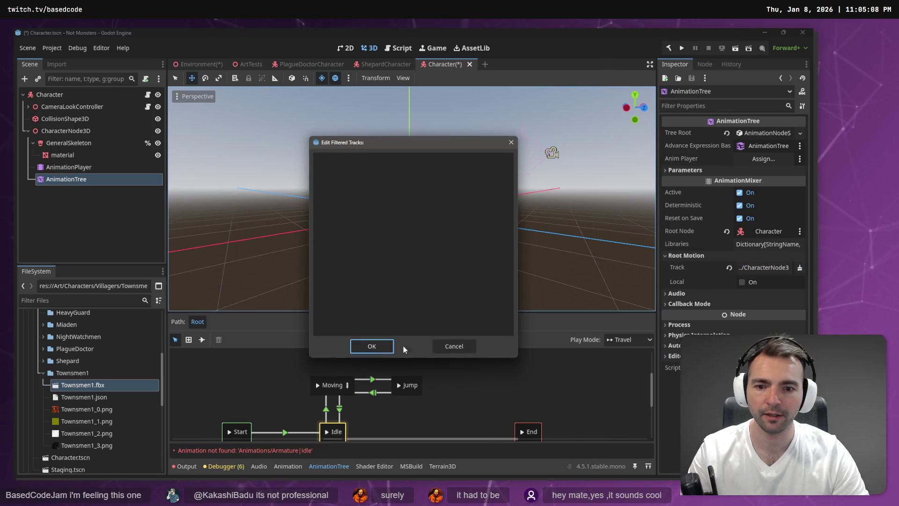
pyautogui.click(453, 346)
pyautogui.click(85, 169)
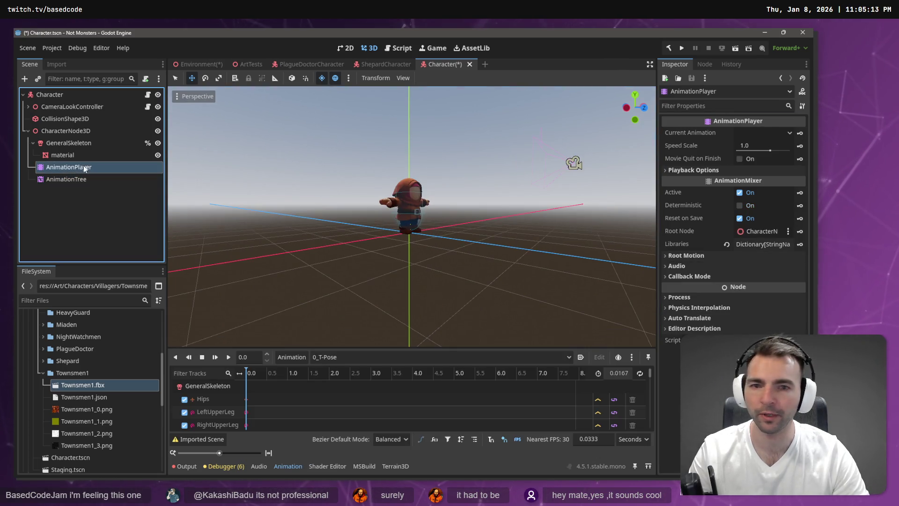
pyautogui.click(121, 179)
pyautogui.click(89, 167)
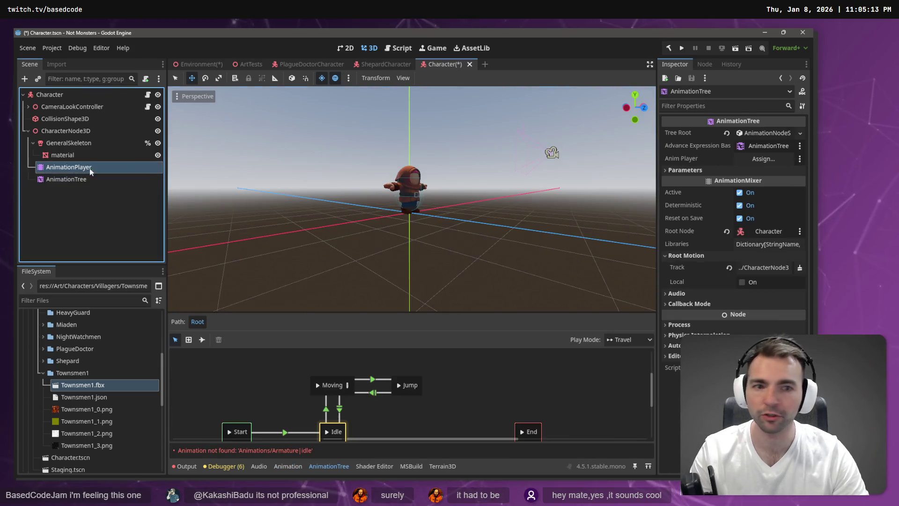
pyautogui.moveTo(89, 168); pyautogui.dragTo(763, 159)
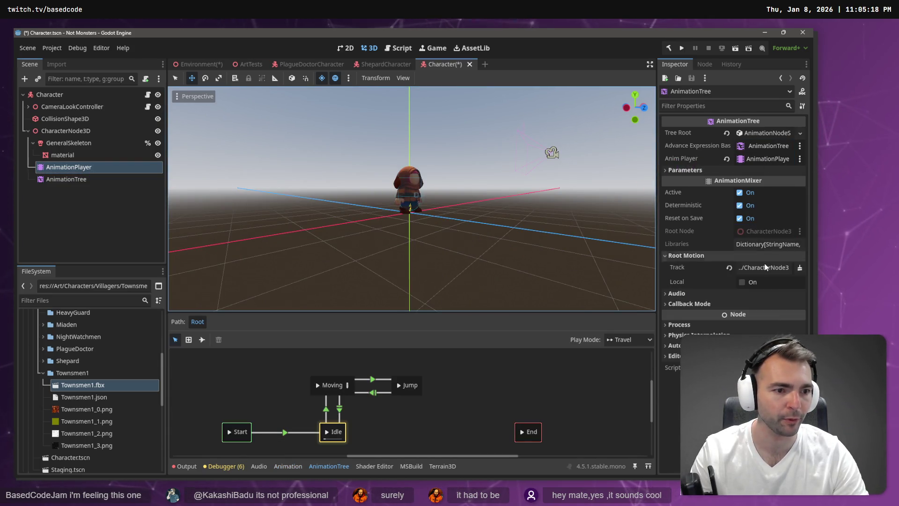
# Set the AnimationTree's Root Motion Track to GeneralSkeleton and save the Character scene
pyautogui.click(766, 267)
pyautogui.click(347, 173)
pyautogui.doubleClick(331, 174)
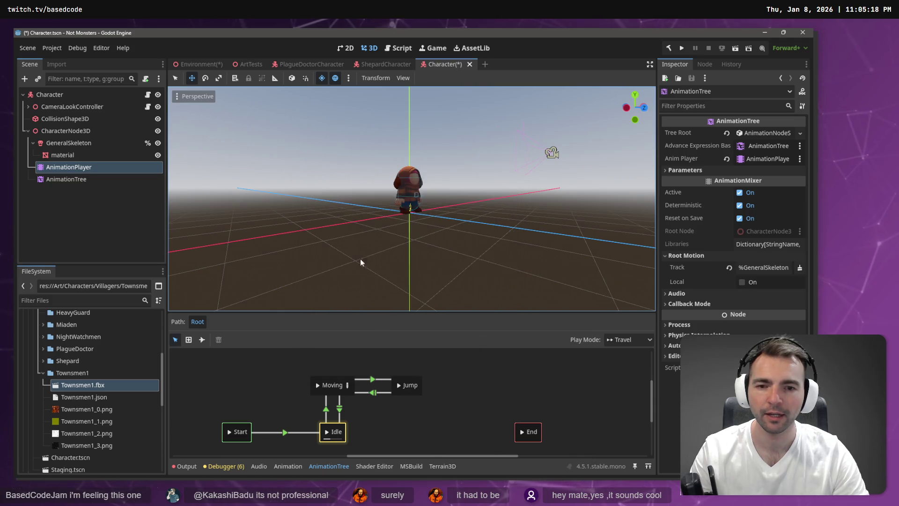
pyautogui.click(125, 220)
pyautogui.hotkey('ctrl', 's')
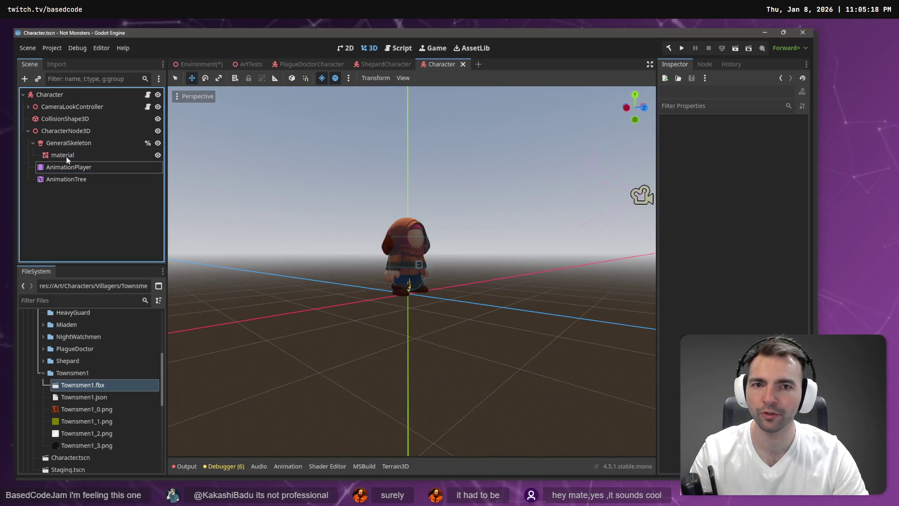
# Drop Character.tscn under the Characters node of the Environment scene and save it
pyautogui.press('F5')
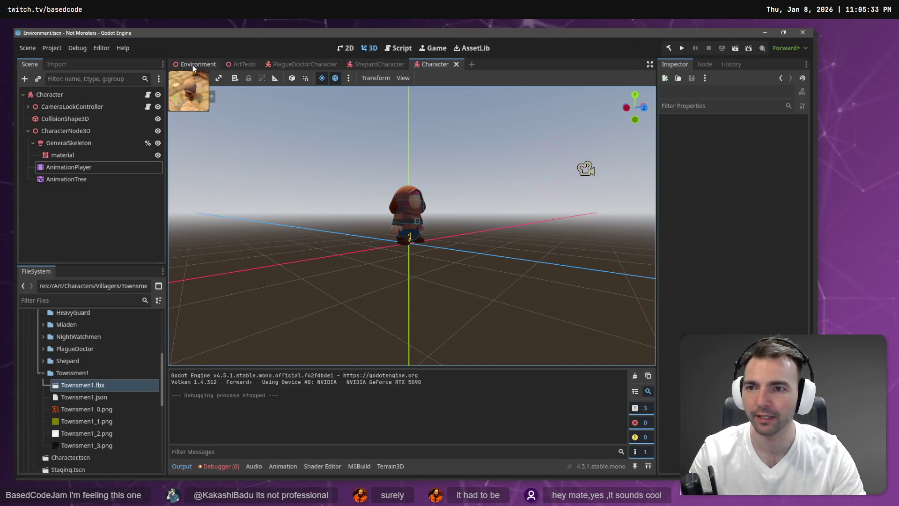
pyautogui.click(193, 66)
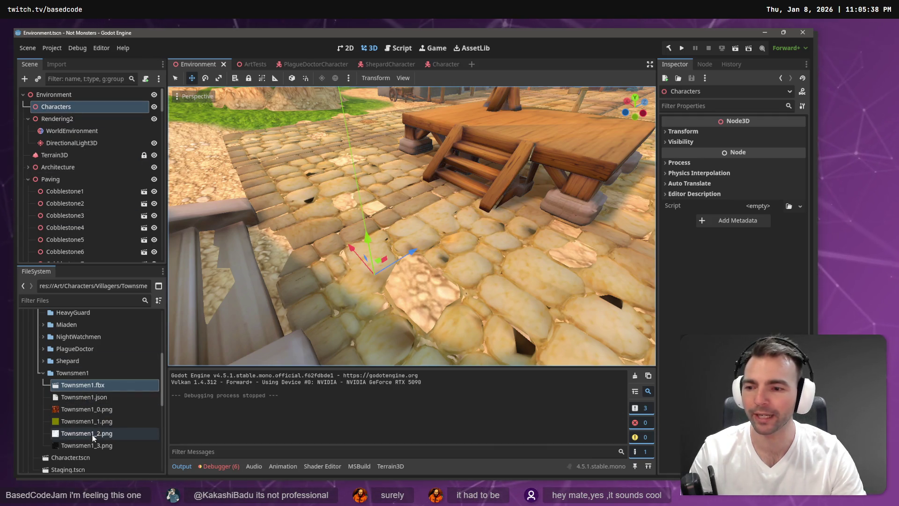
pyautogui.moveTo(71, 458); pyautogui.dragTo(98, 109)
pyautogui.hotkey('ctrl', 's')
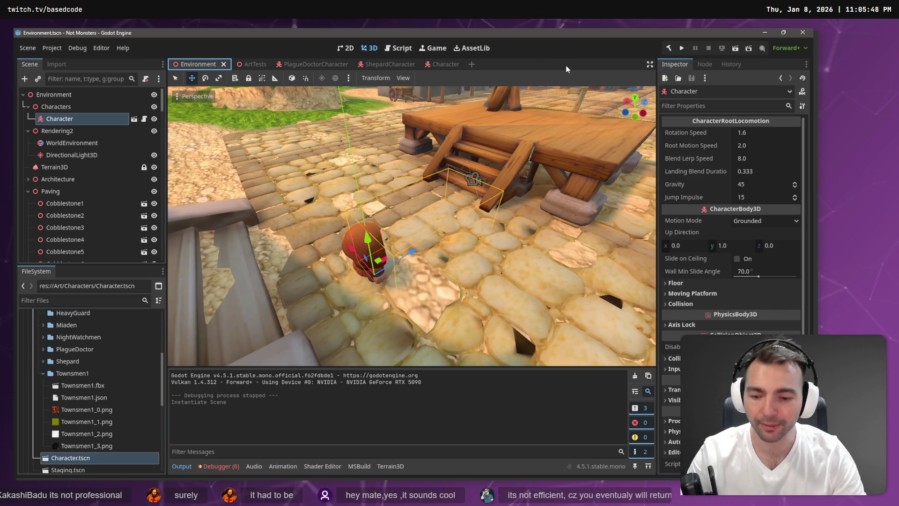
# Run the game, steer the villager with A, W, D onto the gallows platform, then stop with F8
pyautogui.press('F5')
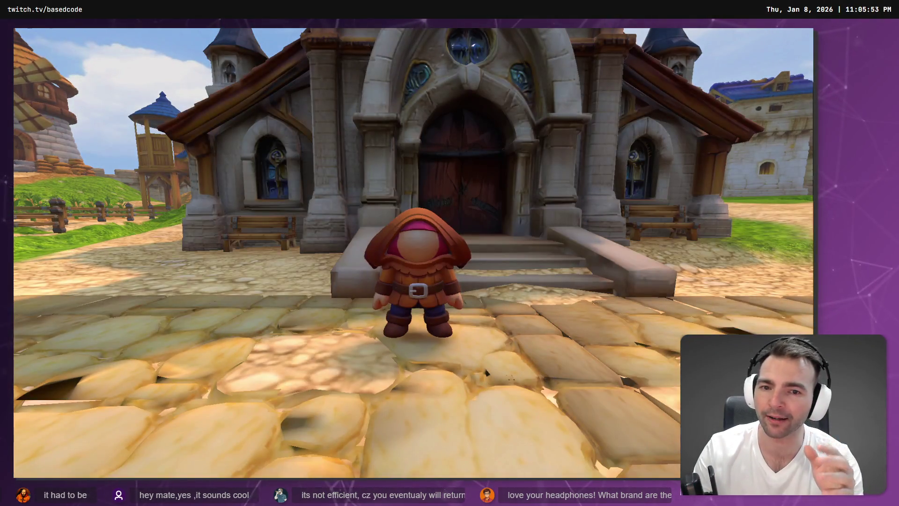
pyautogui.press('a')
pyautogui.press('w')
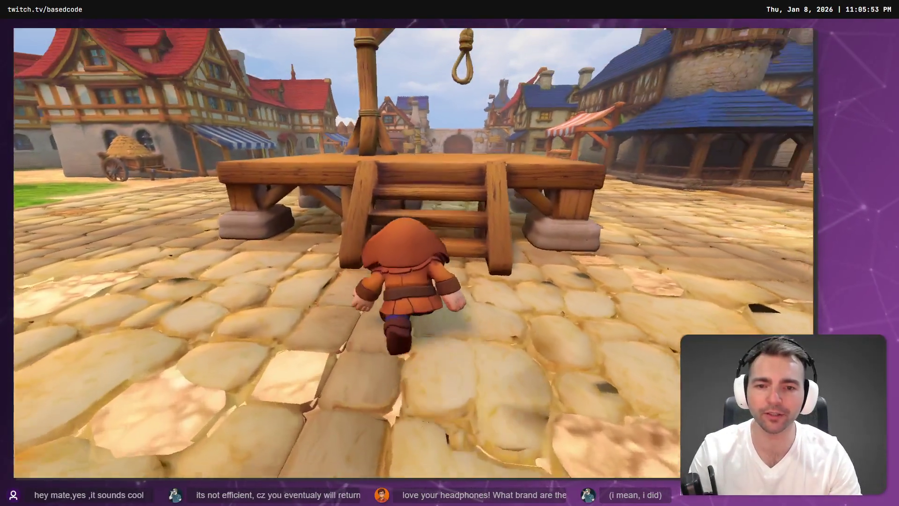
pyautogui.press('d')
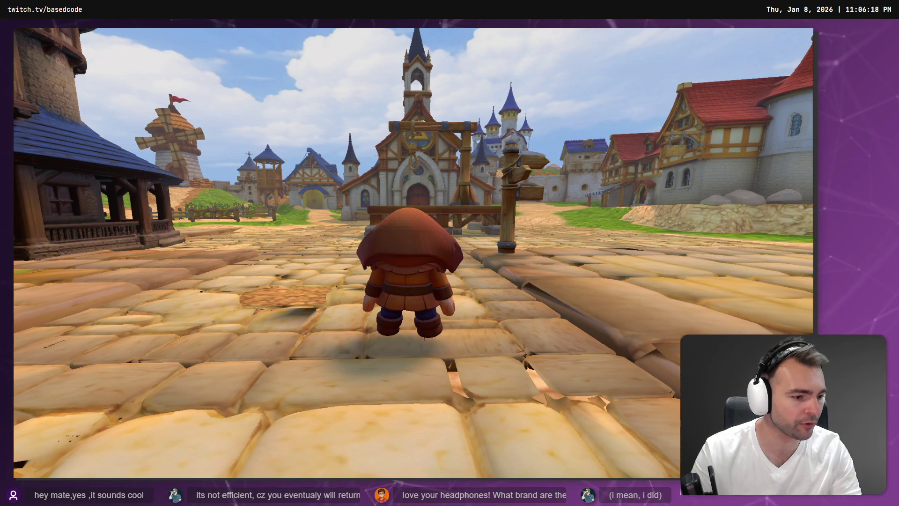
pyautogui.press('F8')
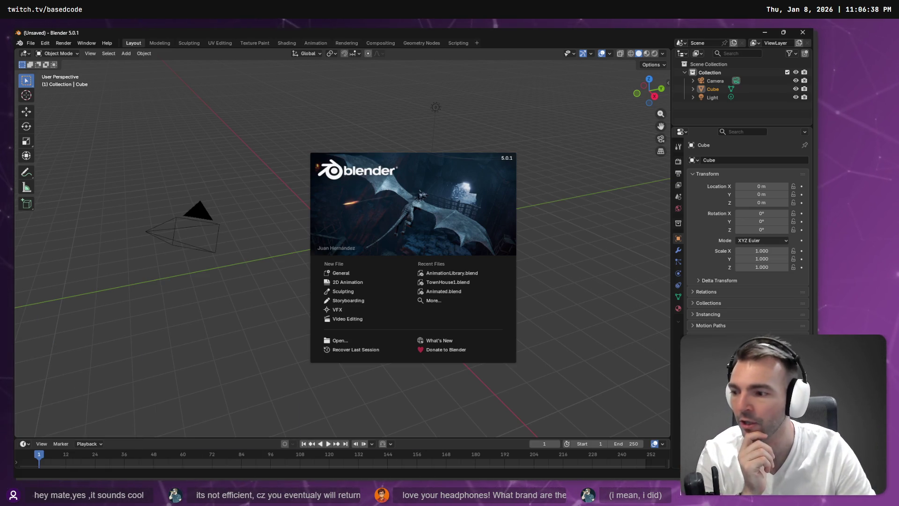
# Close Blender's splash and delete the default camera, cube, light and Collection
pyautogui.click(713, 79)
pyautogui.click(716, 80)
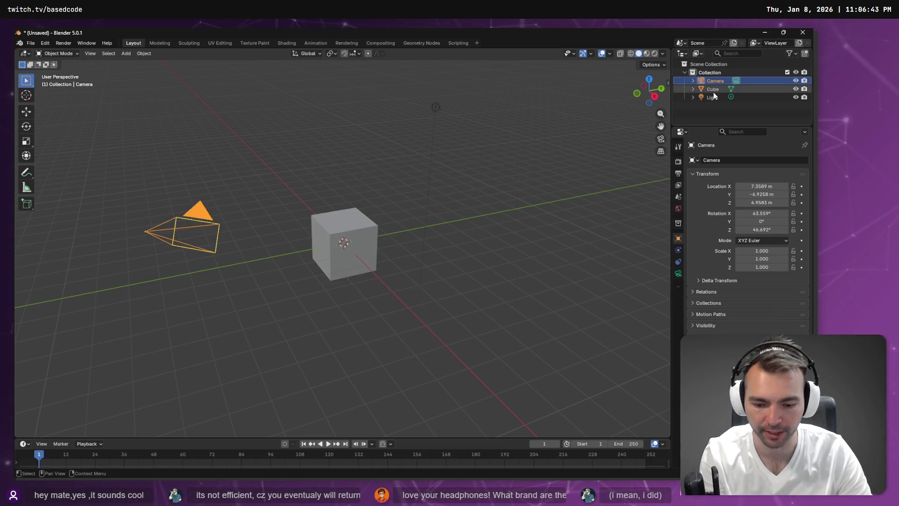
pyautogui.press('a')
pyautogui.press('x')
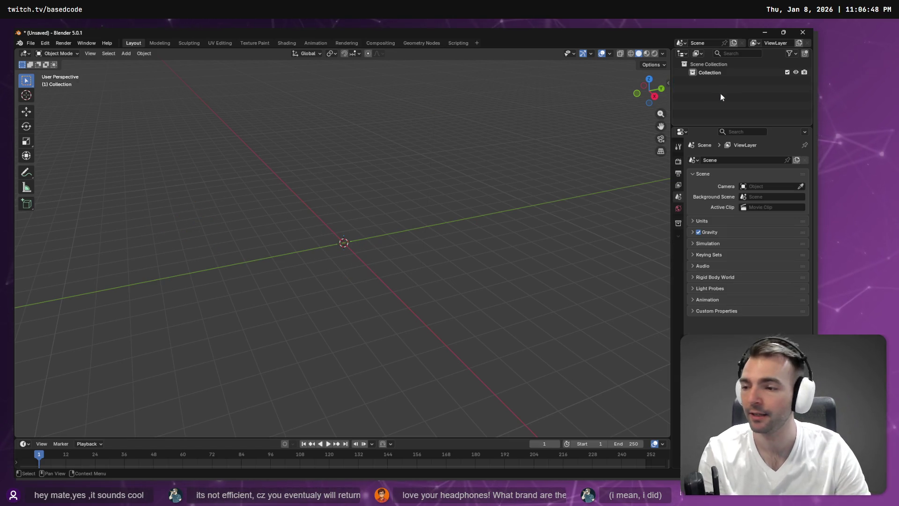
pyautogui.click(715, 74)
pyautogui.press('x')
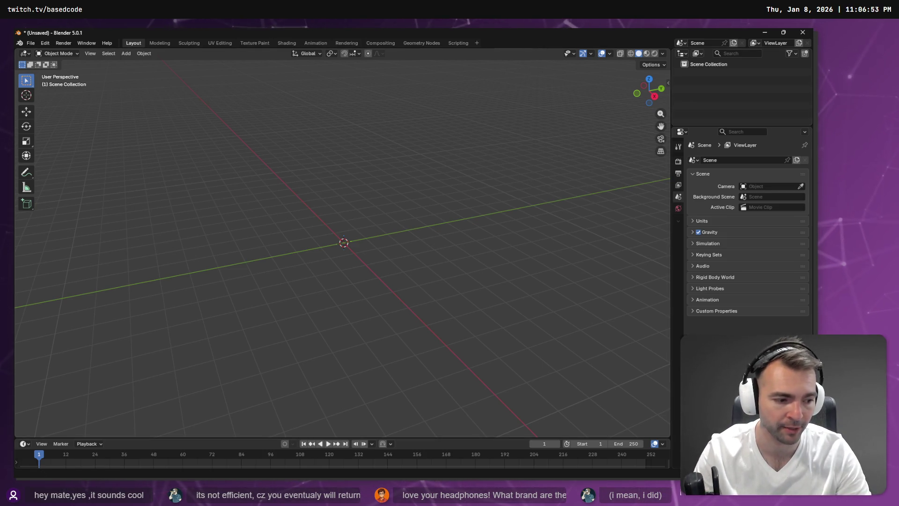
pyautogui.hotkey('alt', 'Tab')
pyautogui.hotkey('alt', 'Tab')
pyautogui.hotkey('alt', 'Tab')
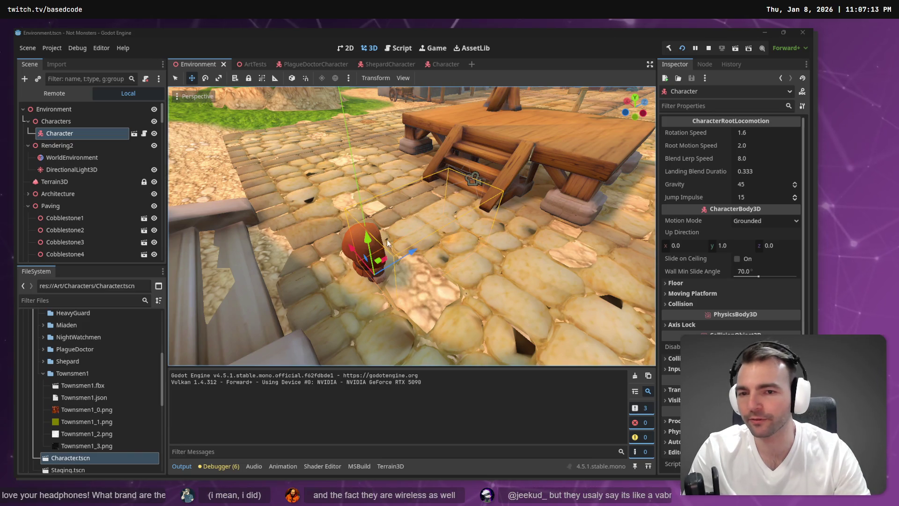
# Show Townsmen1.fbx from the FileSystem dock in the system file manager
pyautogui.moveTo(369, 241); pyautogui.dragTo(376, 237)
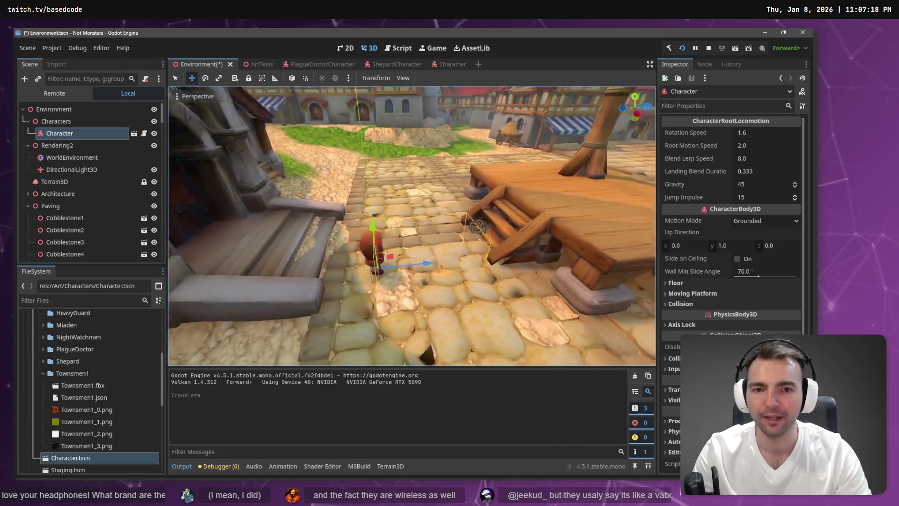
pyautogui.moveTo(433, 225); pyautogui.dragTo(497, 229)
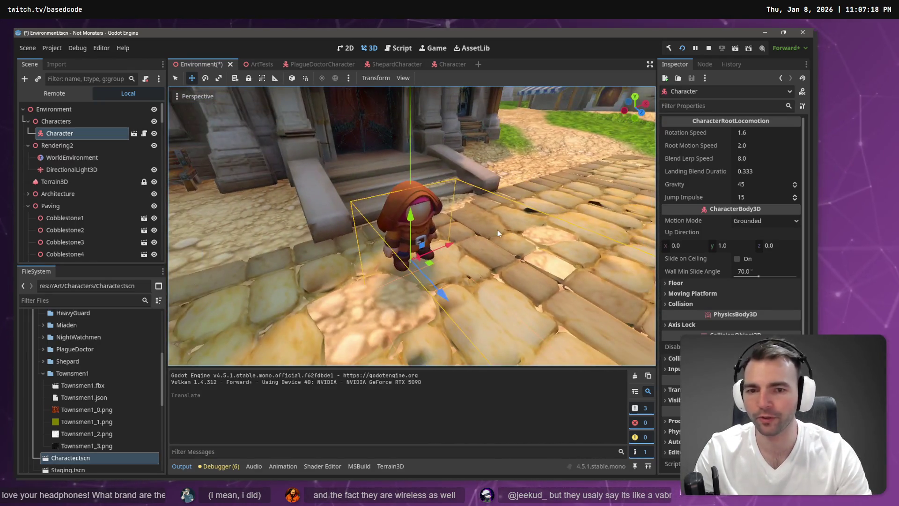
pyautogui.click(104, 375)
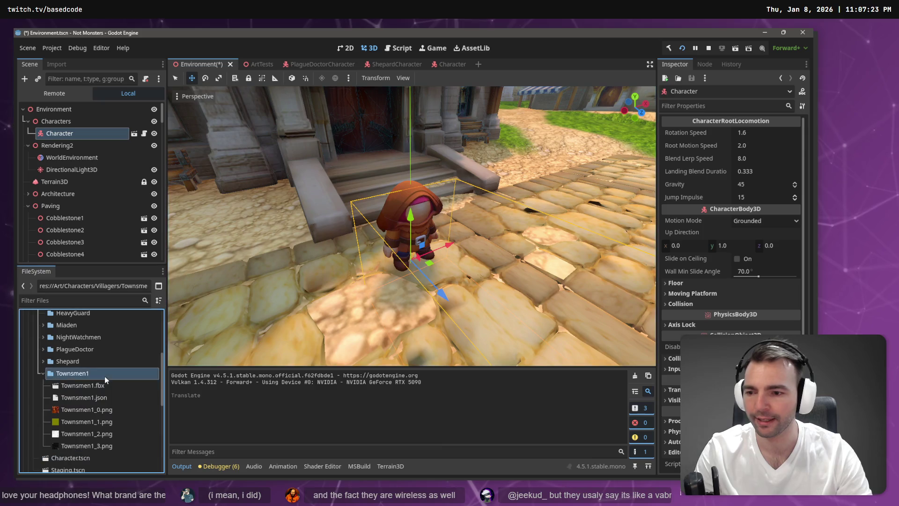
pyautogui.rightClick(89, 385)
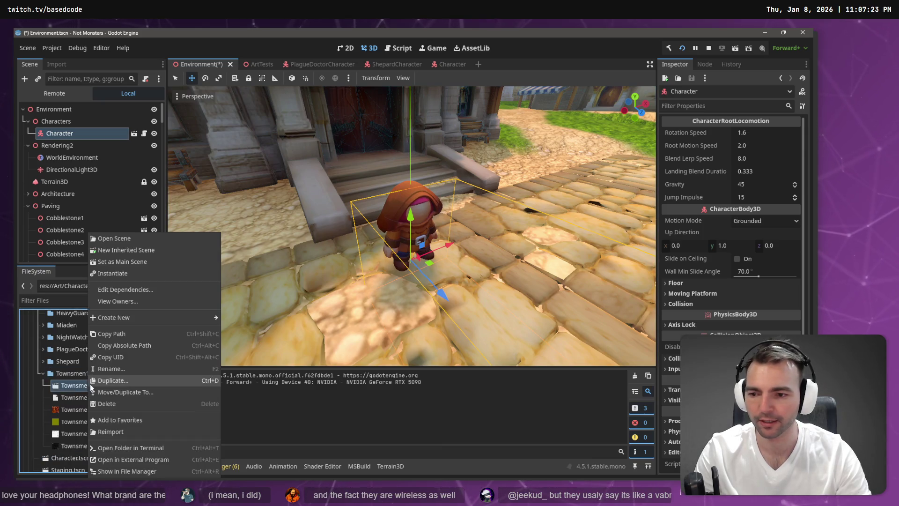
pyautogui.click(158, 461)
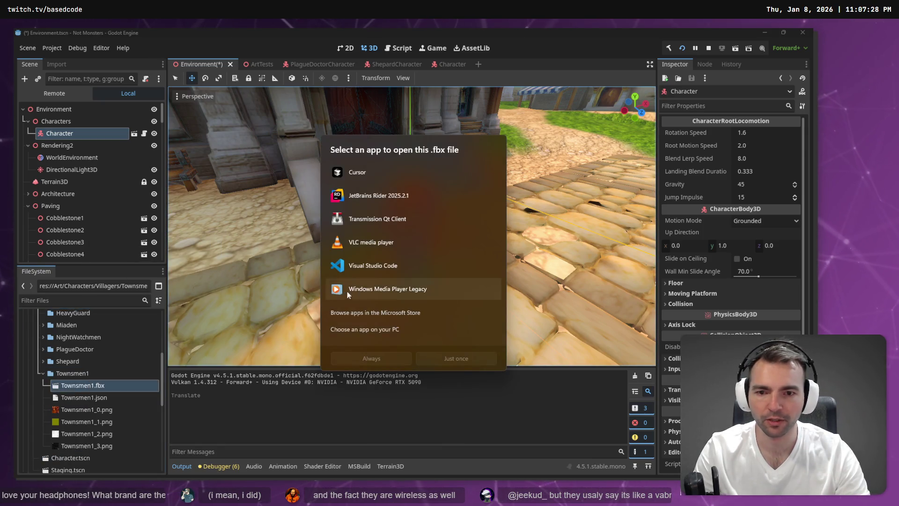
pyautogui.press('Escape')
pyautogui.rightClick(88, 386)
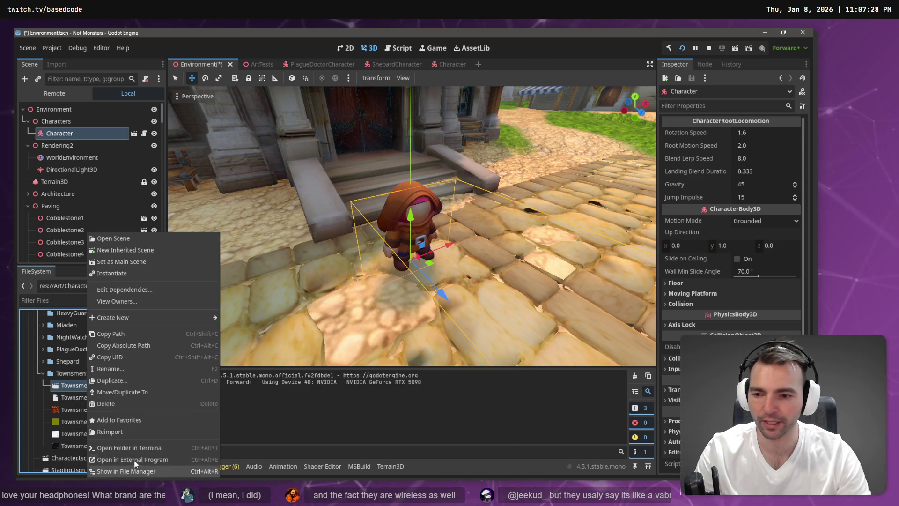
pyautogui.click(141, 471)
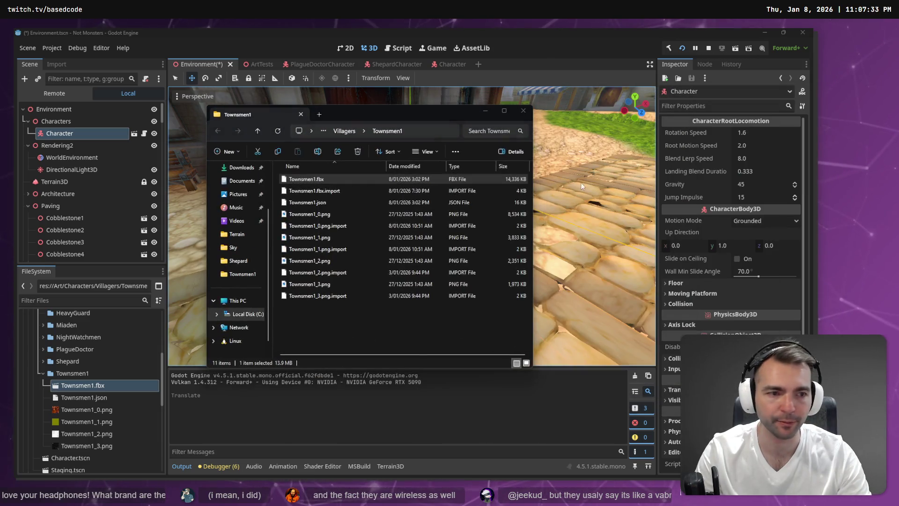
# Import Townsmen1.fbx into Blender by dragging it in from Explorer
pyautogui.hotkey('alt', 'Tab')
pyautogui.press('Tab')
pyautogui.hotkey('alt', 'Tab')
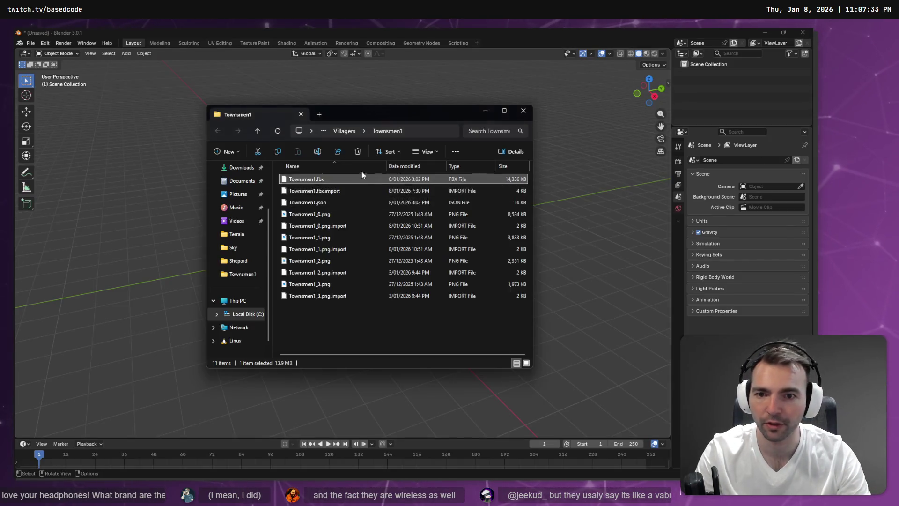
pyautogui.moveTo(614, 119); pyautogui.dragTo(612, 185)
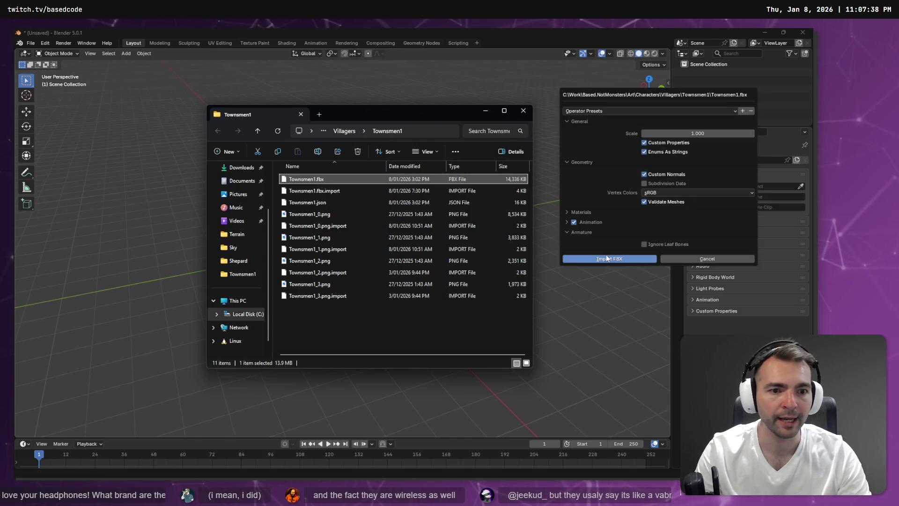
pyautogui.click(607, 258)
# Switch to material preview and give the villager Shade Auto Smooth, then deselect it
pyautogui.rightClick(382, 253)
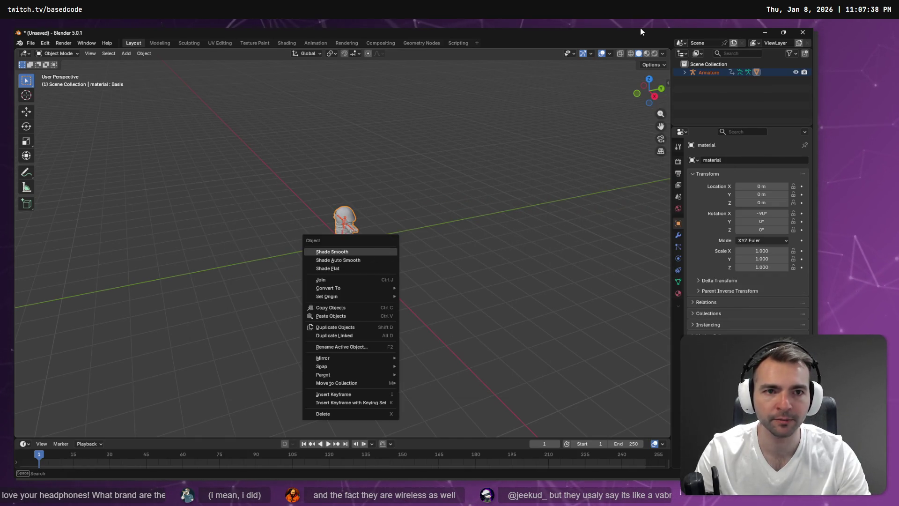
pyautogui.click(647, 53)
pyautogui.rightClick(343, 229)
pyautogui.click(344, 237)
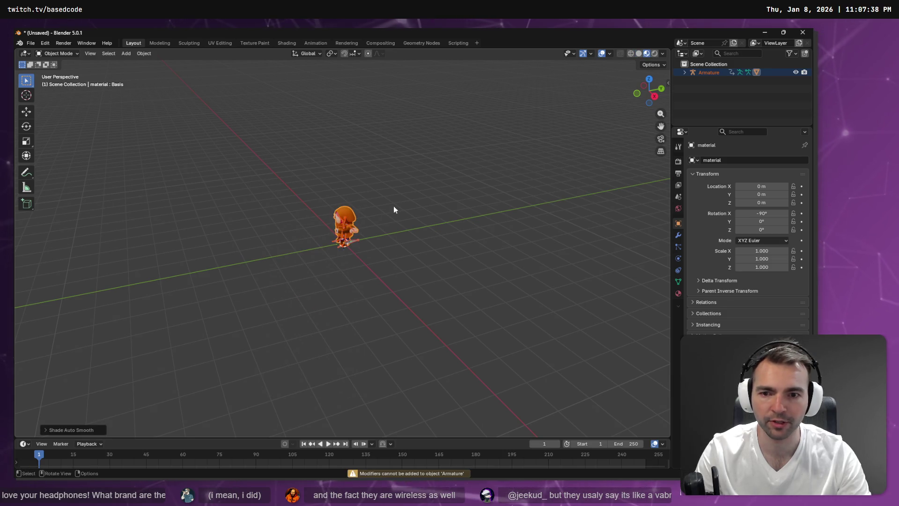
pyautogui.rightClick(414, 200)
pyautogui.click(442, 219)
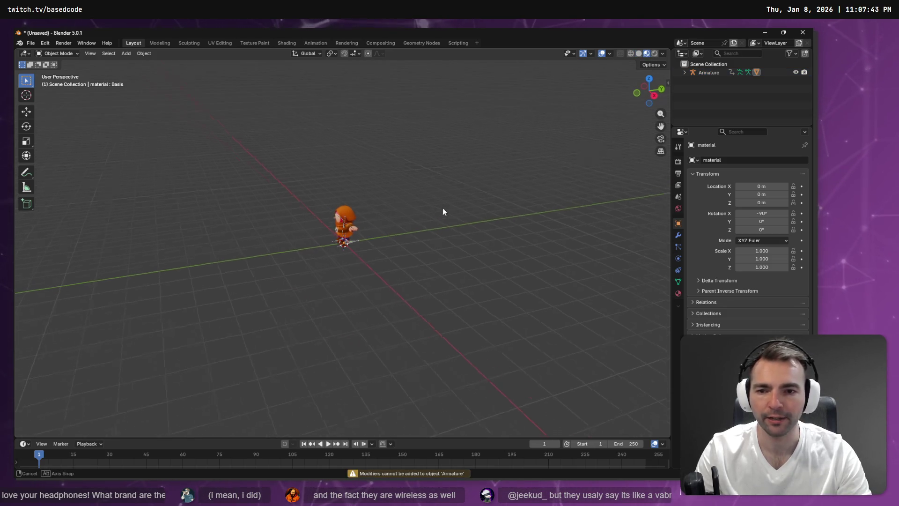
pyautogui.rightClick(394, 186)
pyautogui.scroll(8, 328, 187)
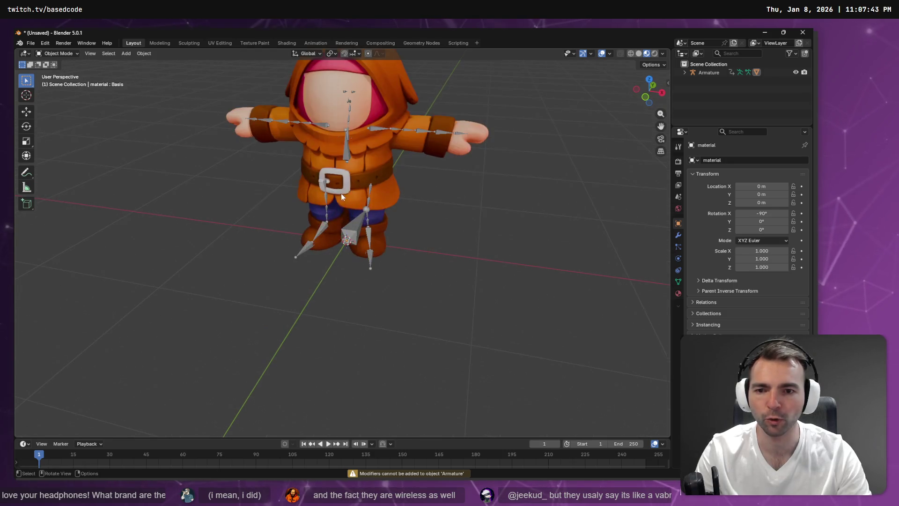
pyautogui.moveTo(341, 193); pyautogui.dragTo(397, 230)
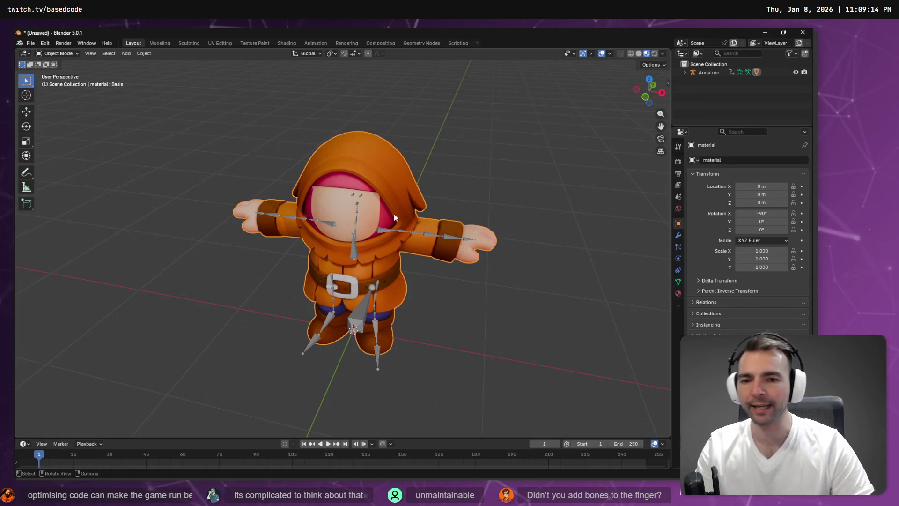
# Enter Edit Mode and select a strip of hood faces in face select mode
pyautogui.press('Tab')
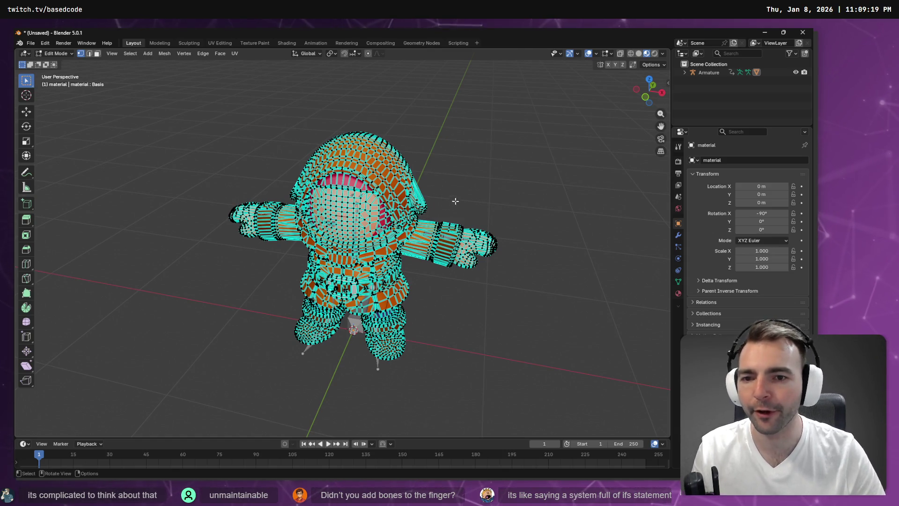
pyautogui.moveTo(455, 201)
pyautogui.mouseDown()
pyautogui.moveTo(472, 177)
pyautogui.moveTo(267, 175)
pyautogui.moveTo(325, 171)
pyautogui.moveTo(372, 260)
pyautogui.mouseUp()
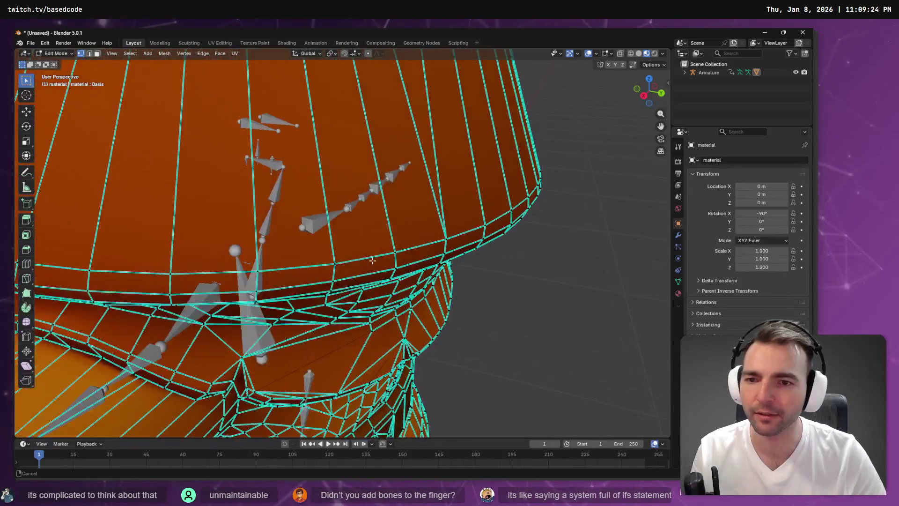
pyautogui.click(97, 55)
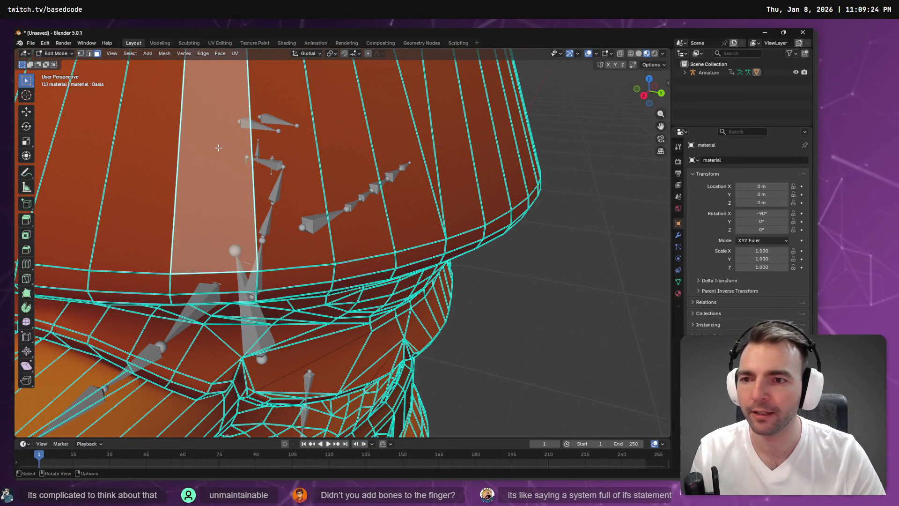
pyautogui.keyDown('alt'); pyautogui.click(215, 164); pyautogui.keyUp('alt')
pyautogui.moveTo(215, 164)
pyautogui.mouseDown()
pyautogui.moveTo(283, 183)
pyautogui.moveTo(269, 161)
pyautogui.moveTo(290, 156)
pyautogui.mouseUp()
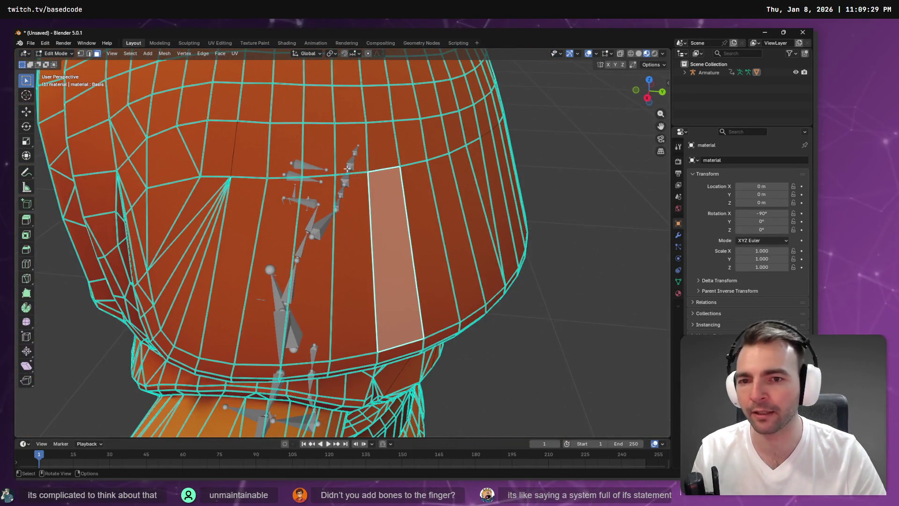
# Switch to vertex select and inspect the wireframe around the shoulder and arm
pyautogui.click(83, 54)
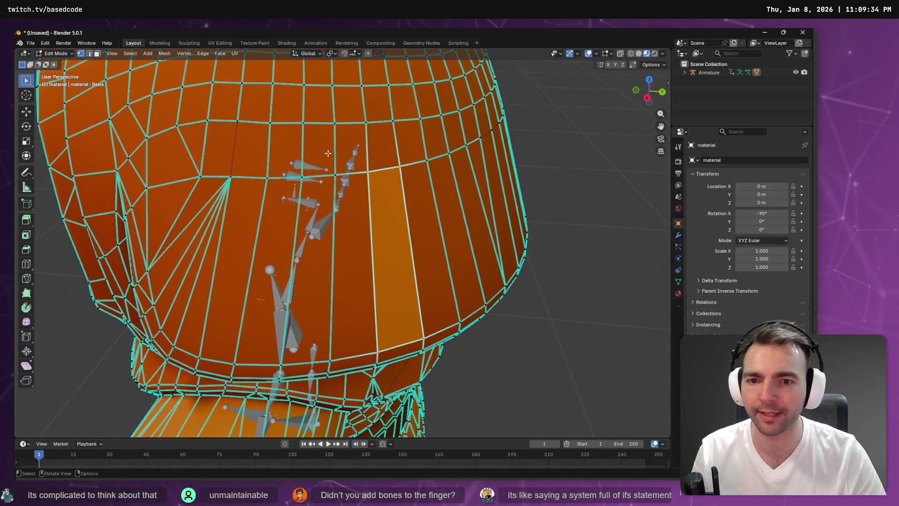
pyautogui.click(382, 170)
pyautogui.click(390, 176)
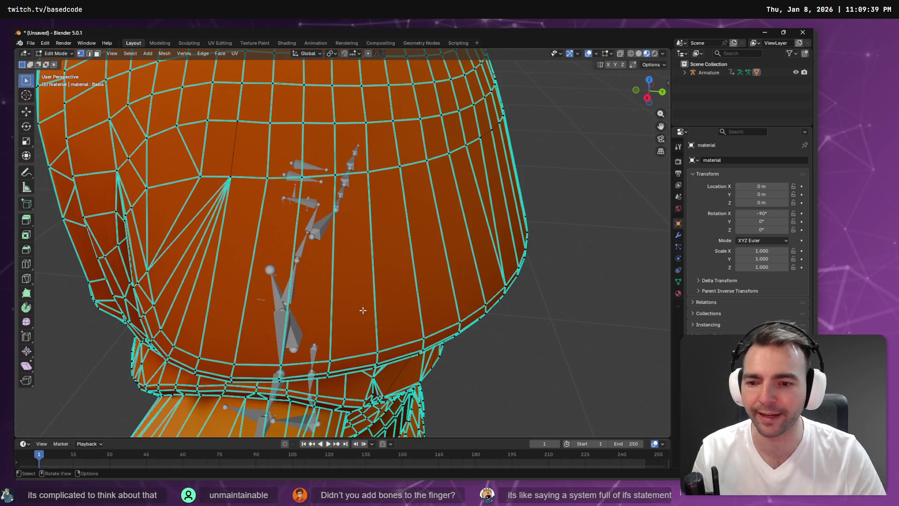
pyautogui.moveTo(418, 213)
pyautogui.mouseDown()
pyautogui.moveTo(469, 323)
pyautogui.moveTo(380, 199)
pyautogui.mouseUp()
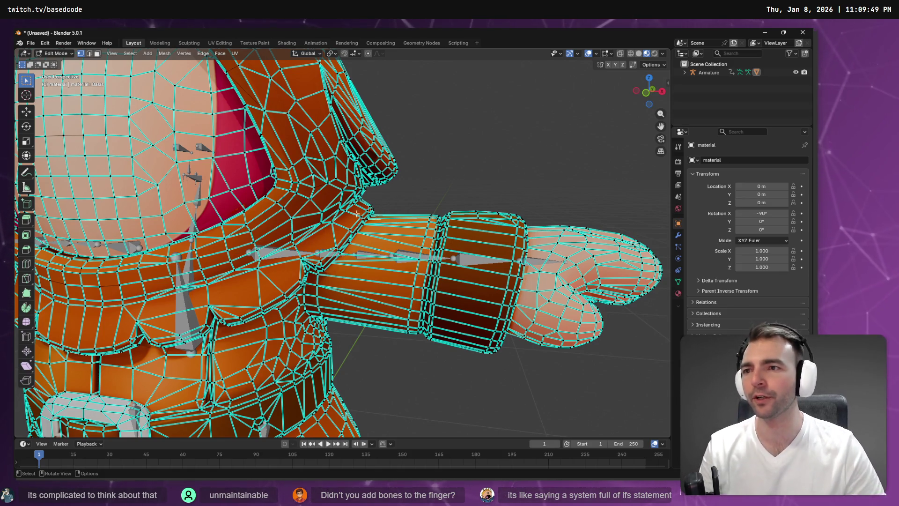
pyautogui.moveTo(468, 181)
pyautogui.mouseDown()
pyautogui.moveTo(431, 195)
pyautogui.moveTo(487, 183)
pyautogui.moveTo(482, 172)
pyautogui.moveTo(350, 252)
pyautogui.mouseUp()
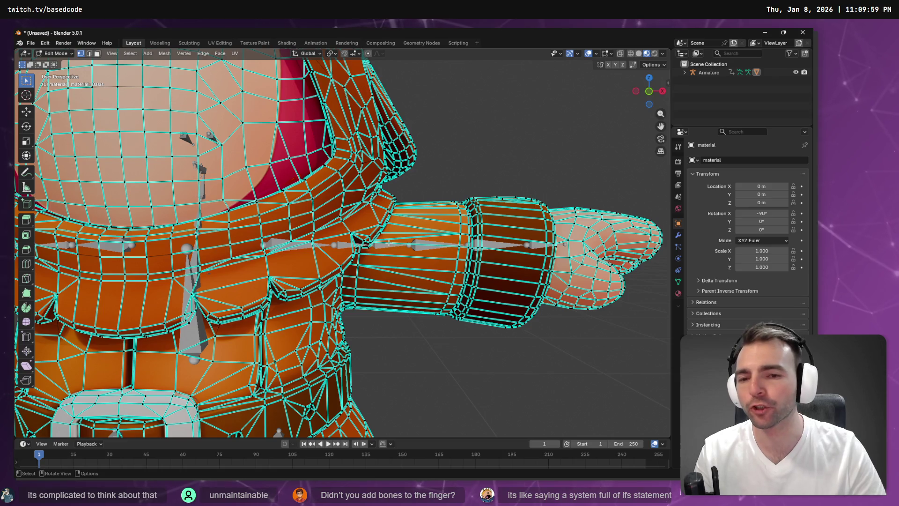
pyautogui.moveTo(430, 160); pyautogui.dragTo(385, 173)
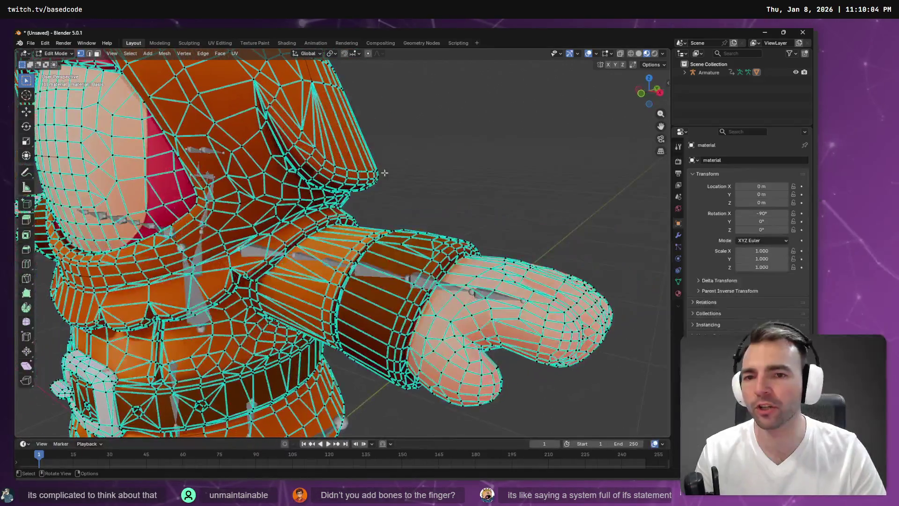
pyautogui.moveTo(279, 132); pyautogui.dragTo(552, 122)
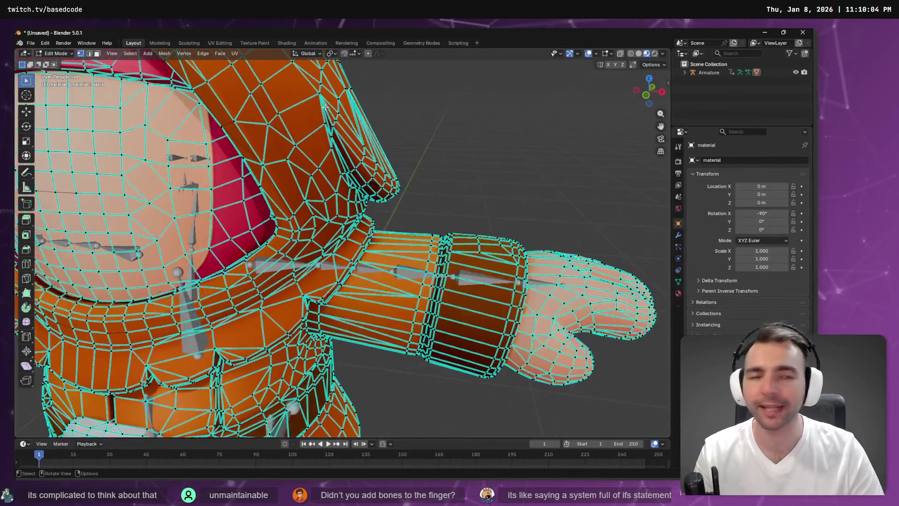
pyautogui.click(66, 54)
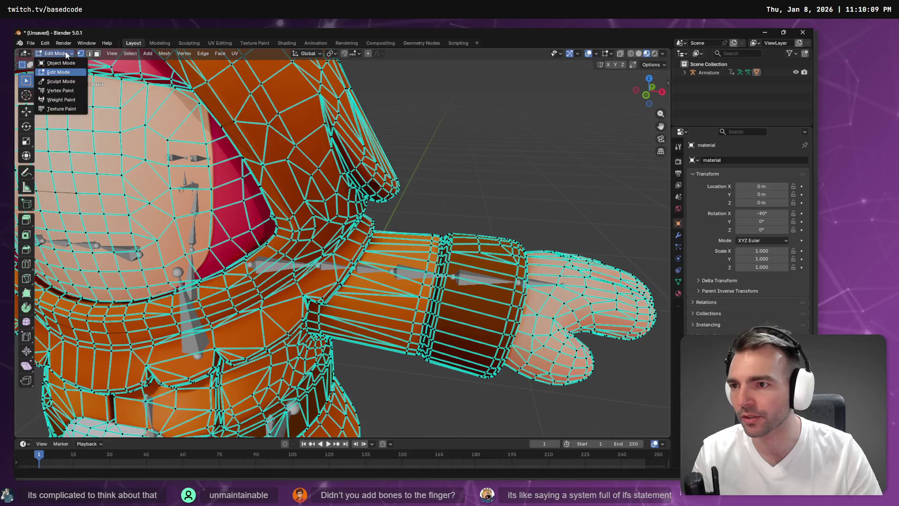
# In Weight Paint, enable X mirror and paint zero weight across the shoulder
pyautogui.click(63, 99)
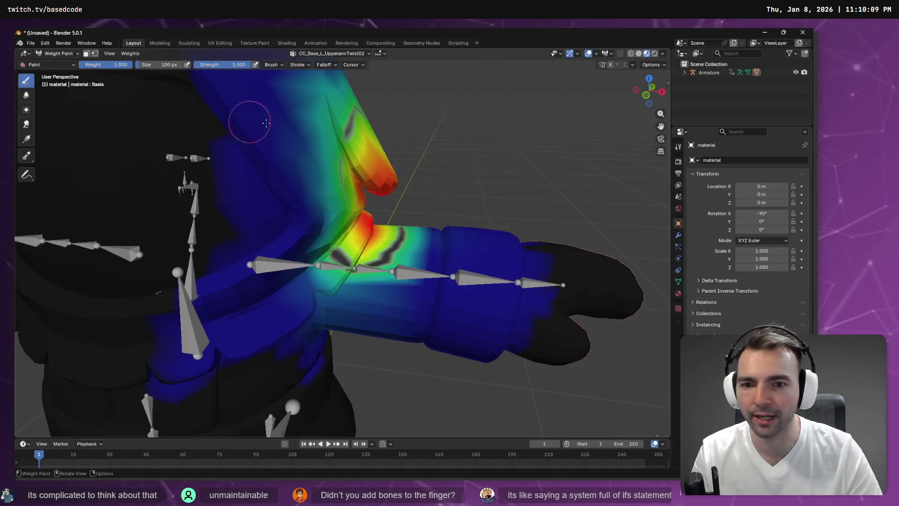
pyautogui.moveTo(455, 146)
pyautogui.mouseDown()
pyautogui.moveTo(368, 143)
pyautogui.moveTo(392, 148)
pyautogui.mouseUp()
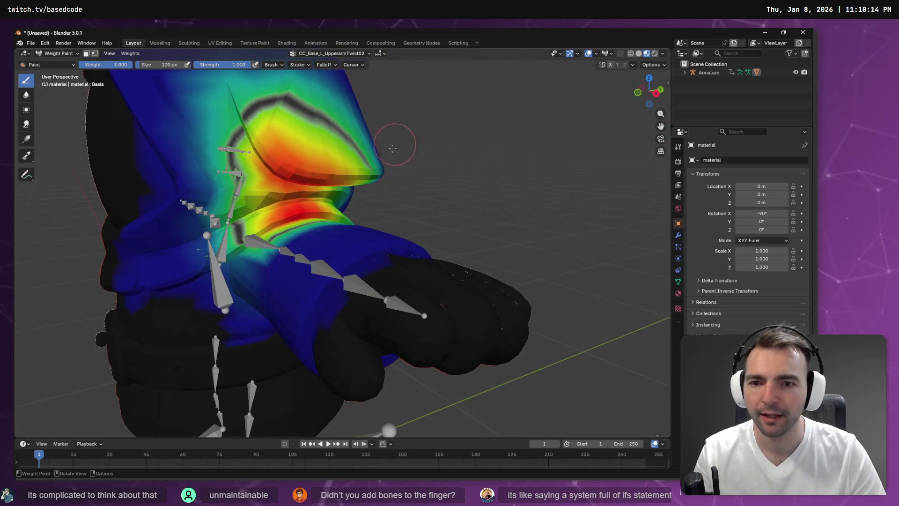
pyautogui.moveTo(244, 184)
pyautogui.mouseDown()
pyautogui.moveTo(300, 141)
pyautogui.moveTo(302, 149)
pyautogui.moveTo(318, 112)
pyautogui.moveTo(295, 122)
pyautogui.mouseUp()
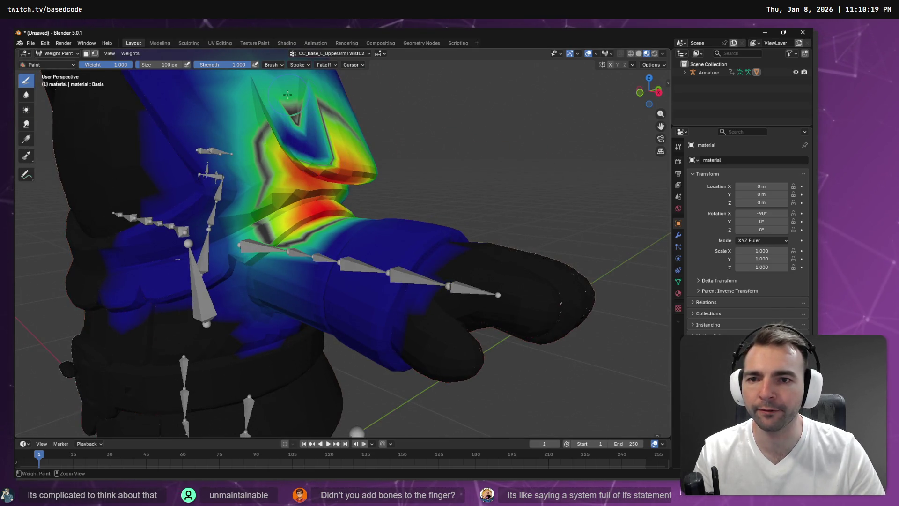
pyautogui.hotkey('ctrl', 'z')
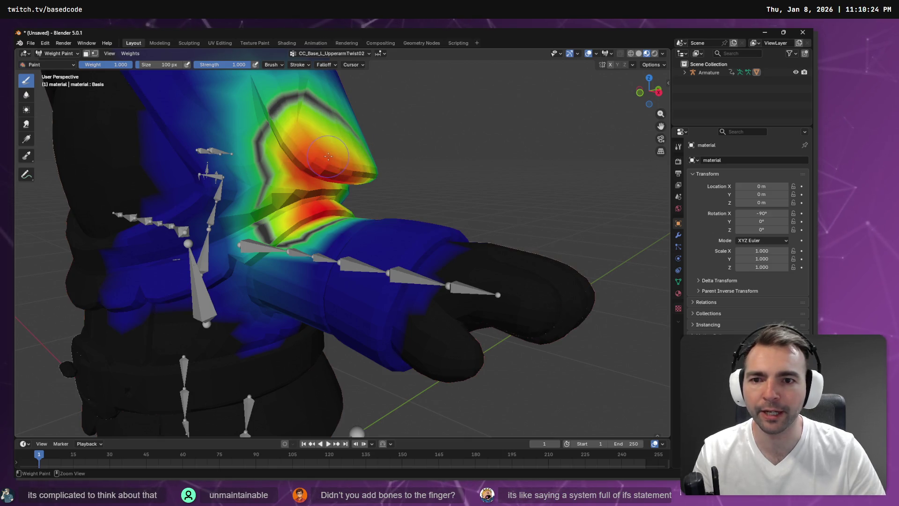
pyautogui.click(610, 65)
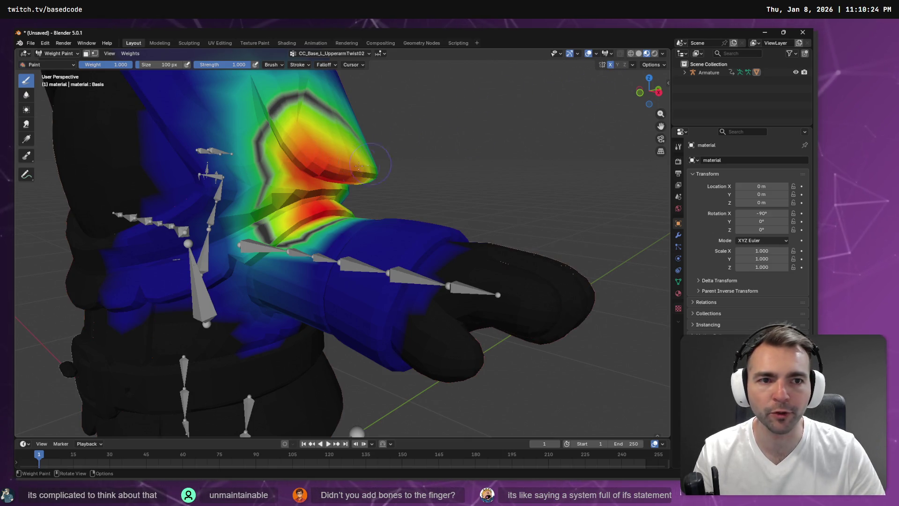
pyautogui.moveTo(323, 108)
pyautogui.mouseDown()
pyautogui.moveTo(275, 139)
pyautogui.moveTo(276, 164)
pyautogui.moveTo(292, 162)
pyautogui.moveTo(295, 114)
pyautogui.moveTo(309, 117)
pyautogui.moveTo(249, 103)
pyautogui.moveTo(216, 117)
pyautogui.moveTo(299, 126)
pyautogui.mouseUp()
# Check the cleared shoulder from several angles, undoing one stroke
pyautogui.scroll(-4, 298, 126)
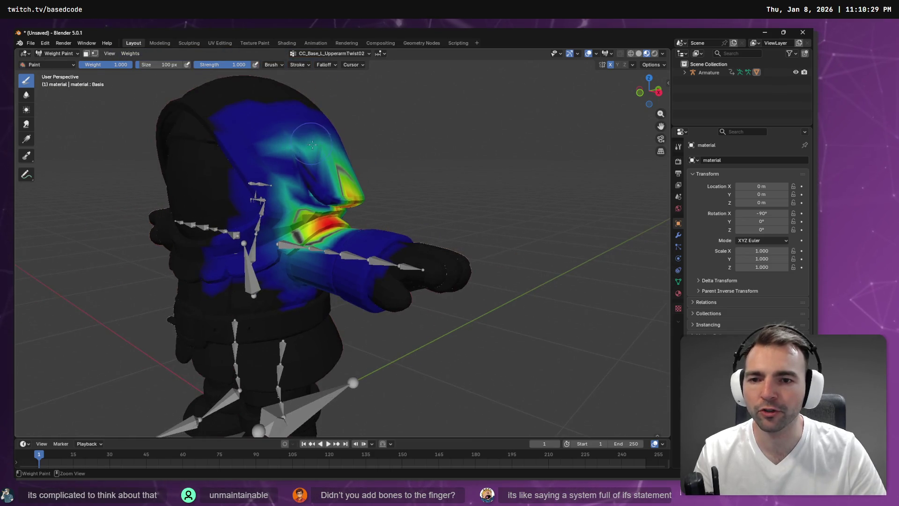
pyautogui.moveTo(352, 185)
pyautogui.mouseDown()
pyautogui.moveTo(329, 200)
pyautogui.moveTo(356, 187)
pyautogui.moveTo(313, 162)
pyautogui.moveTo(314, 138)
pyautogui.moveTo(328, 140)
pyautogui.moveTo(311, 120)
pyautogui.moveTo(253, 122)
pyautogui.moveTo(346, 136)
pyautogui.mouseUp()
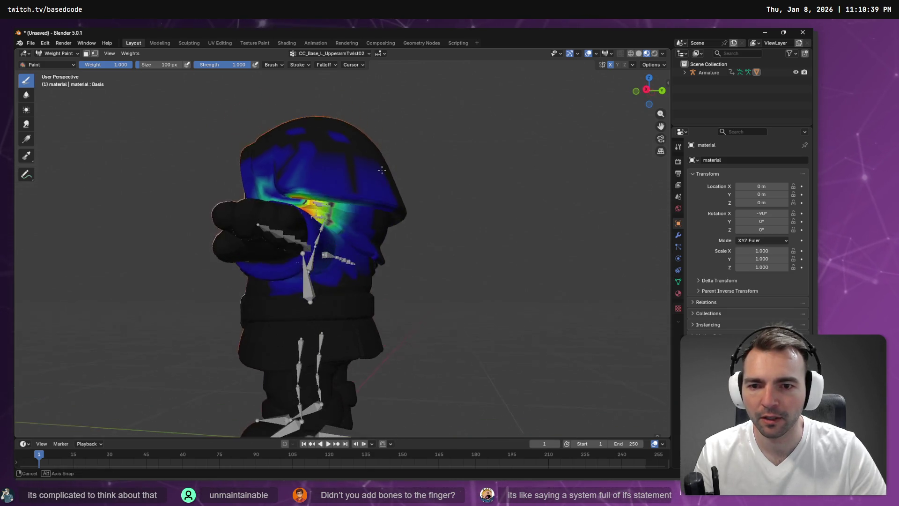
pyautogui.hotkey('ctrl', 'z')
pyautogui.hotkey('ctrl', 'z')
pyautogui.hotkey('ctrl', 'z')
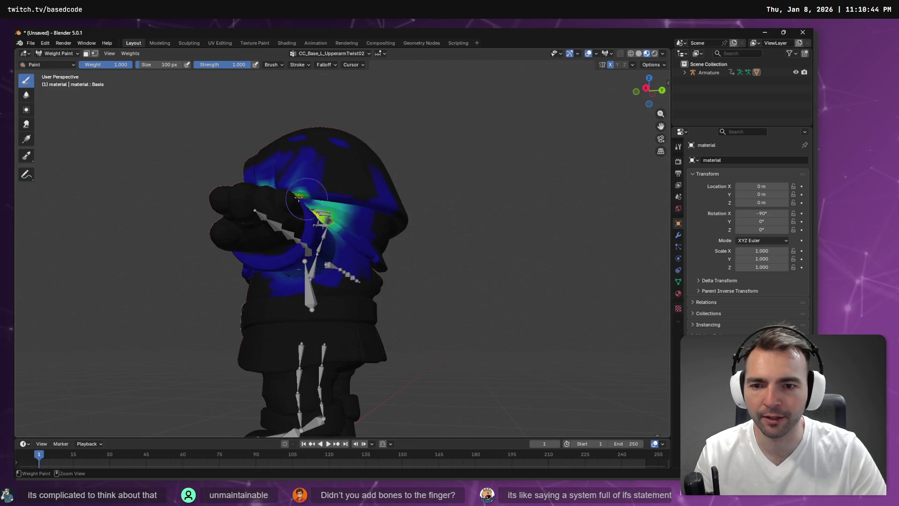
pyautogui.moveTo(191, 171); pyautogui.dragTo(281, 192)
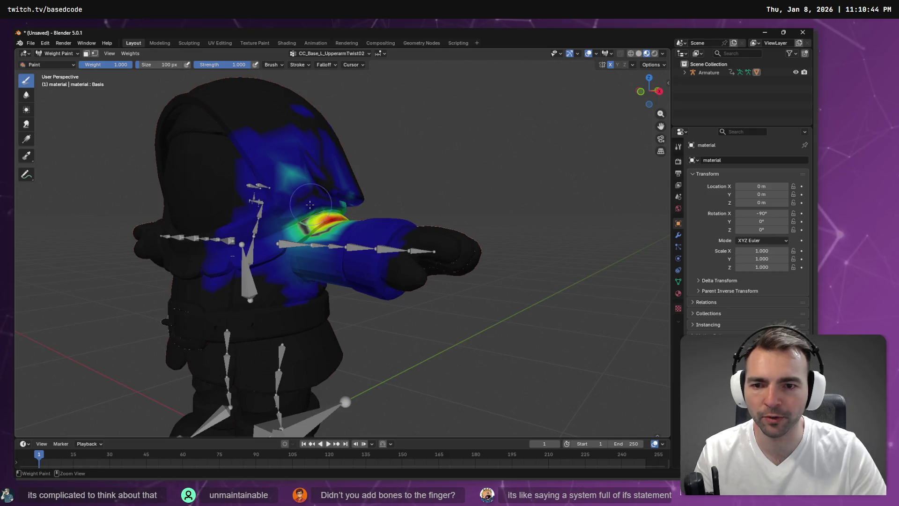
pyautogui.moveTo(359, 197)
pyautogui.mouseDown()
pyautogui.moveTo(300, 191)
pyautogui.moveTo(308, 189)
pyautogui.moveTo(295, 165)
pyautogui.mouseUp()
pyautogui.click(328, 53)
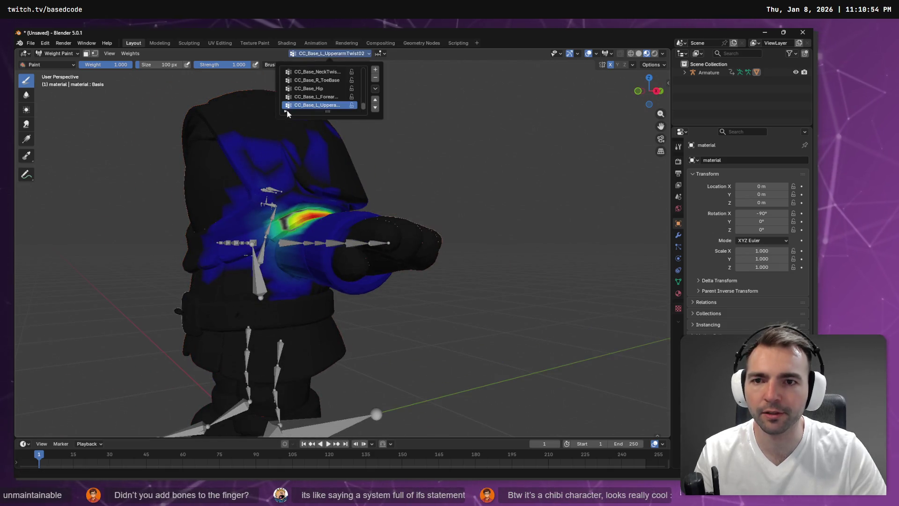
# Select CC_Base_R_UpperarmTwist02 and paint out its stray weights on the hood
pyautogui.scroll(5, 328, 95)
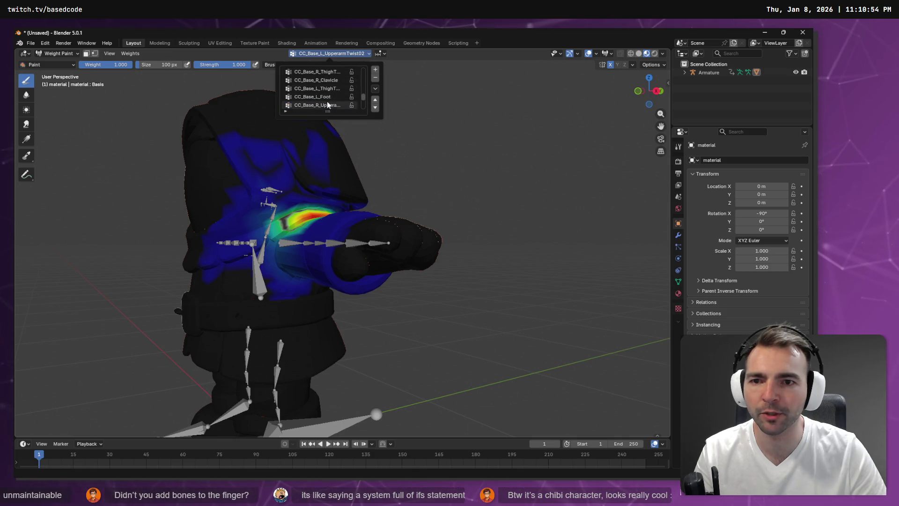
pyautogui.click(323, 105)
pyautogui.moveTo(205, 191)
pyautogui.mouseDown()
pyautogui.moveTo(307, 219)
pyautogui.moveTo(347, 169)
pyautogui.moveTo(389, 168)
pyautogui.moveTo(300, 155)
pyautogui.moveTo(384, 188)
pyautogui.moveTo(347, 220)
pyautogui.moveTo(307, 225)
pyautogui.moveTo(359, 235)
pyautogui.moveTo(288, 231)
pyautogui.moveTo(290, 220)
pyautogui.moveTo(284, 228)
pyautogui.mouseUp()
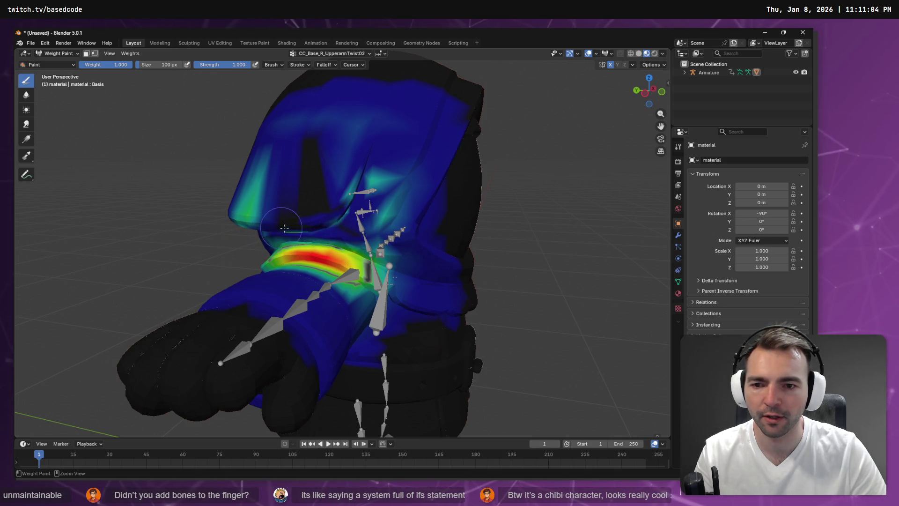
pyautogui.moveTo(341, 213)
pyautogui.mouseDown()
pyautogui.moveTo(241, 192)
pyautogui.moveTo(376, 204)
pyautogui.moveTo(372, 213)
pyautogui.moveTo(398, 199)
pyautogui.mouseUp()
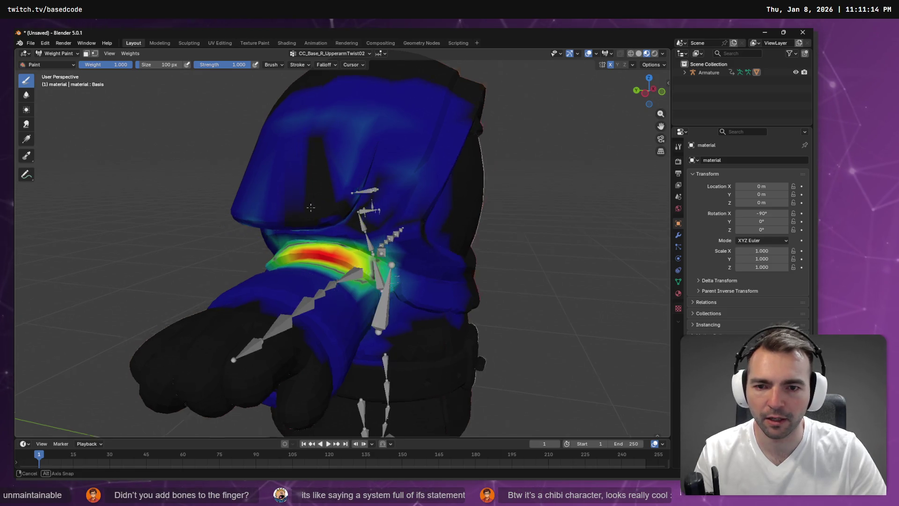
pyautogui.moveTo(249, 228)
pyautogui.mouseDown()
pyautogui.moveTo(388, 178)
pyautogui.moveTo(464, 168)
pyautogui.moveTo(433, 145)
pyautogui.mouseUp()
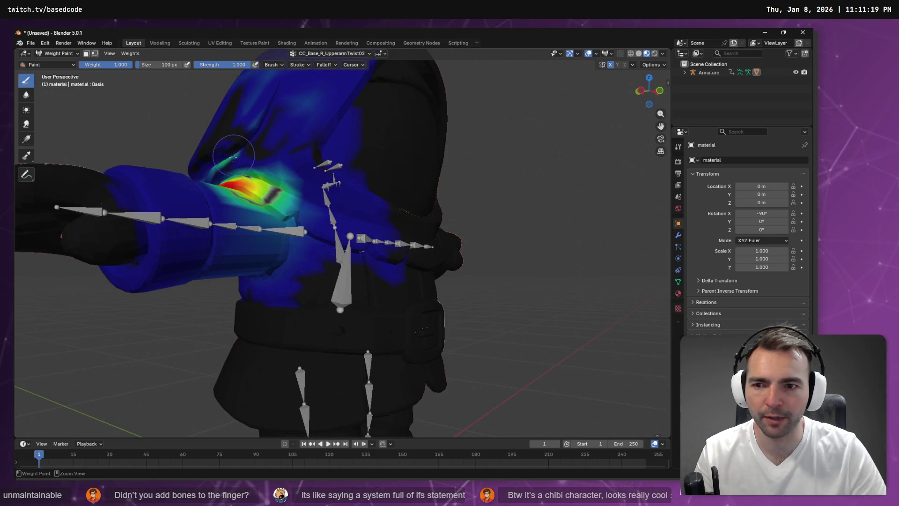
pyautogui.moveTo(340, 135)
pyautogui.mouseDown()
pyautogui.moveTo(300, 145)
pyautogui.moveTo(320, 136)
pyautogui.moveTo(300, 141)
pyautogui.moveTo(365, 154)
pyautogui.moveTo(271, 126)
pyautogui.moveTo(344, 187)
pyautogui.mouseUp()
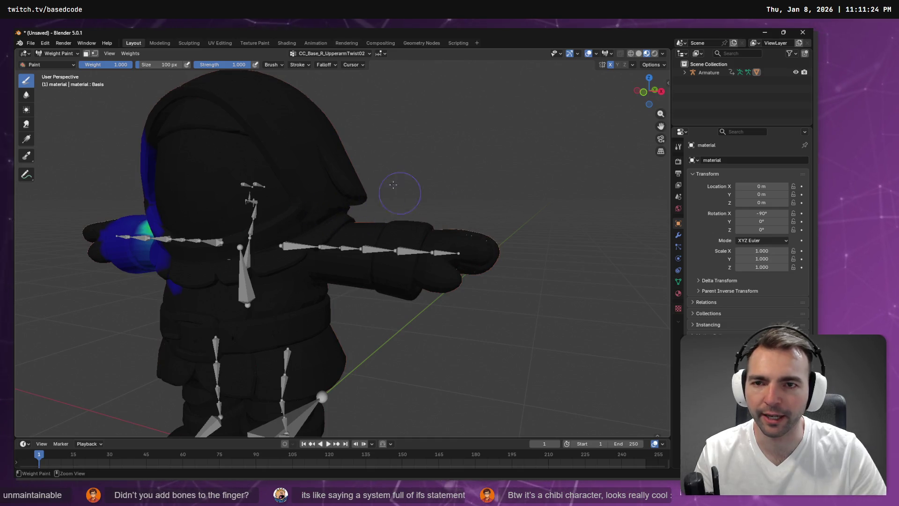
pyautogui.click(351, 53)
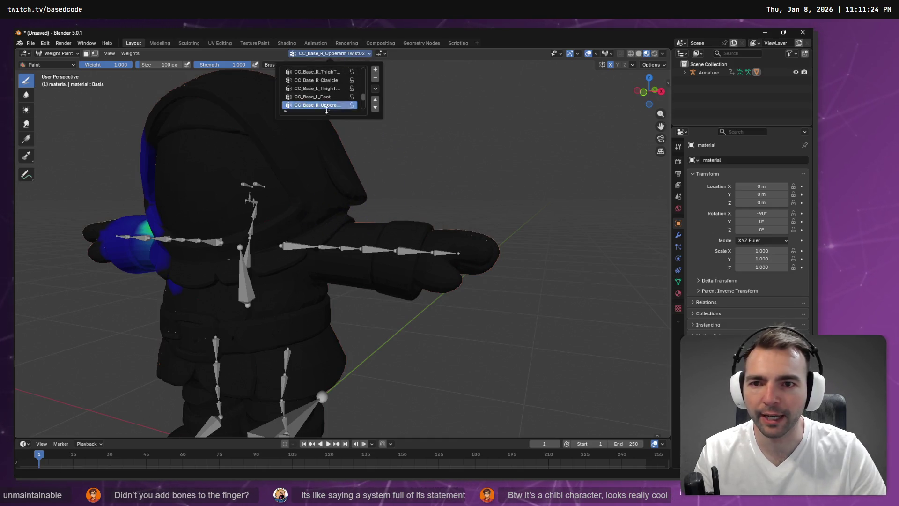
# Select CC_Base_L_UpperarmTwist02 and zoom in on the shoulder's weights
pyautogui.scroll(-5, 321, 109)
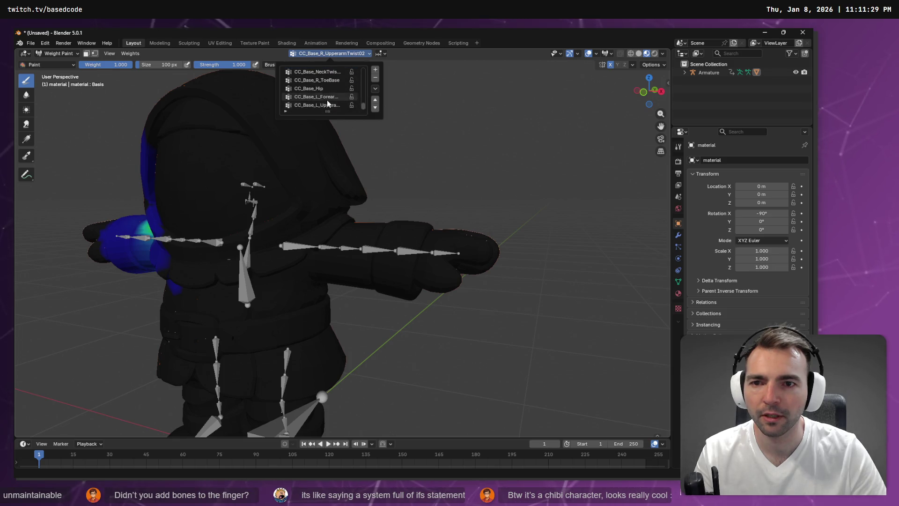
pyautogui.click(327, 103)
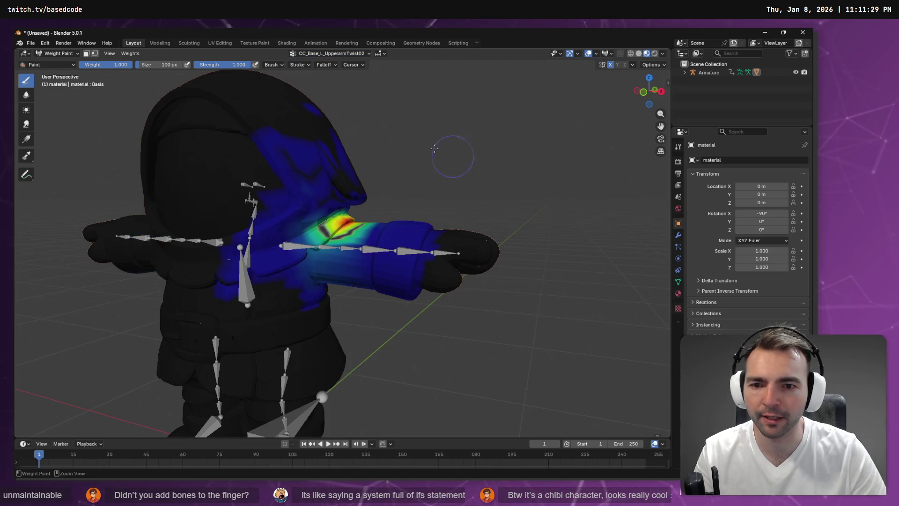
pyautogui.moveTo(434, 149); pyautogui.dragTo(325, 205)
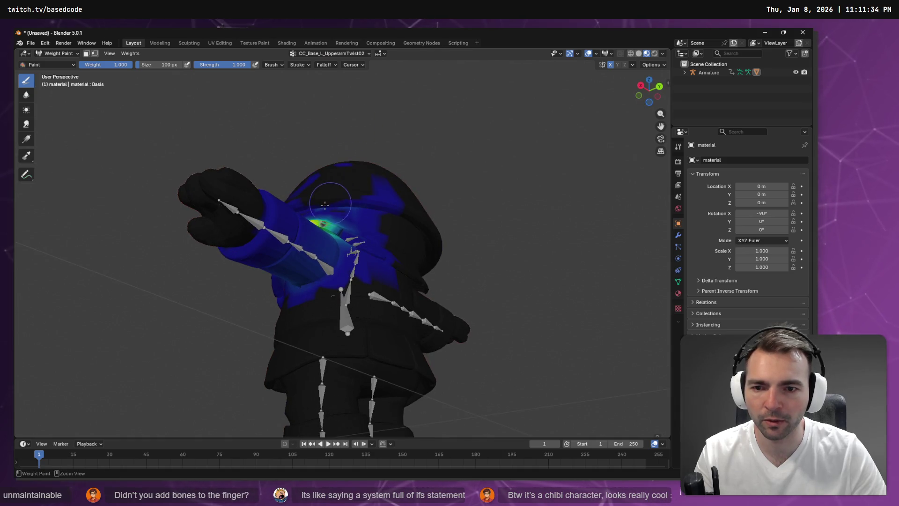
pyautogui.scroll(6, 348, 203)
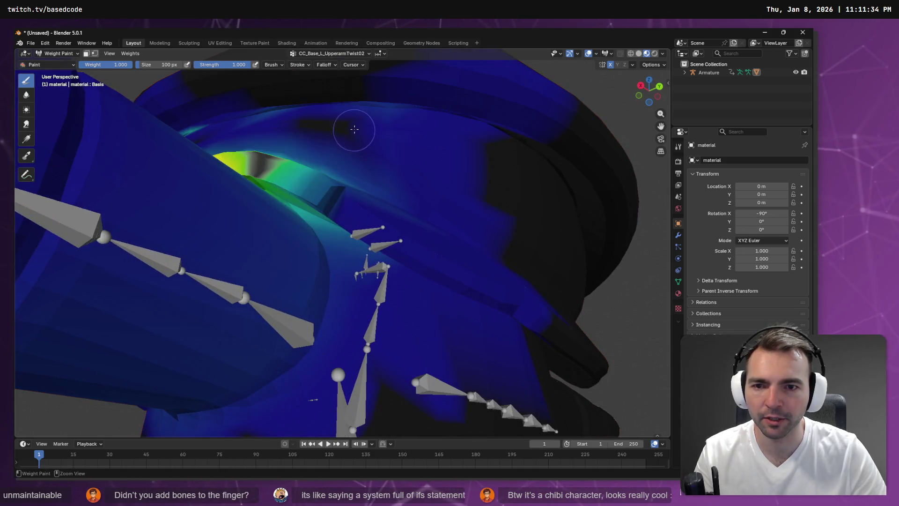
pyautogui.scroll(1, 354, 135)
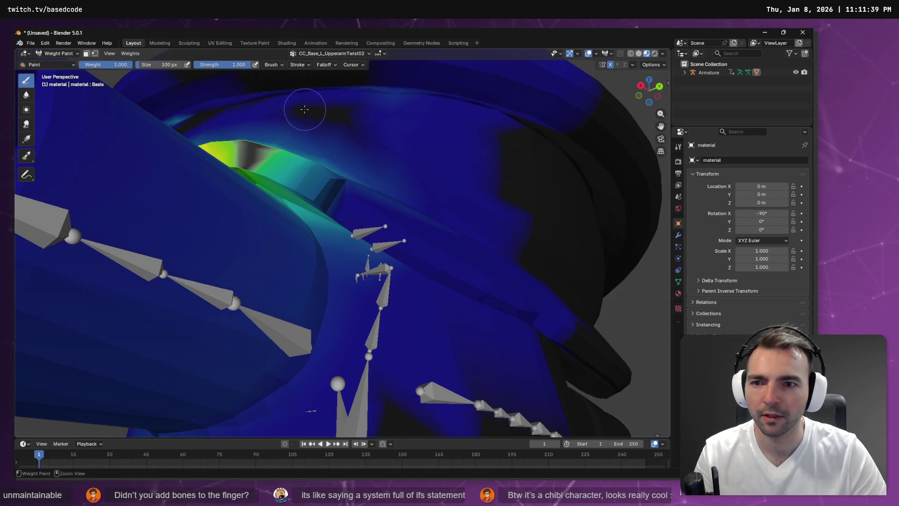
pyautogui.moveTo(304, 109); pyautogui.dragTo(225, 128)
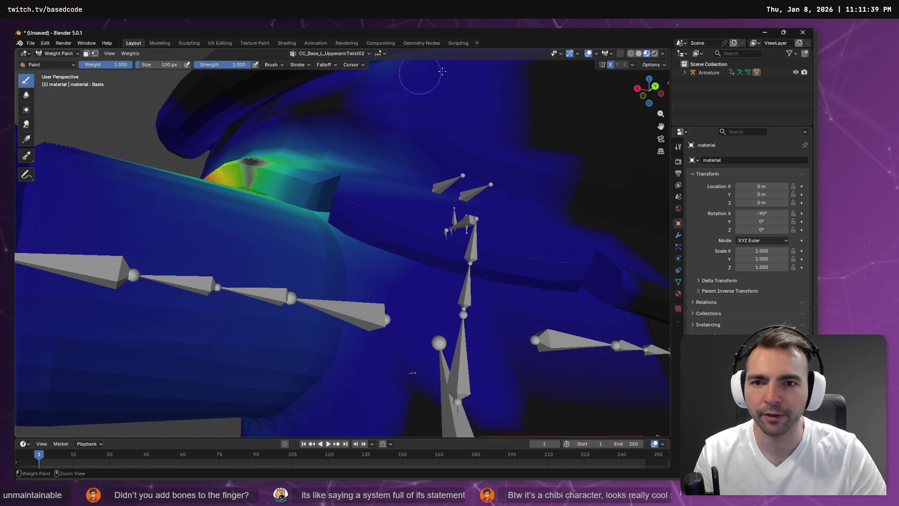
# Zoom back out and pan sideways to review the upper-arm weights
pyautogui.scroll(-4, 442, 71)
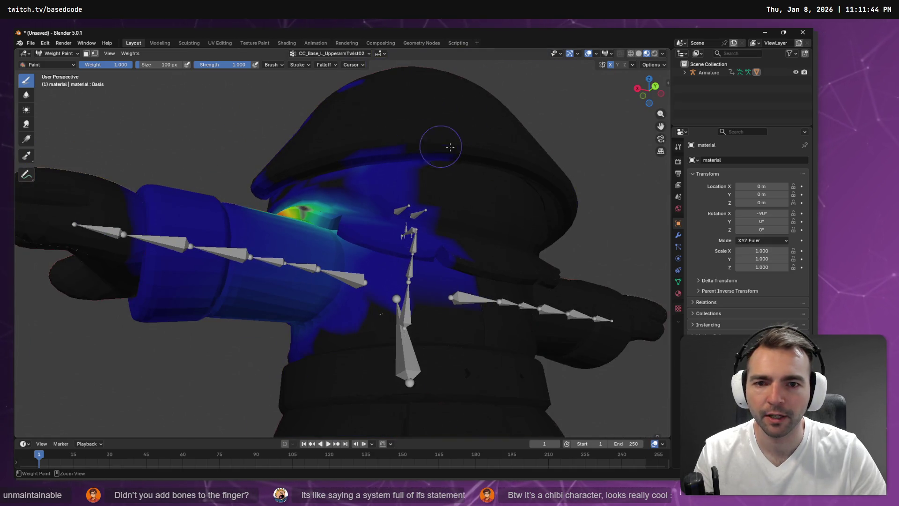
pyautogui.scroll(-6, 401, 145)
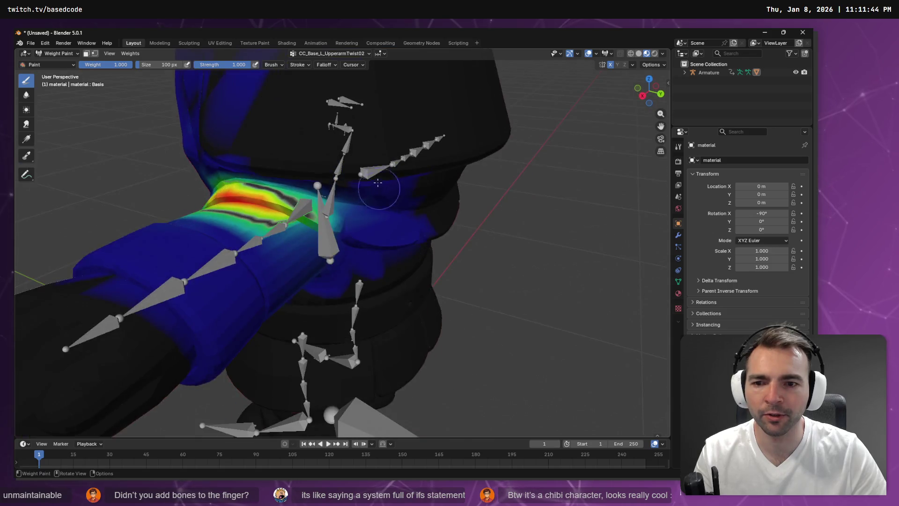
pyautogui.hscroll(-5, 322, 165)
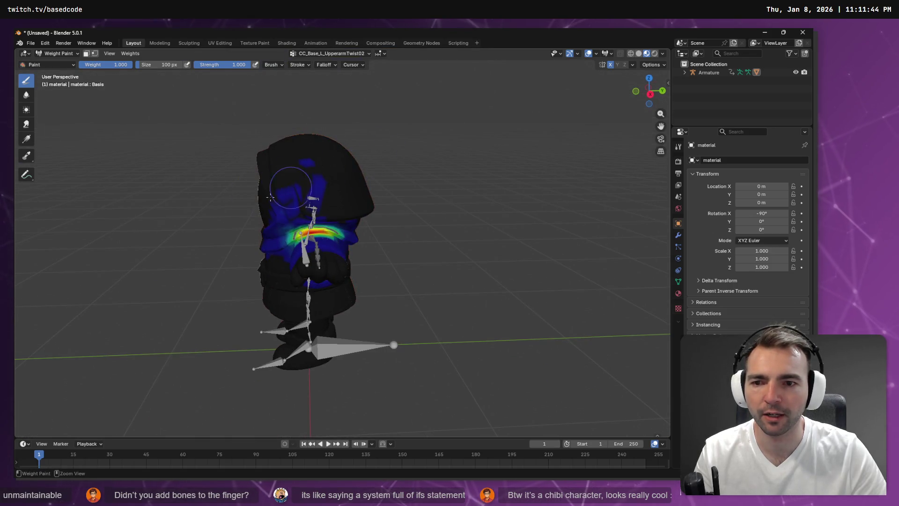
pyautogui.hscroll(-5, 322, 182)
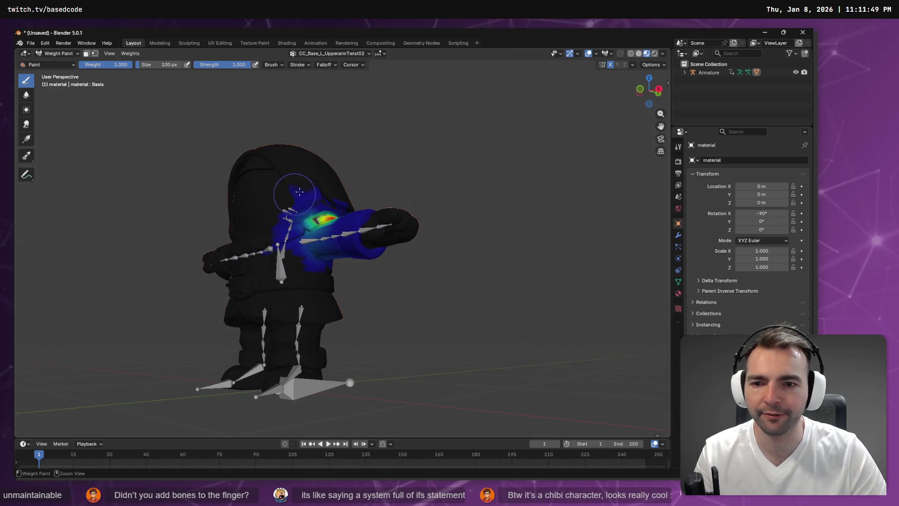
pyautogui.hscroll(-5, 259, 216)
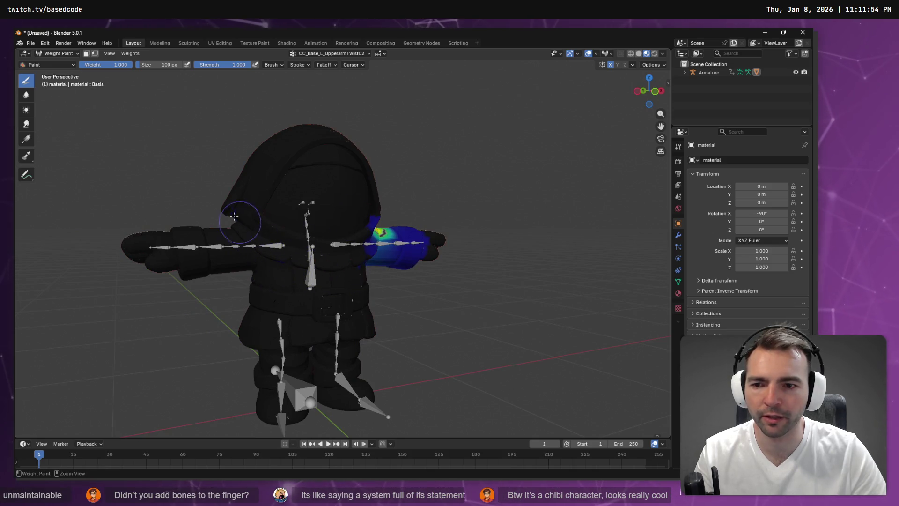
pyautogui.hscroll(-5, 318, 276)
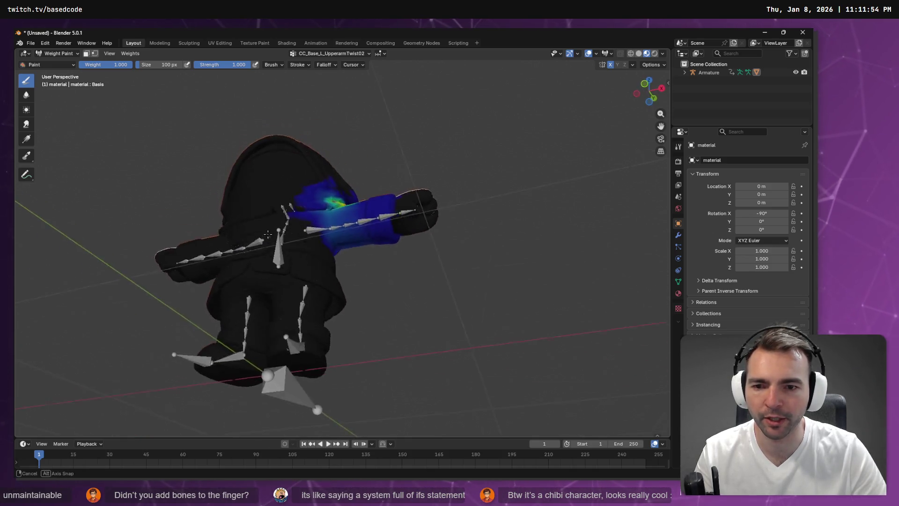
pyautogui.click(332, 55)
pyautogui.scroll(3, 332, 98)
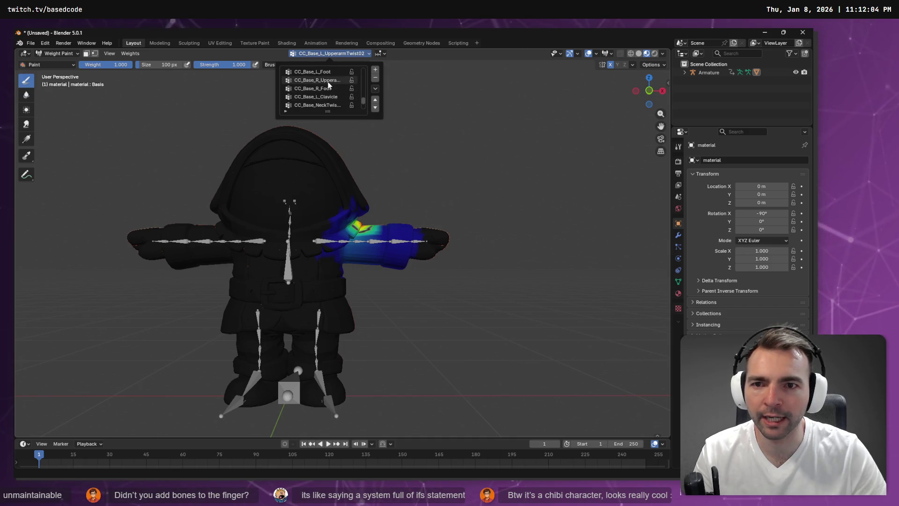
# Show the CC_Base_R_UpperarmTwist02 group and orbit around the arm to inspect its weights
pyautogui.click(327, 81)
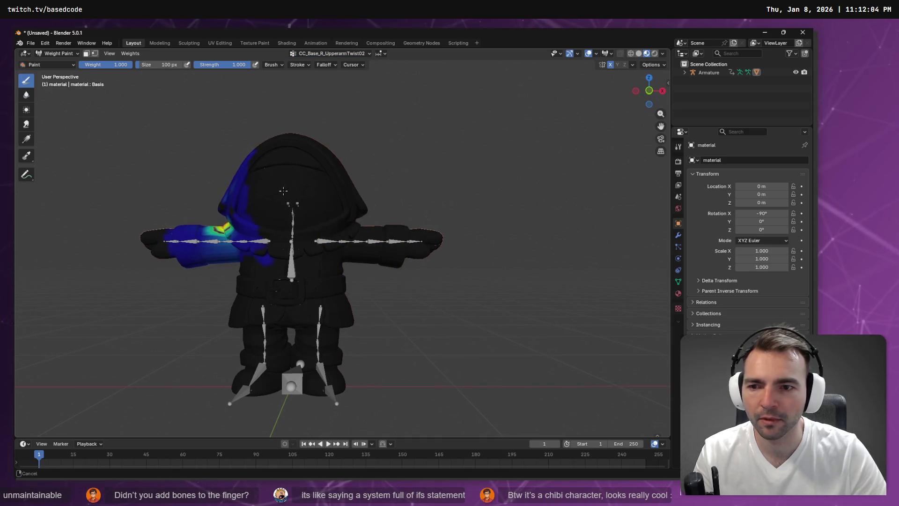
pyautogui.scroll(2, 292, 190)
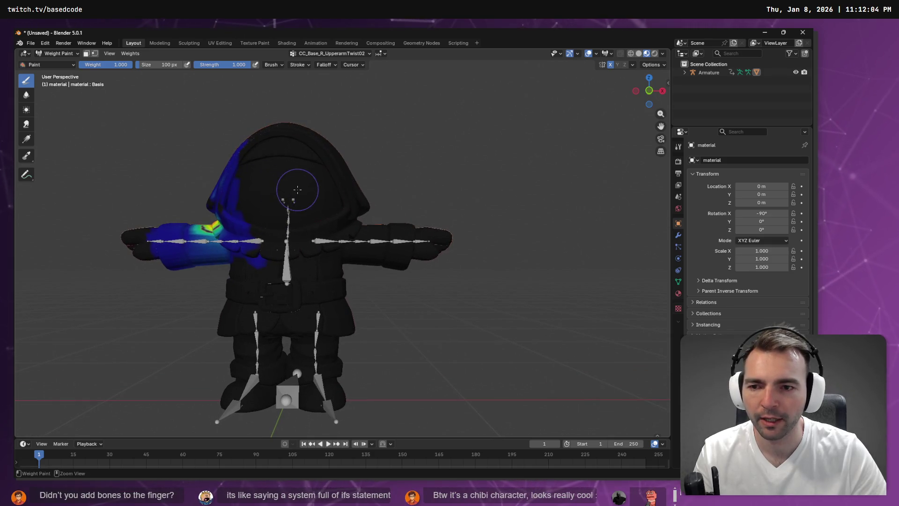
pyautogui.moveTo(244, 190); pyautogui.dragTo(337, 203)
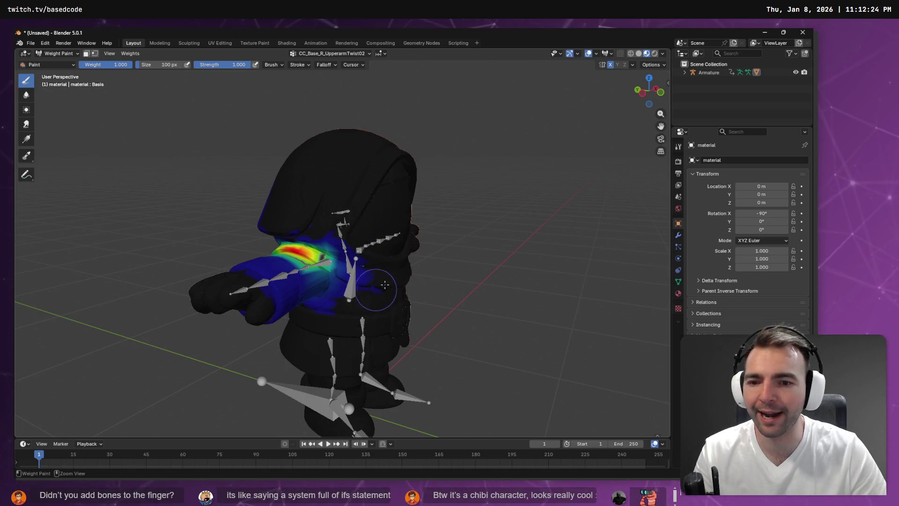
pyautogui.moveTo(385, 284); pyautogui.dragTo(439, 188)
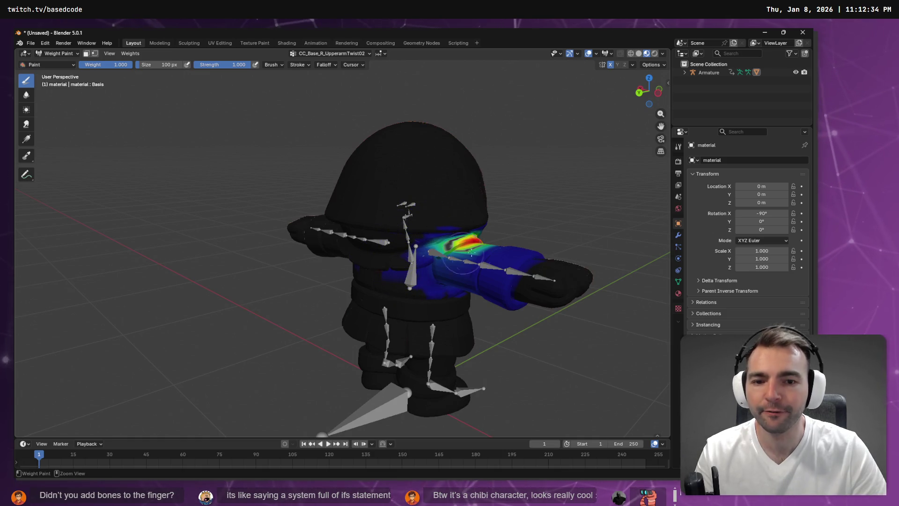
pyautogui.moveTo(393, 258)
pyautogui.mouseDown()
pyautogui.moveTo(393, 201)
pyautogui.moveTo(341, 201)
pyautogui.mouseUp()
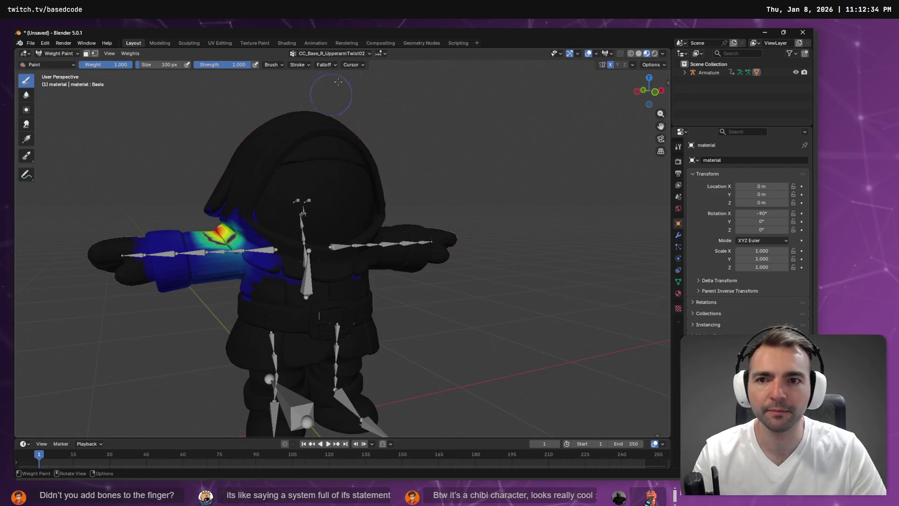
pyautogui.click(337, 53)
pyautogui.scroll(4, 321, 84)
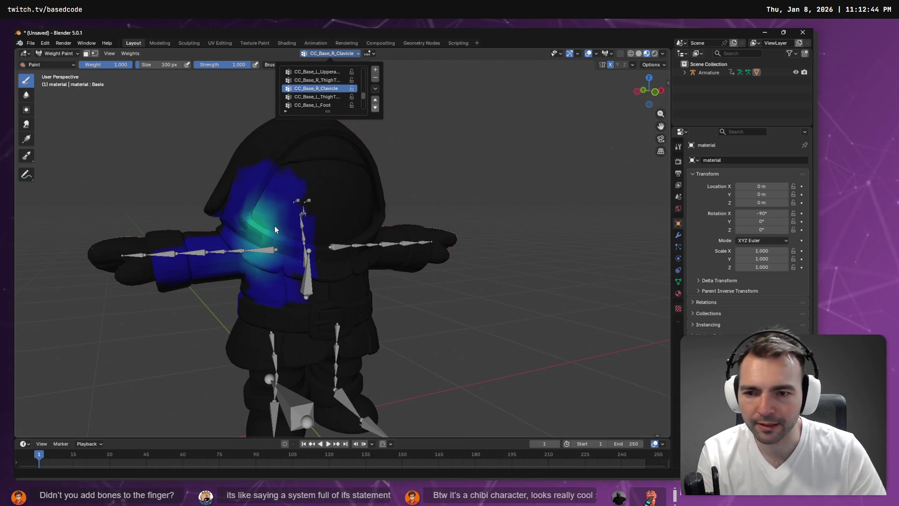
pyautogui.scroll(3, 321, 86)
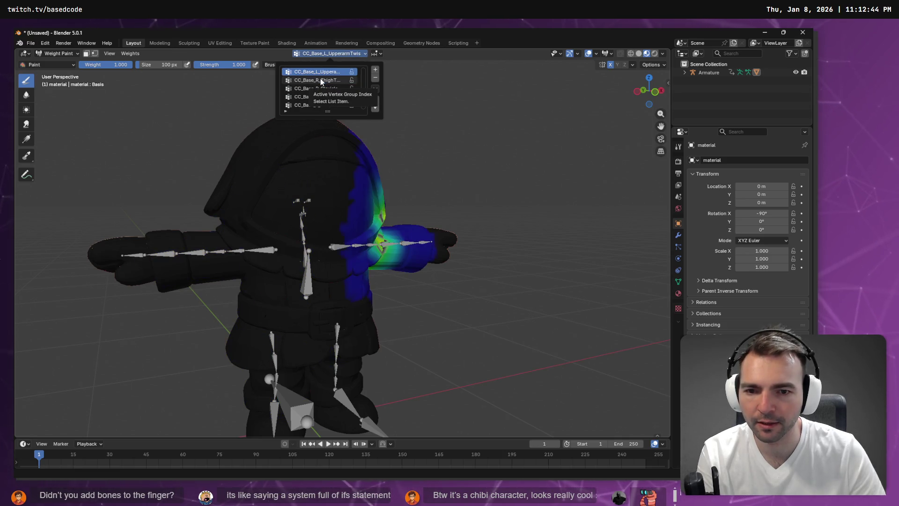
# Make CC_Base_L_UpperarmTwist01 active and paint its stray weight off the hood and chest
pyautogui.click(320, 80)
pyautogui.moveTo(413, 156); pyautogui.dragTo(328, 175)
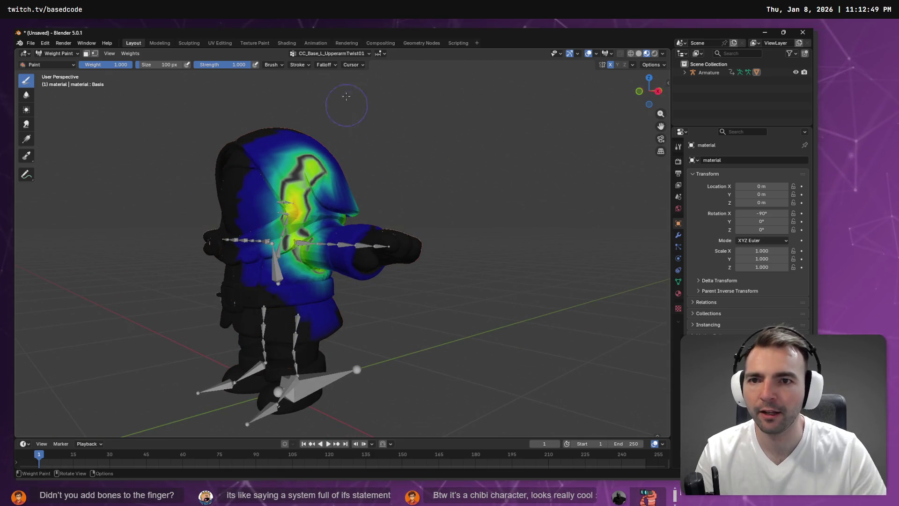
pyautogui.moveTo(288, 210)
pyautogui.mouseDown()
pyautogui.moveTo(319, 192)
pyautogui.moveTo(280, 181)
pyautogui.moveTo(304, 151)
pyautogui.moveTo(262, 145)
pyautogui.moveTo(331, 173)
pyautogui.moveTo(249, 192)
pyautogui.mouseUp()
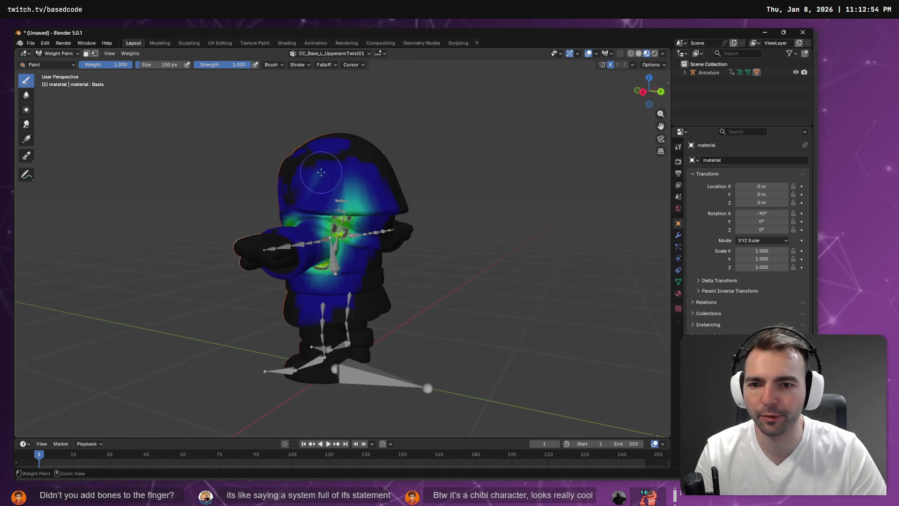
pyautogui.moveTo(324, 173)
pyautogui.mouseDown()
pyautogui.moveTo(374, 211)
pyautogui.moveTo(345, 194)
pyautogui.moveTo(302, 145)
pyautogui.moveTo(374, 189)
pyautogui.mouseUp()
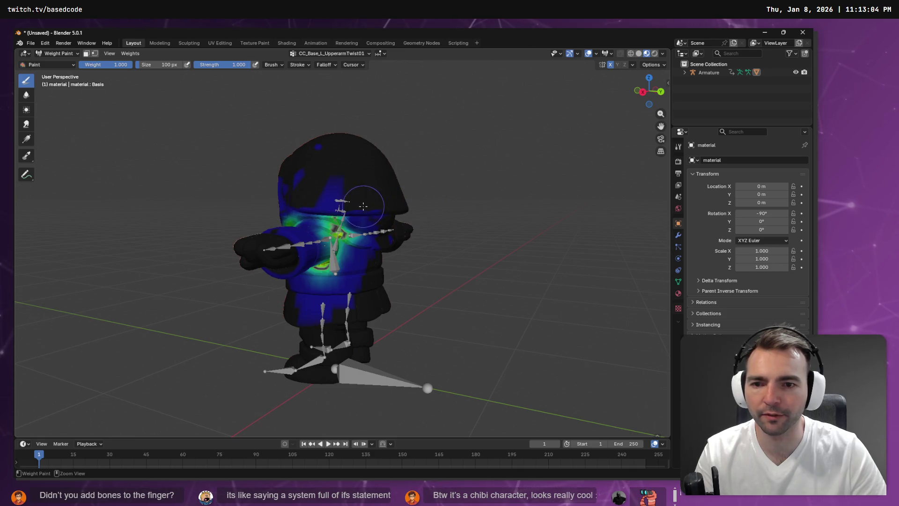
pyautogui.click(363, 206)
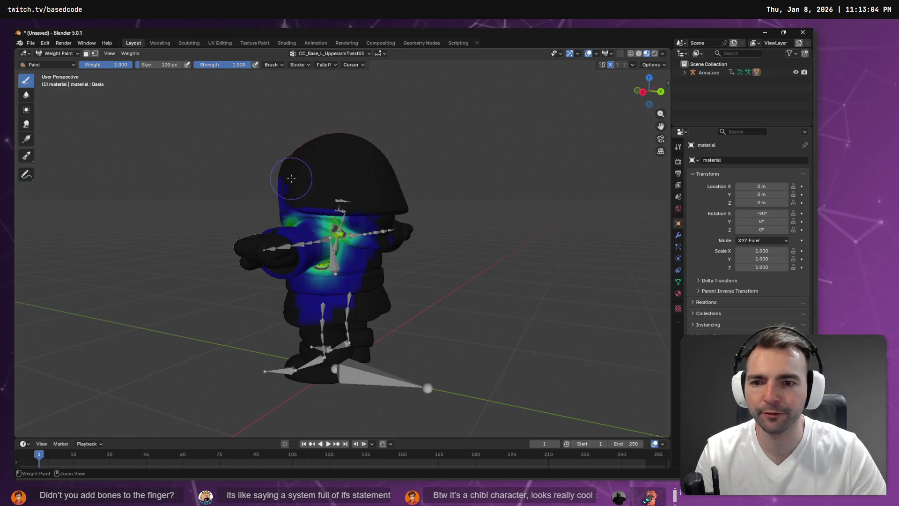
pyautogui.moveTo(291, 178); pyautogui.dragTo(458, 169)
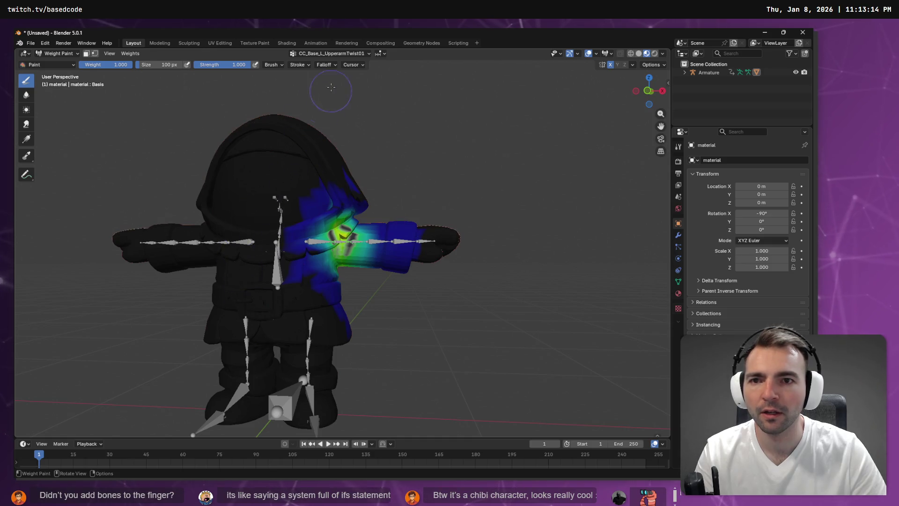
pyautogui.click(340, 54)
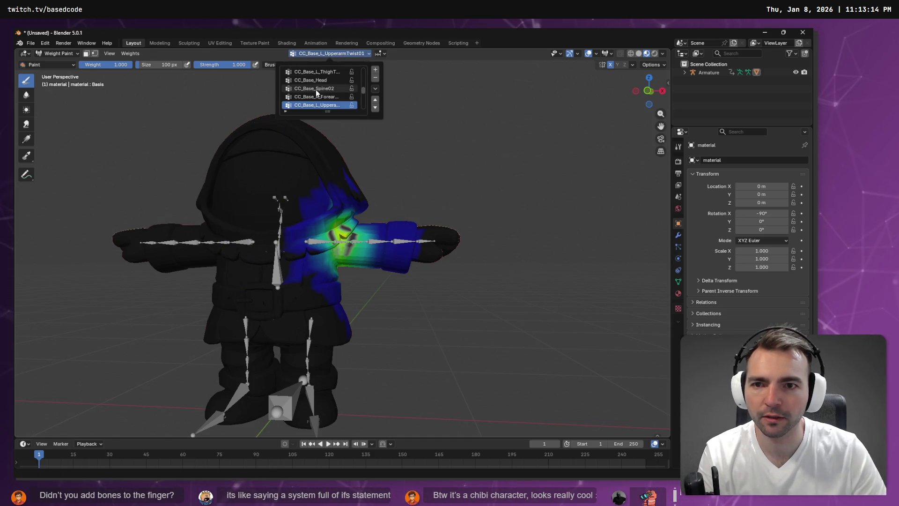
# Paint the CC_Base_Spine02 weight off the hood top, then orbit to check it from several angles
pyautogui.scroll(2, 316, 94)
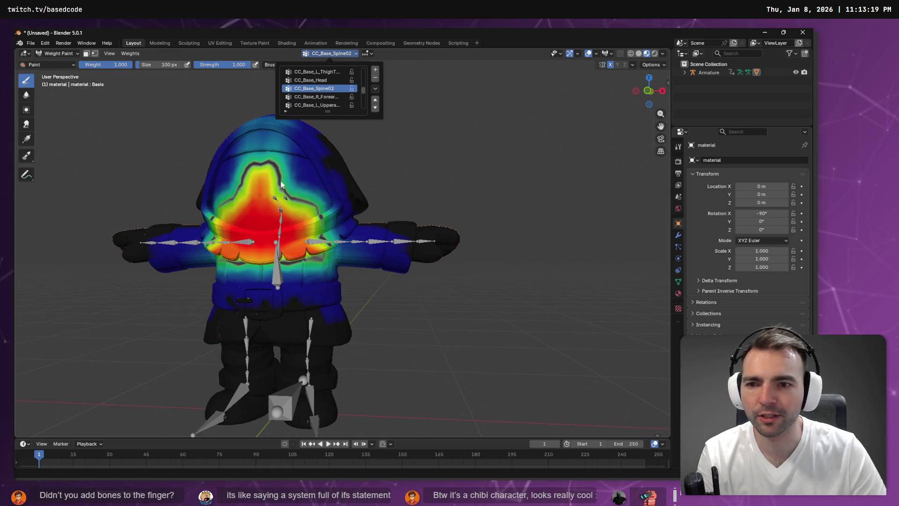
pyautogui.moveTo(262, 180)
pyautogui.mouseDown()
pyautogui.moveTo(260, 197)
pyautogui.moveTo(276, 206)
pyautogui.moveTo(230, 218)
pyautogui.moveTo(221, 197)
pyautogui.moveTo(294, 178)
pyautogui.moveTo(255, 120)
pyautogui.moveTo(322, 163)
pyautogui.mouseUp()
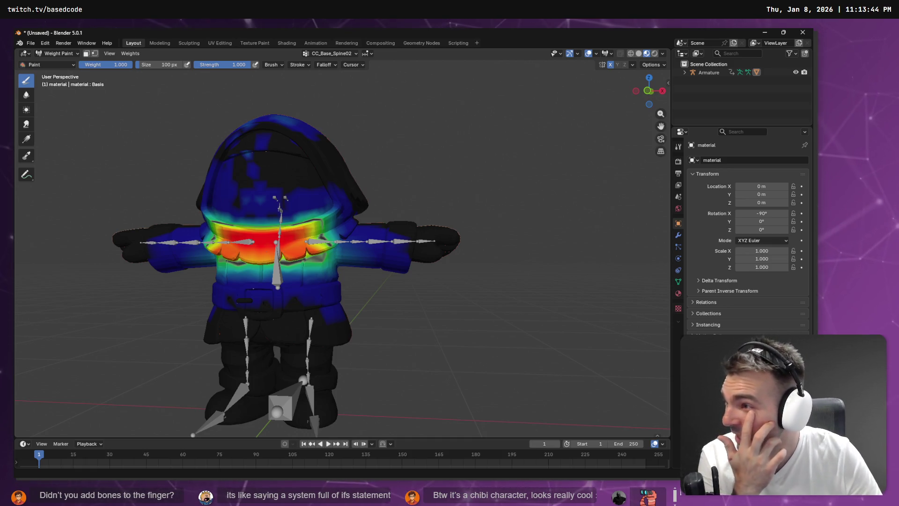
pyautogui.scroll(3, 263, 174)
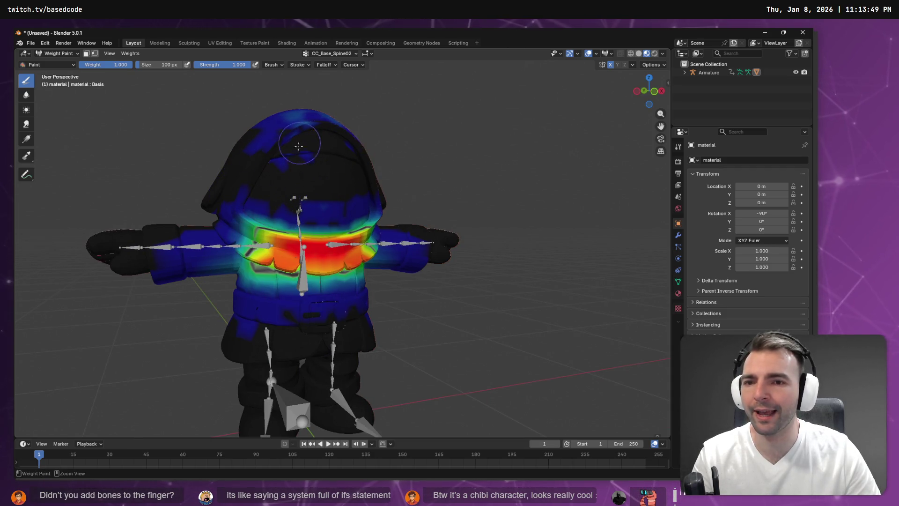
pyautogui.moveTo(323, 159); pyautogui.dragTo(276, 182)
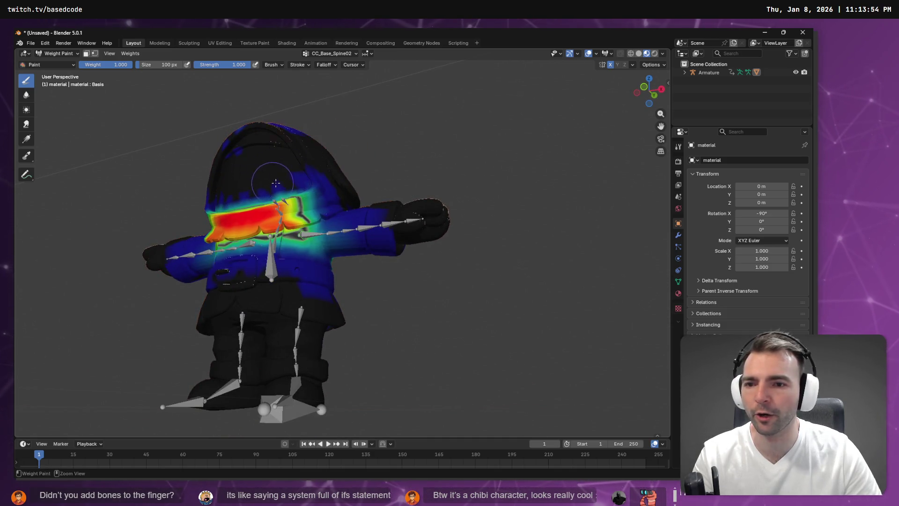
pyautogui.moveTo(273, 181); pyautogui.dragTo(271, 206)
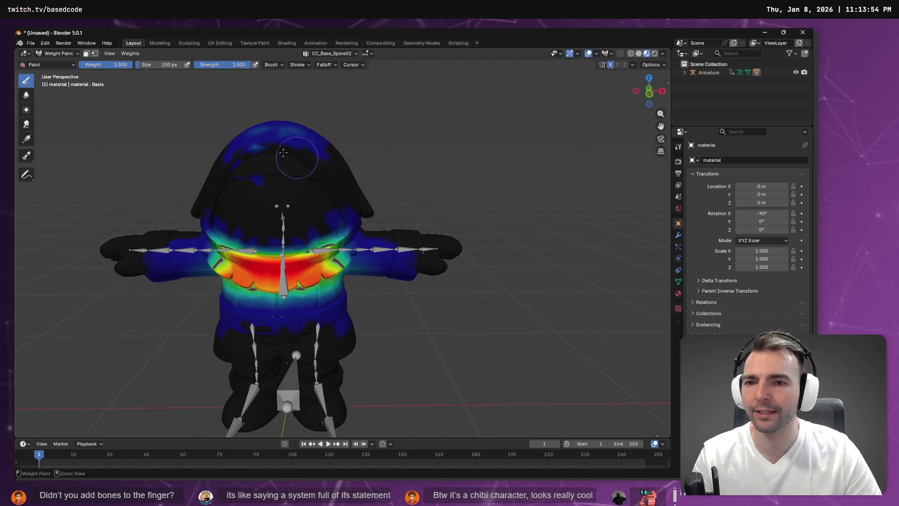
pyautogui.moveTo(271, 132); pyautogui.dragTo(293, 169)
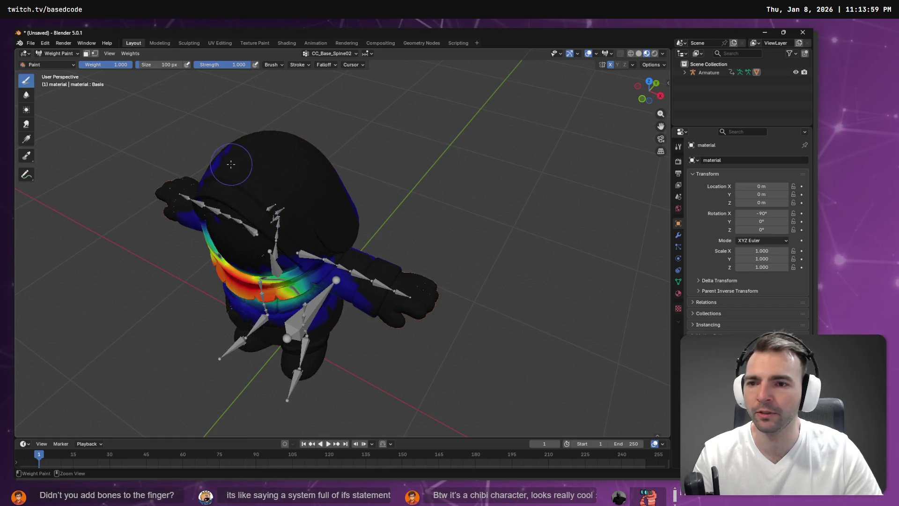
pyautogui.moveTo(287, 158)
pyautogui.mouseDown()
pyautogui.moveTo(357, 181)
pyautogui.moveTo(349, 171)
pyautogui.moveTo(357, 164)
pyautogui.moveTo(449, 166)
pyautogui.mouseUp()
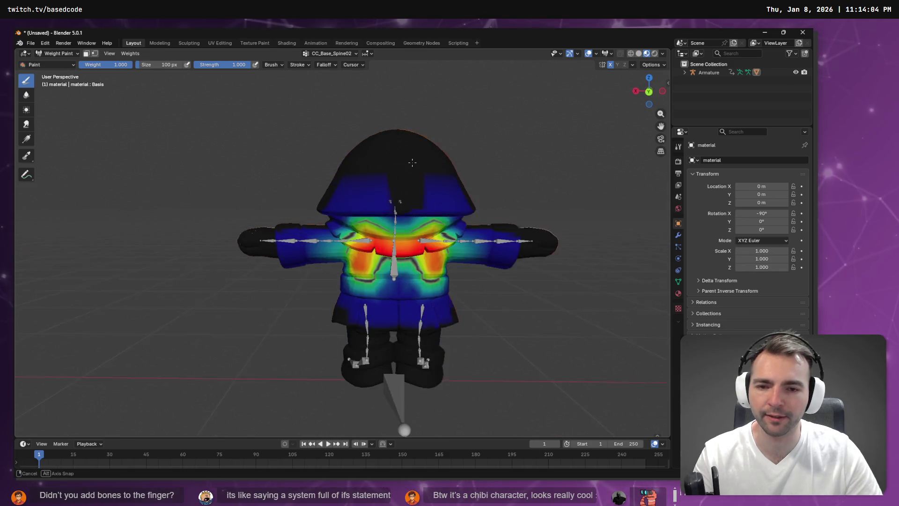
pyautogui.click(338, 54)
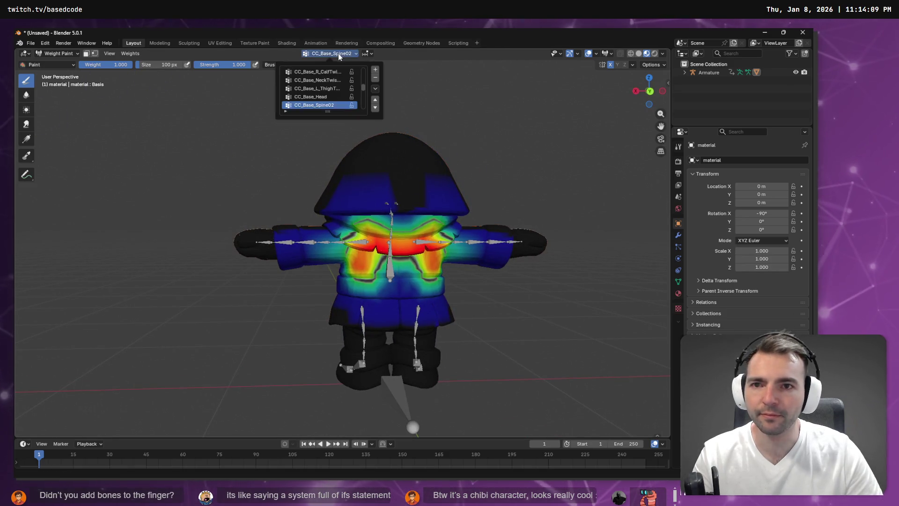
# Select CC_Base_Head and paint full 1.0 weight across the face, forehead and lower head
pyautogui.click(326, 97)
pyautogui.moveTo(384, 187)
pyautogui.mouseDown()
pyautogui.moveTo(414, 184)
pyautogui.moveTo(305, 179)
pyautogui.moveTo(286, 192)
pyautogui.mouseUp()
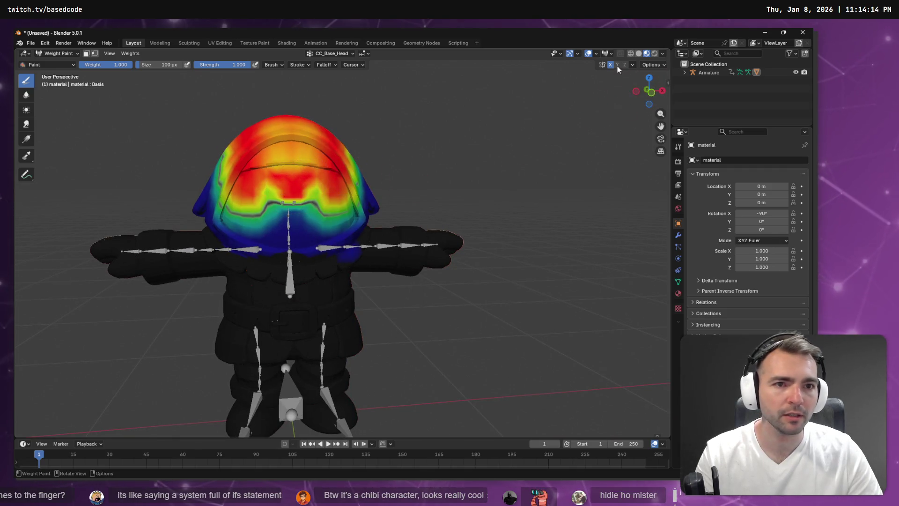
pyautogui.moveTo(271, 197)
pyautogui.mouseDown()
pyautogui.moveTo(305, 201)
pyautogui.moveTo(277, 215)
pyautogui.moveTo(298, 211)
pyautogui.moveTo(226, 199)
pyautogui.mouseUp()
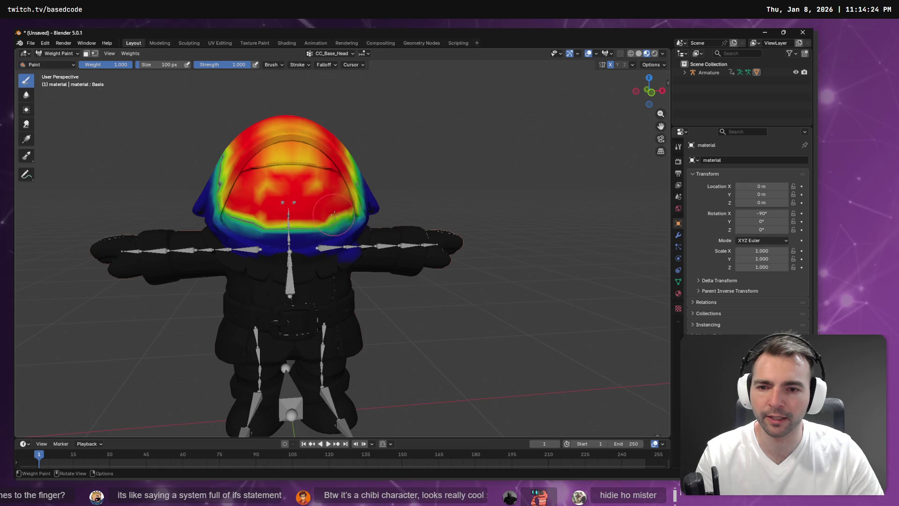
pyautogui.moveTo(324, 223)
pyautogui.mouseDown()
pyautogui.moveTo(275, 231)
pyautogui.moveTo(287, 230)
pyautogui.mouseUp()
pyautogui.moveTo(338, 217)
pyautogui.mouseDown()
pyautogui.moveTo(277, 231)
pyautogui.moveTo(233, 209)
pyautogui.mouseUp()
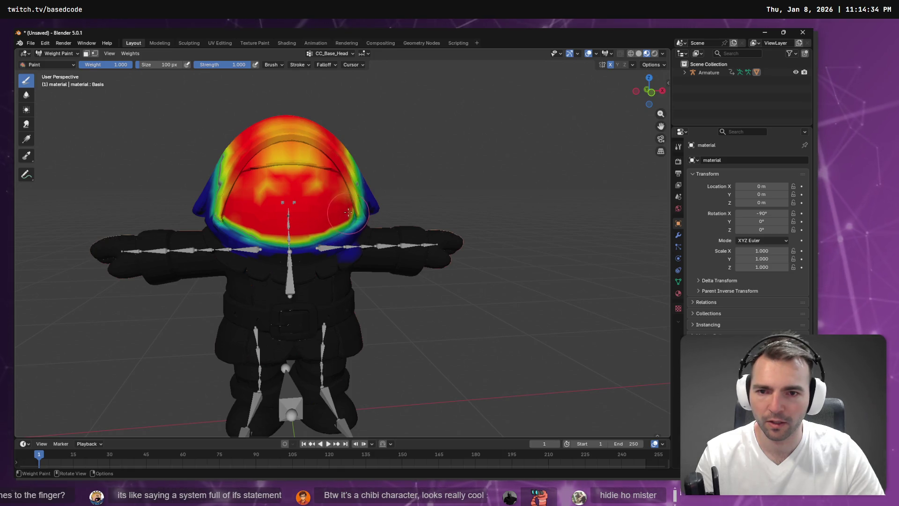
pyautogui.moveTo(264, 195)
pyautogui.mouseDown()
pyautogui.moveTo(285, 154)
pyautogui.moveTo(264, 134)
pyautogui.moveTo(255, 155)
pyautogui.mouseUp()
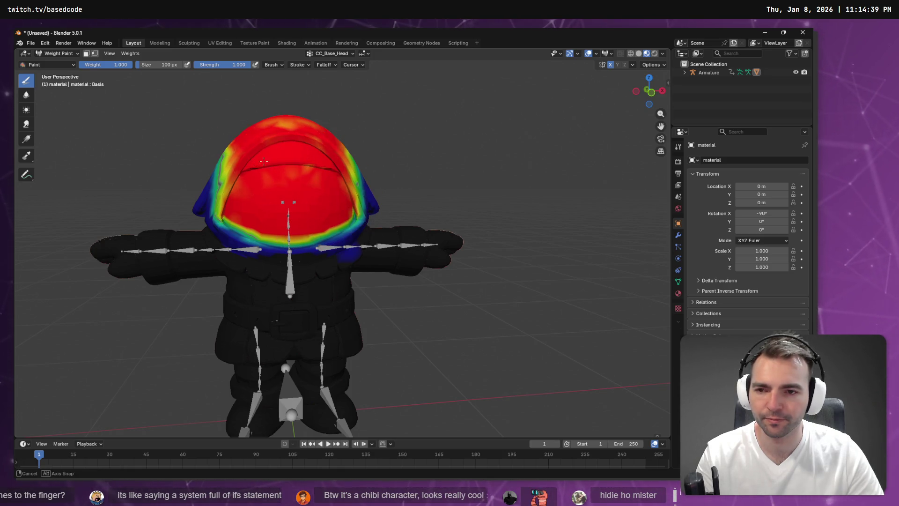
pyautogui.moveTo(304, 170); pyautogui.dragTo(293, 180)
pyautogui.moveTo(323, 212); pyautogui.dragTo(267, 182)
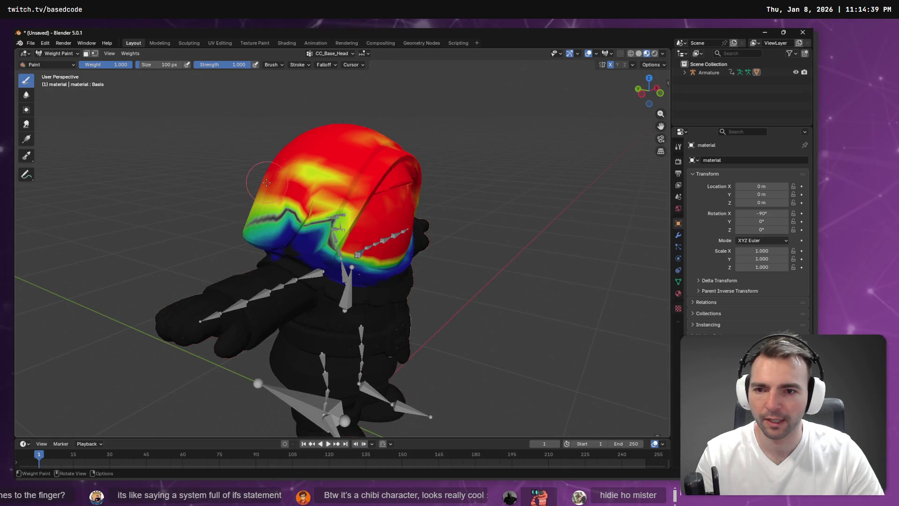
pyautogui.moveTo(323, 219)
pyautogui.mouseDown()
pyautogui.moveTo(296, 228)
pyautogui.moveTo(330, 246)
pyautogui.moveTo(341, 211)
pyautogui.moveTo(319, 180)
pyautogui.moveTo(279, 179)
pyautogui.moveTo(438, 193)
pyautogui.moveTo(448, 211)
pyautogui.moveTo(365, 225)
pyautogui.mouseUp()
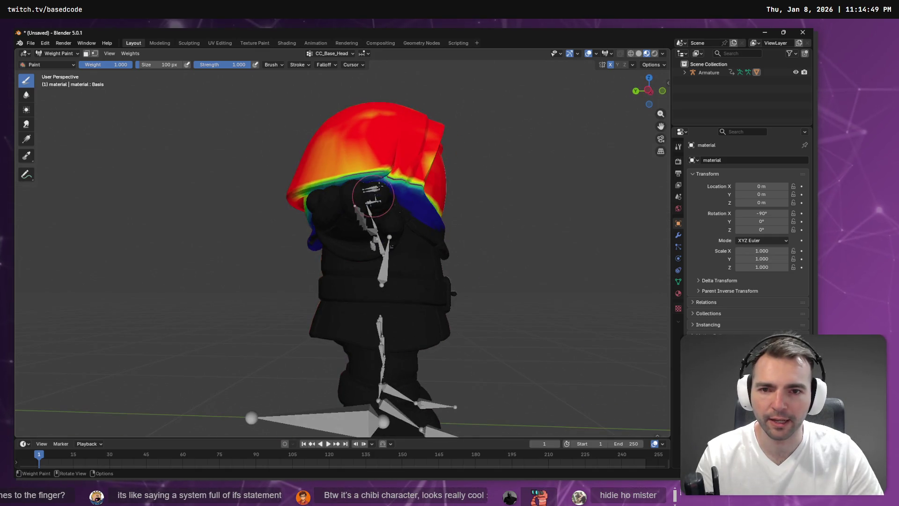
pyautogui.scroll(5, 469, 196)
# Paint full head weight along the hood rim, upper hood and orange patches on top
pyautogui.moveTo(555, 192)
pyautogui.mouseDown()
pyautogui.moveTo(295, 211)
pyautogui.moveTo(523, 88)
pyautogui.mouseUp()
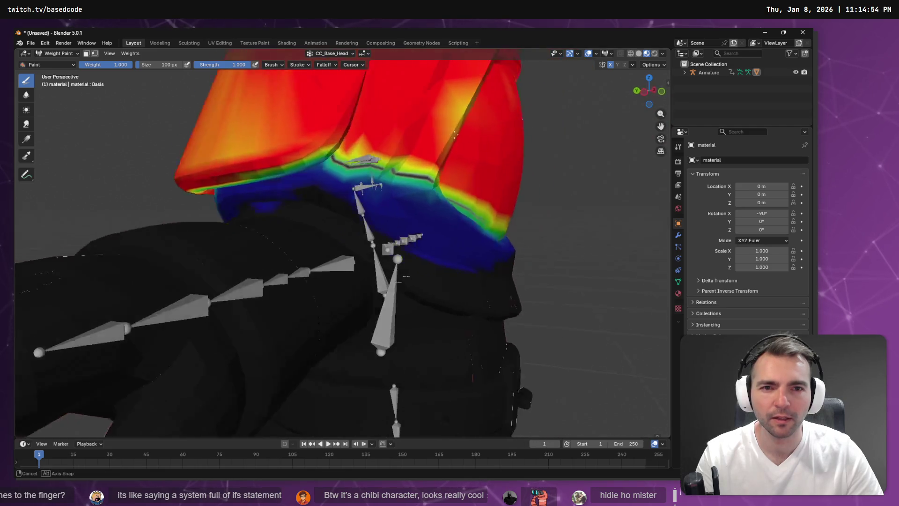
pyautogui.moveTo(375, 117)
pyautogui.mouseDown()
pyautogui.moveTo(276, 149)
pyautogui.moveTo(244, 183)
pyautogui.moveTo(332, 154)
pyautogui.moveTo(405, 176)
pyautogui.mouseUp()
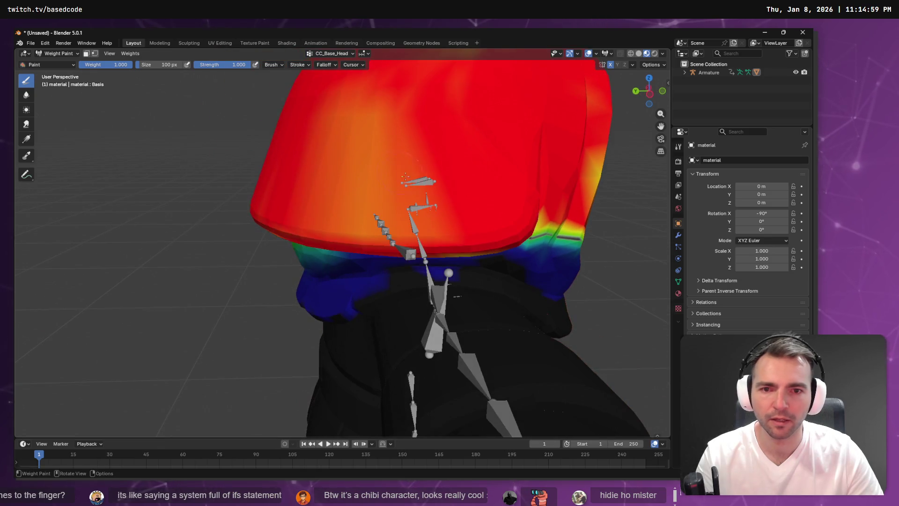
pyautogui.moveTo(309, 217)
pyautogui.mouseDown()
pyautogui.moveTo(457, 180)
pyautogui.moveTo(356, 118)
pyautogui.moveTo(397, 95)
pyautogui.moveTo(300, 187)
pyautogui.moveTo(296, 163)
pyautogui.moveTo(270, 158)
pyautogui.moveTo(253, 115)
pyautogui.moveTo(317, 103)
pyautogui.moveTo(265, 147)
pyautogui.mouseUp()
pyautogui.scroll(-5, 397, 95)
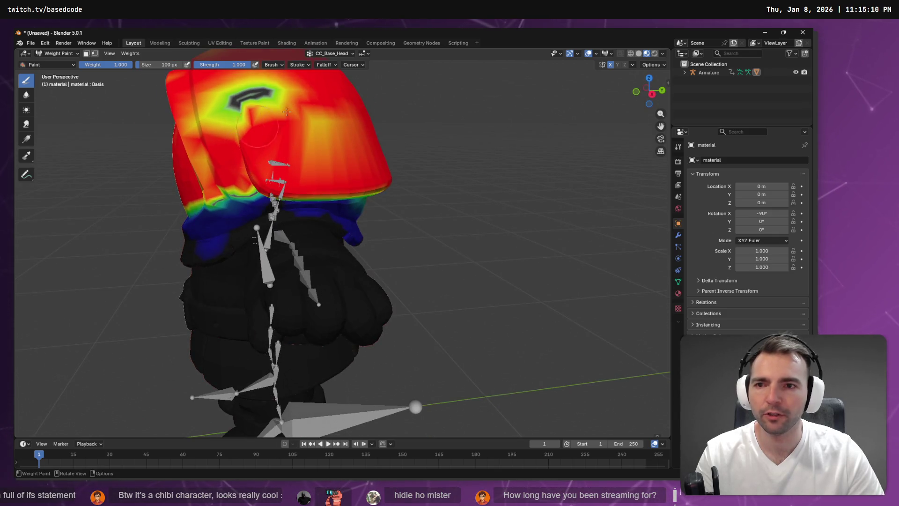
pyautogui.moveTo(282, 95)
pyautogui.mouseDown()
pyautogui.moveTo(224, 121)
pyautogui.moveTo(263, 93)
pyautogui.moveTo(303, 135)
pyautogui.mouseUp()
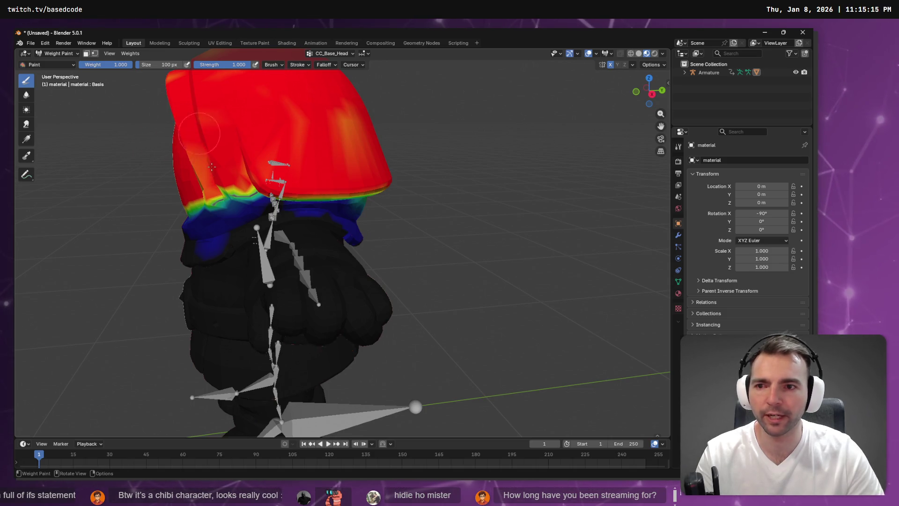
# Orbit through front and side views and add a little weight to the hood brim
pyautogui.moveTo(197, 141)
pyautogui.mouseDown()
pyautogui.moveTo(386, 150)
pyautogui.moveTo(261, 141)
pyautogui.moveTo(337, 199)
pyautogui.mouseUp()
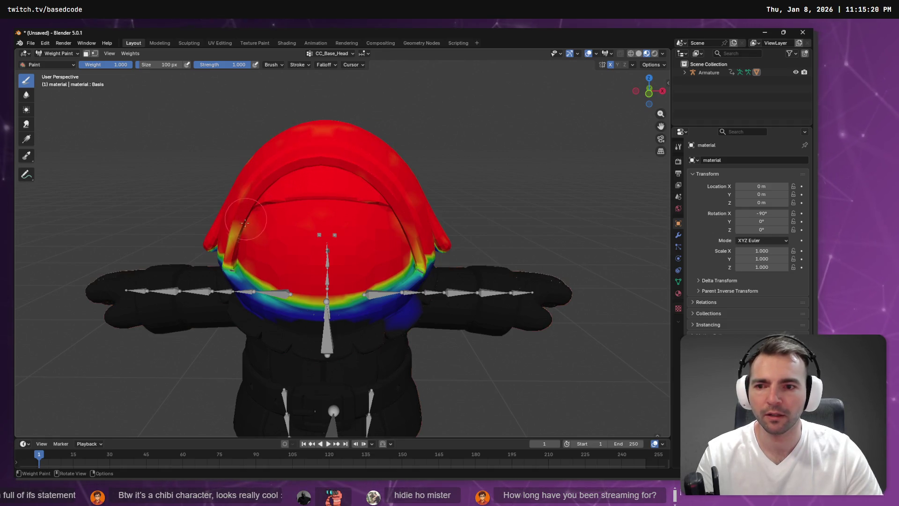
pyautogui.moveTo(378, 202); pyautogui.dragTo(434, 213)
pyautogui.moveTo(313, 197)
pyautogui.mouseDown()
pyautogui.moveTo(459, 198)
pyautogui.moveTo(428, 195)
pyautogui.mouseUp()
pyautogui.moveTo(255, 183)
pyautogui.mouseDown()
pyautogui.moveTo(424, 140)
pyautogui.moveTo(397, 160)
pyautogui.mouseUp()
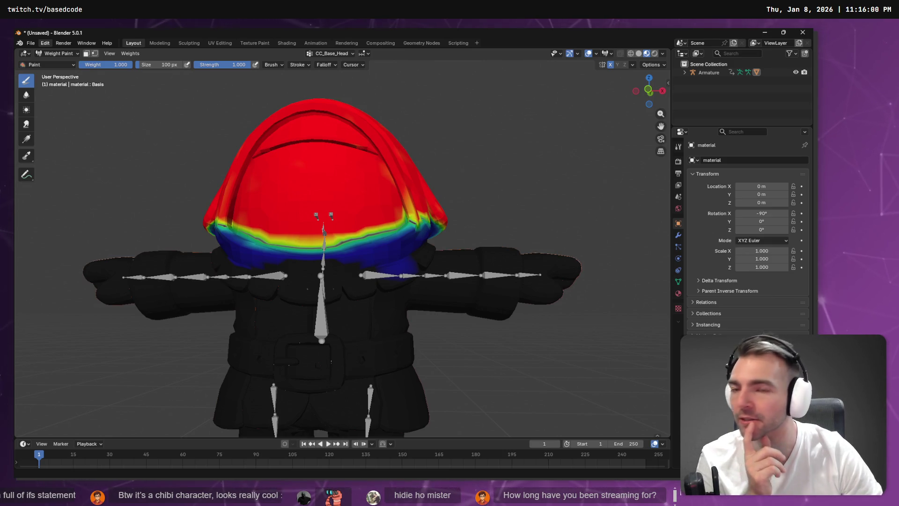
pyautogui.moveTo(441, 143)
pyautogui.mouseDown()
pyautogui.moveTo(642, 142)
pyautogui.moveTo(511, 170)
pyautogui.mouseUp()
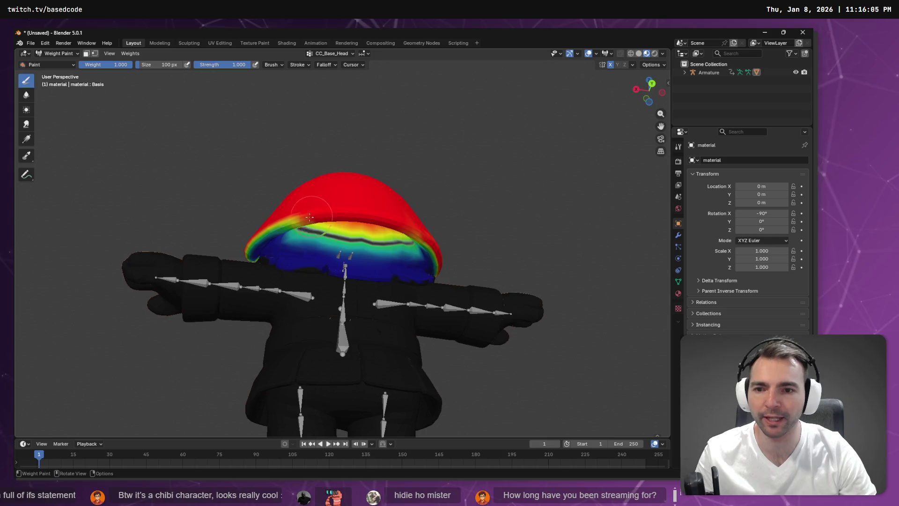
pyautogui.click(294, 222)
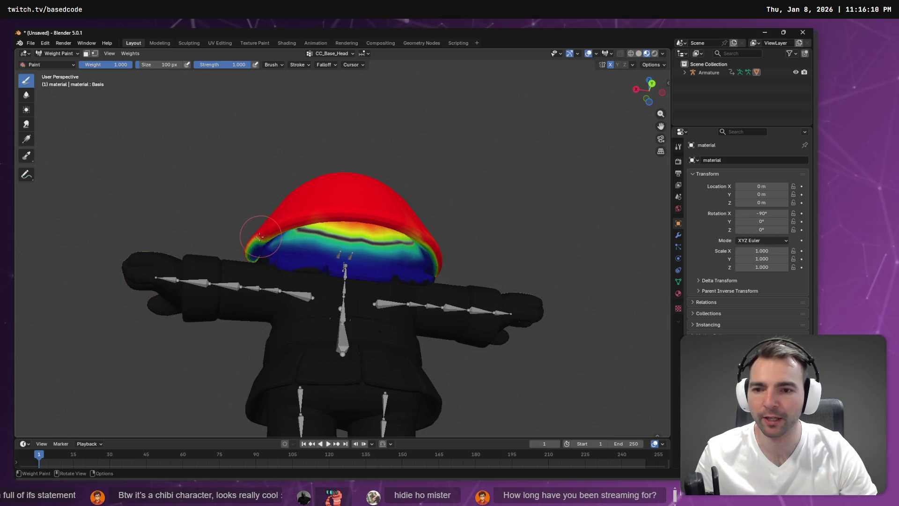
# Review the head from more angles and expand the Armature's Pose and data entries in the Outliner
pyautogui.moveTo(417, 206)
pyautogui.mouseDown()
pyautogui.moveTo(274, 222)
pyautogui.moveTo(242, 202)
pyautogui.mouseUp()
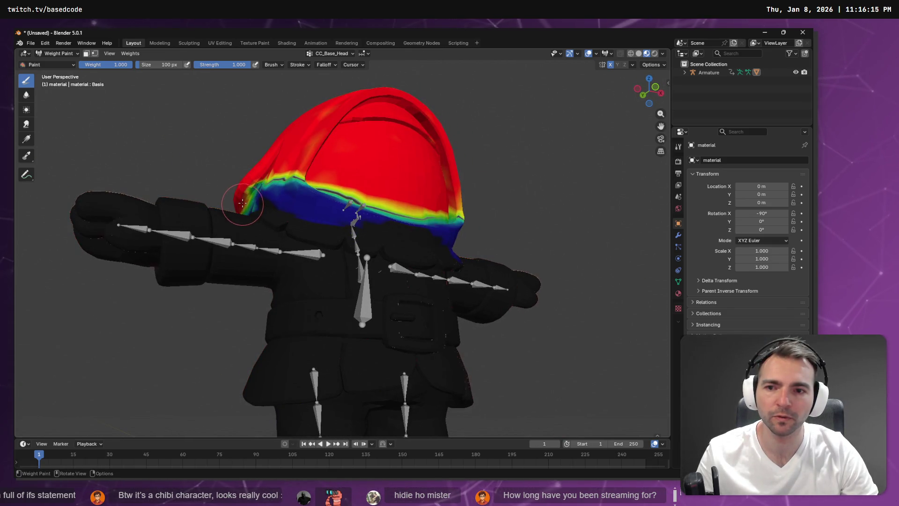
pyautogui.scroll(2, 242, 192)
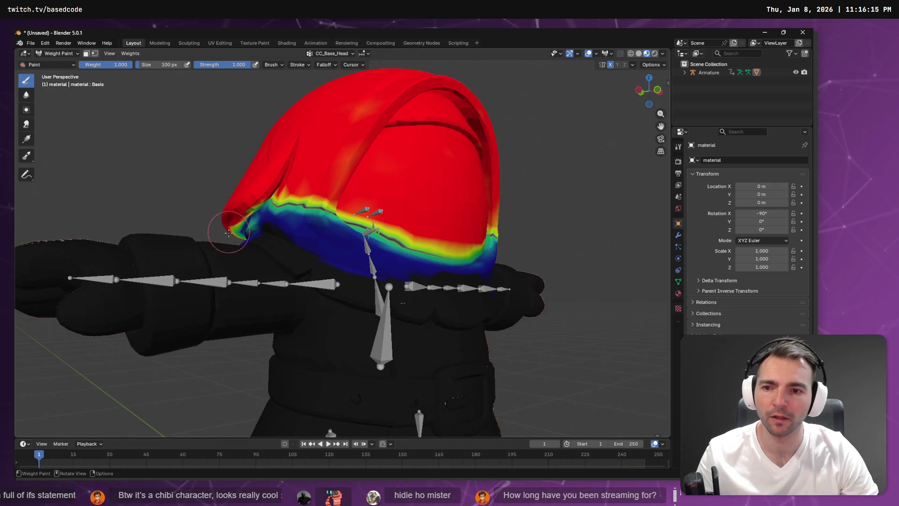
pyautogui.moveTo(231, 229)
pyautogui.mouseDown()
pyautogui.moveTo(291, 137)
pyautogui.moveTo(347, 156)
pyautogui.mouseUp()
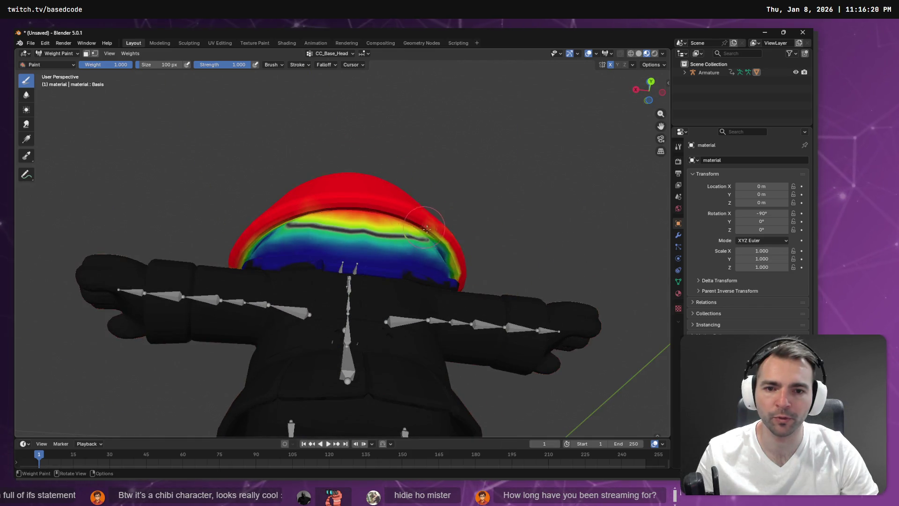
pyautogui.moveTo(460, 280)
pyautogui.mouseDown()
pyautogui.moveTo(473, 234)
pyautogui.moveTo(449, 213)
pyautogui.mouseUp()
pyautogui.moveTo(484, 248); pyautogui.dragTo(440, 209)
pyautogui.scroll(2, 445, 210)
pyautogui.click(684, 72)
pyautogui.click(712, 89)
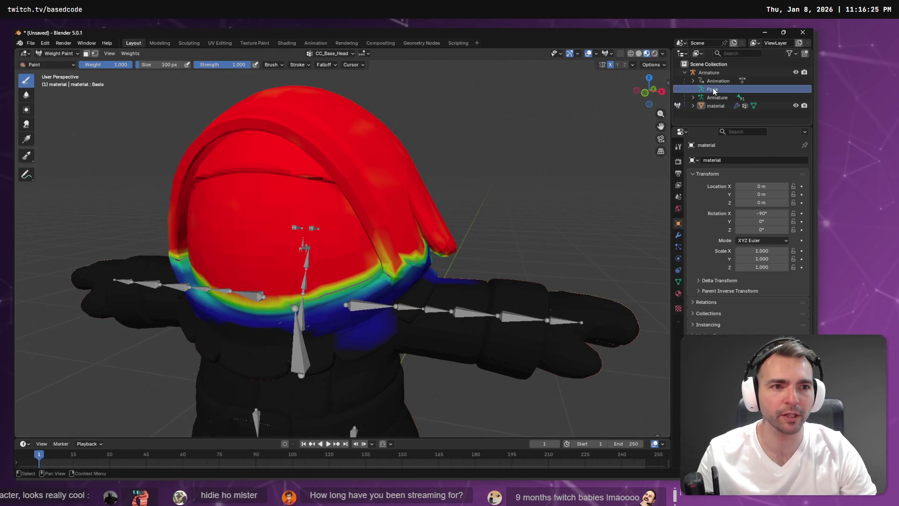
# Leave Weight Paint for Object Mode, select the Armature and put it in Pose Mode
pyautogui.click(48, 55)
pyautogui.click(49, 62)
pyautogui.click(57, 53)
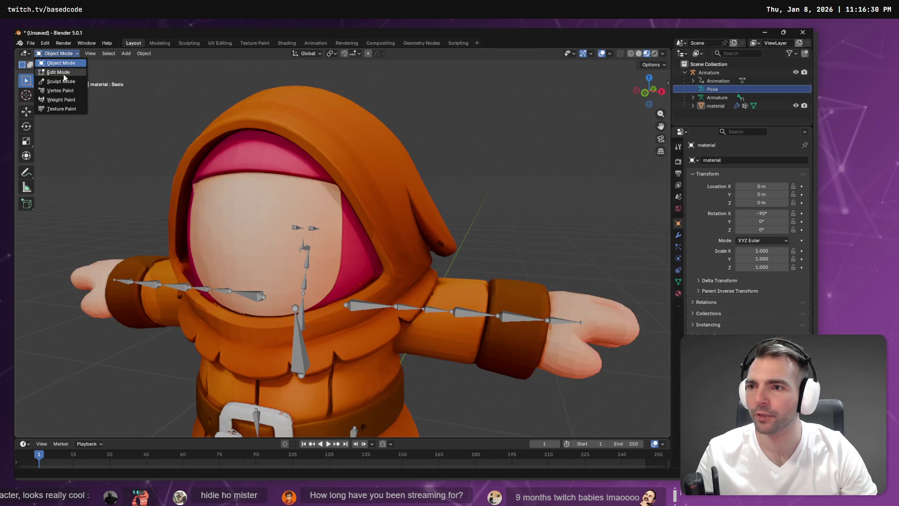
pyautogui.click(710, 95)
pyautogui.click(51, 54)
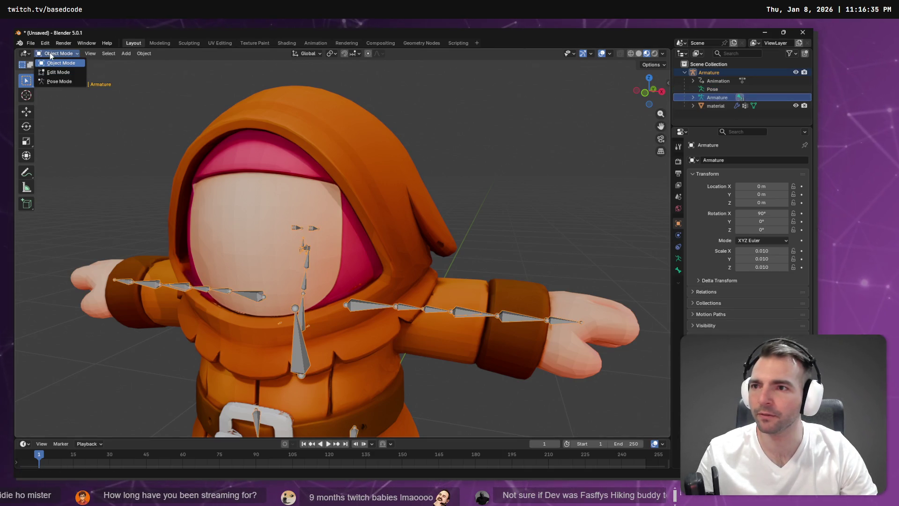
pyautogui.click(64, 81)
# Rotate the CC_Base_NeckTwist01 bone and orbit around to check the head deformation
pyautogui.click(307, 285)
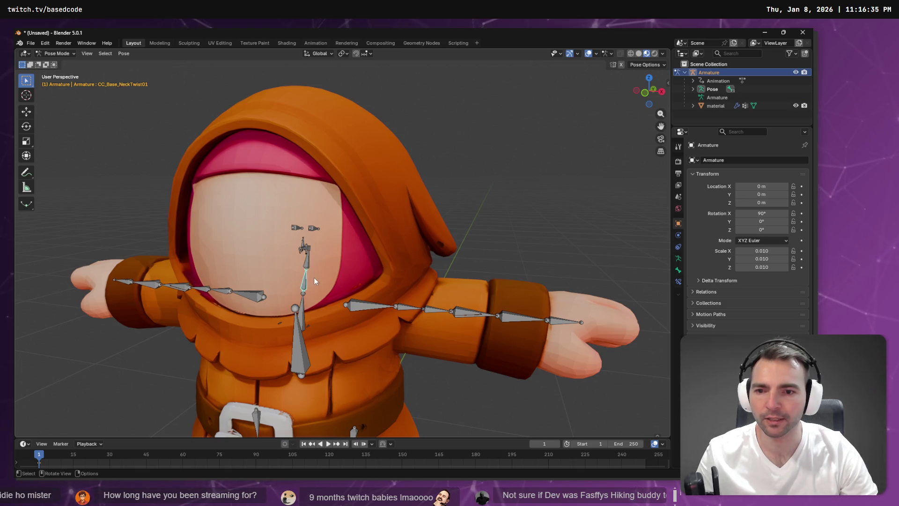
pyautogui.click(27, 127)
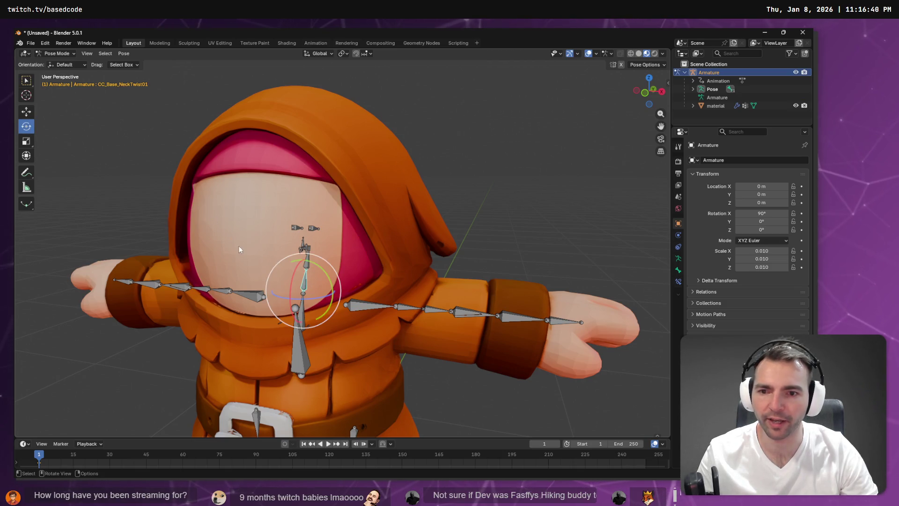
pyautogui.moveTo(296, 270)
pyautogui.mouseDown()
pyautogui.moveTo(328, 243)
pyautogui.moveTo(290, 263)
pyautogui.moveTo(296, 234)
pyautogui.moveTo(298, 282)
pyautogui.moveTo(304, 246)
pyautogui.moveTo(299, 290)
pyautogui.mouseUp()
pyautogui.moveTo(404, 237)
pyautogui.mouseDown()
pyautogui.moveTo(378, 208)
pyautogui.moveTo(313, 208)
pyautogui.moveTo(210, 243)
pyautogui.moveTo(371, 223)
pyautogui.moveTo(364, 238)
pyautogui.moveTo(282, 232)
pyautogui.mouseUp()
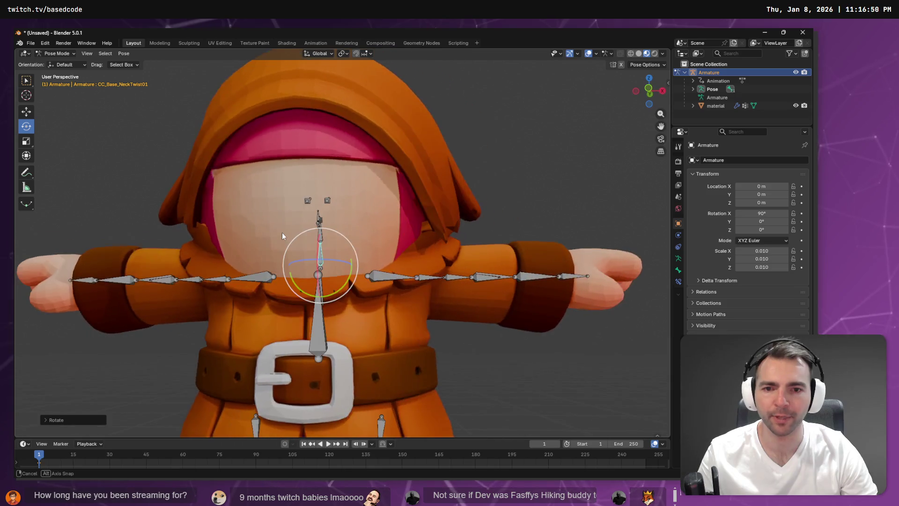
pyautogui.moveTo(355, 226); pyautogui.dragTo(475, 214)
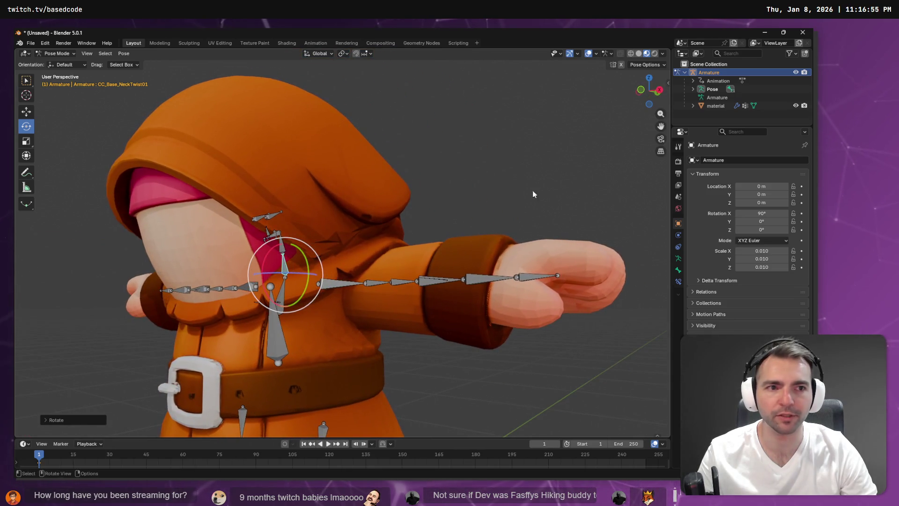
# Select the material object and its mesh data in the Outliner, checking the transform orientation options
pyautogui.click(713, 97)
pyautogui.click(712, 105)
pyautogui.click(69, 65)
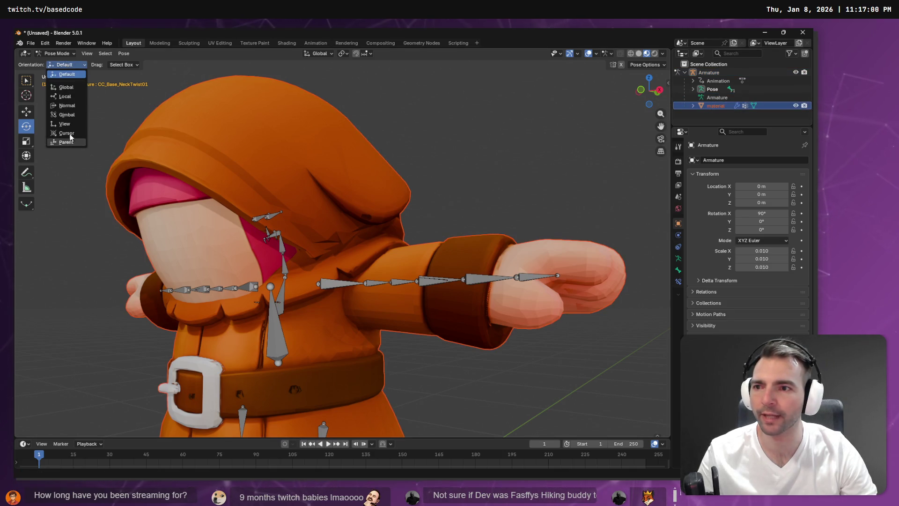
pyautogui.click(693, 105)
pyautogui.click(724, 114)
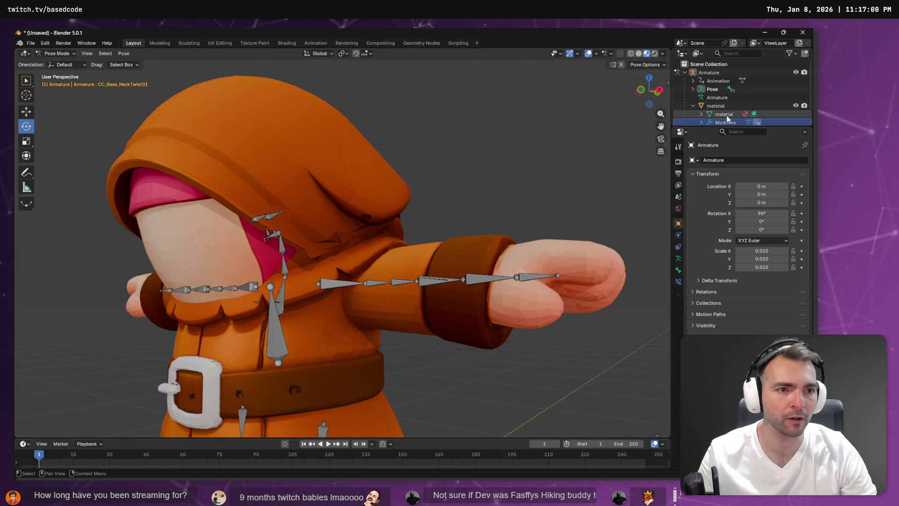
pyautogui.click(73, 65)
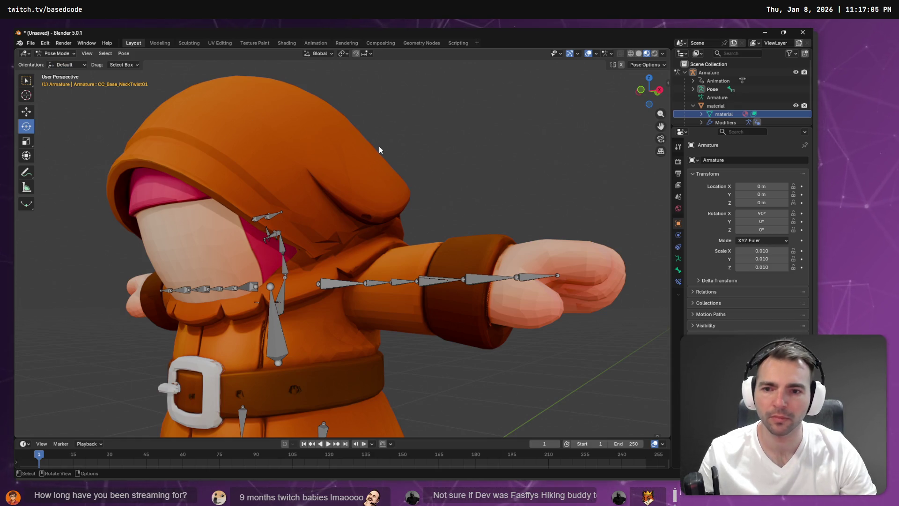
# Toggle the armature into Edit Mode and back to Object Mode, then select its Pose entry
pyautogui.press('Tab')
pyautogui.click(55, 53)
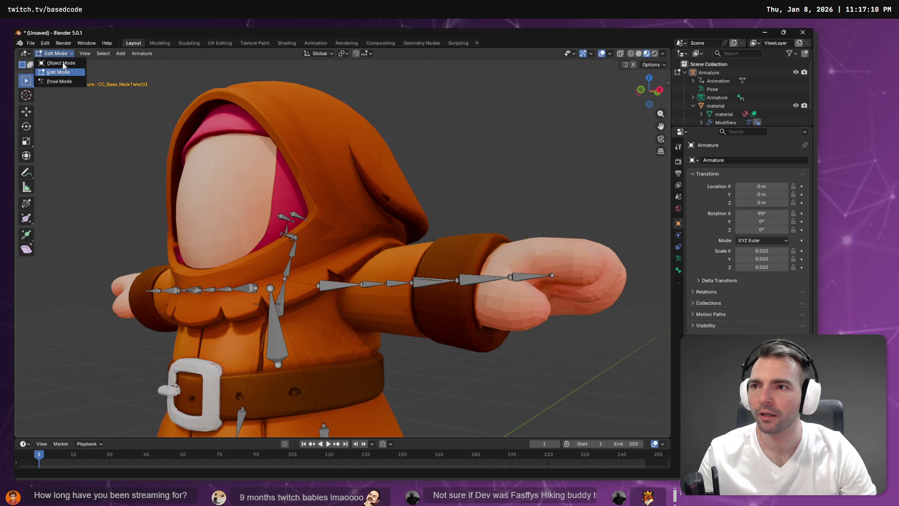
pyautogui.click(61, 70)
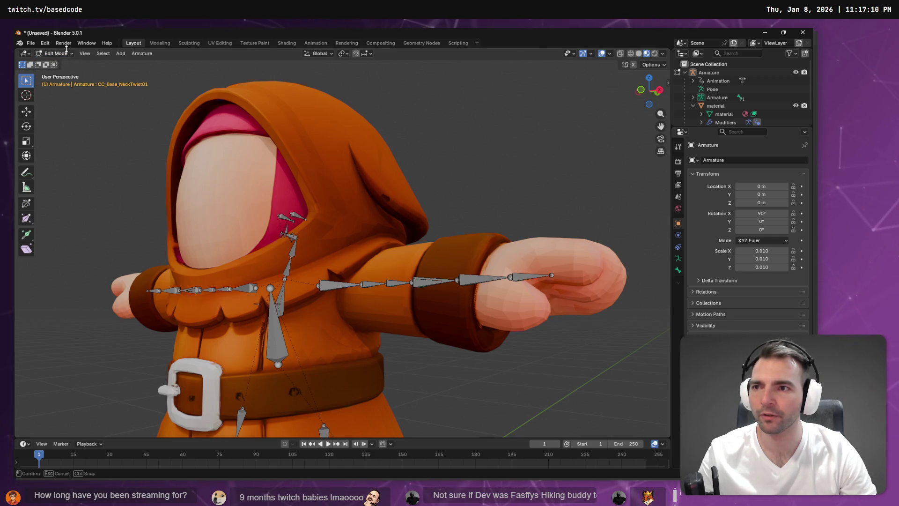
pyautogui.click(69, 54)
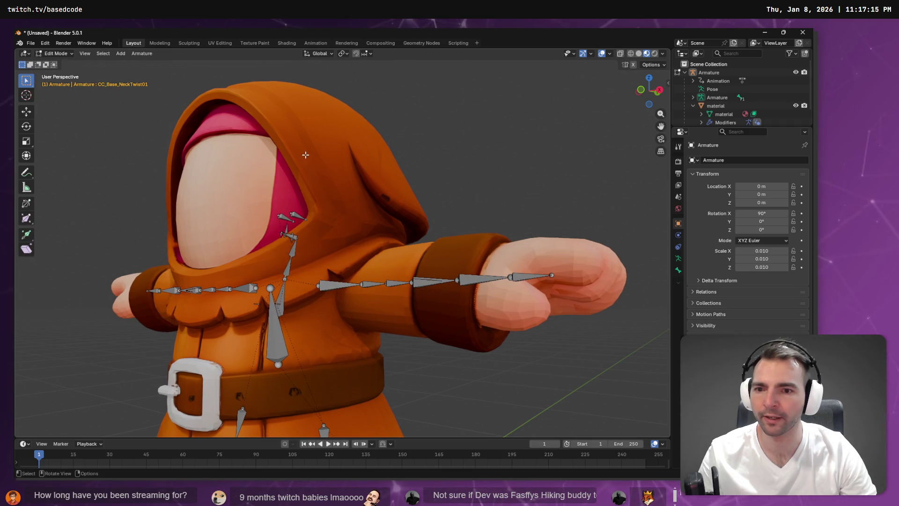
pyautogui.press('Tab')
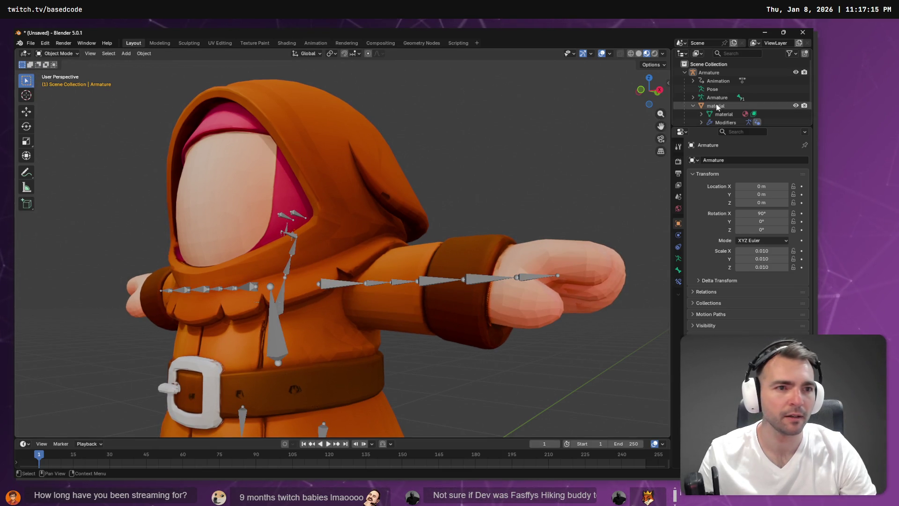
pyautogui.click(715, 89)
# Put the material mesh in Weight Paint and smooth the neck seam with the Average brush
pyautogui.click(723, 114)
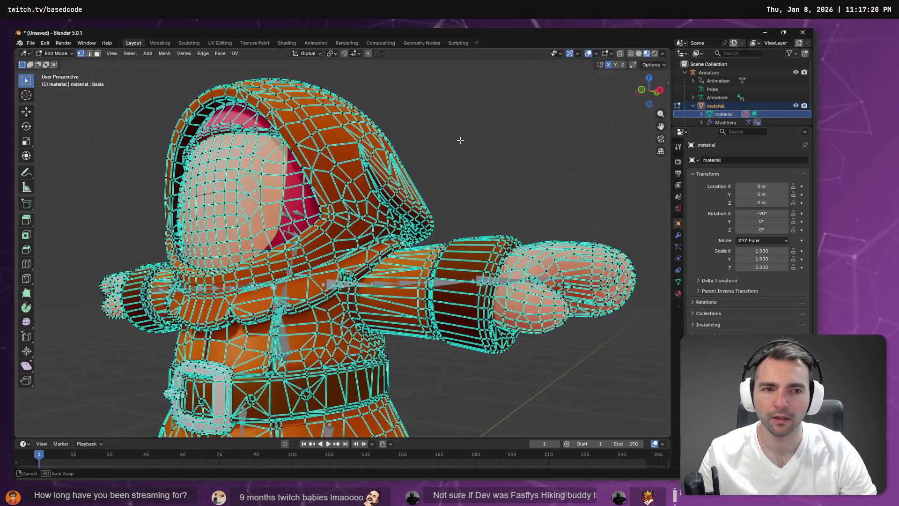
pyautogui.click(55, 53)
pyautogui.click(69, 99)
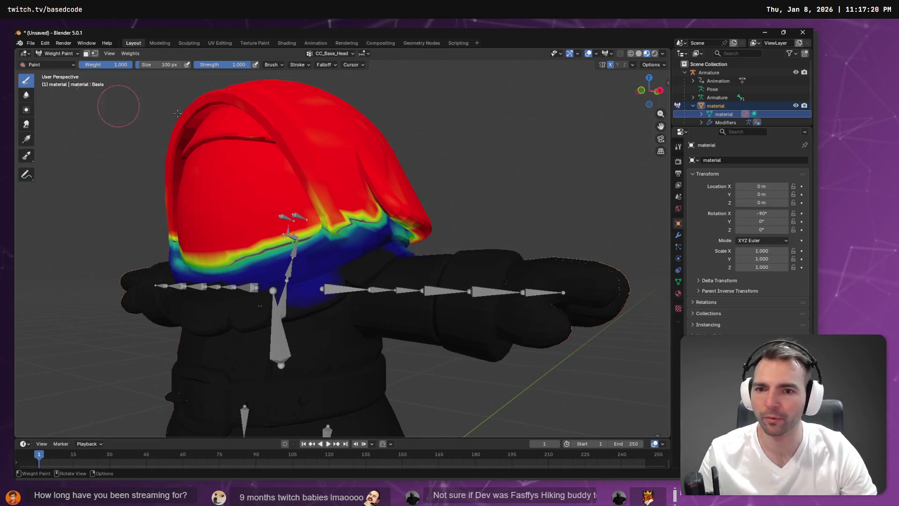
pyautogui.moveTo(469, 159)
pyautogui.mouseDown()
pyautogui.moveTo(550, 145)
pyautogui.moveTo(527, 163)
pyautogui.mouseUp()
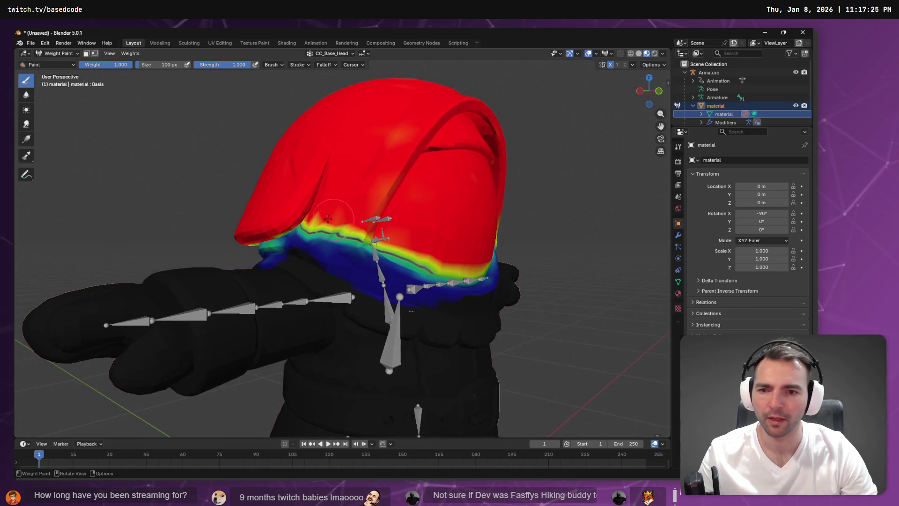
pyautogui.click(27, 110)
pyautogui.moveTo(355, 211)
pyautogui.mouseDown()
pyautogui.moveTo(356, 234)
pyautogui.moveTo(304, 224)
pyautogui.moveTo(316, 246)
pyautogui.moveTo(300, 242)
pyautogui.moveTo(332, 251)
pyautogui.mouseUp()
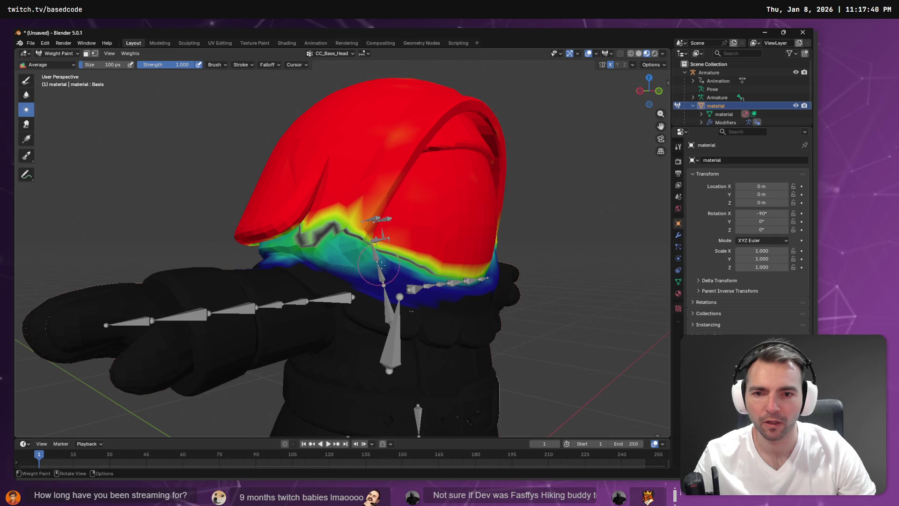
# Keep averaging the green and cyan band and dark patches along the head's lower edge
pyautogui.moveTo(403, 275); pyautogui.dragTo(404, 264)
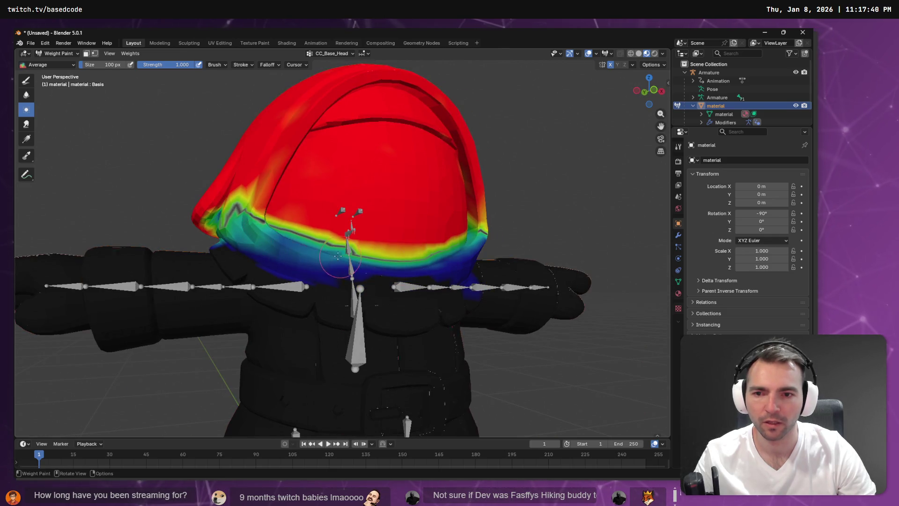
pyautogui.moveTo(288, 242); pyautogui.dragTo(324, 242)
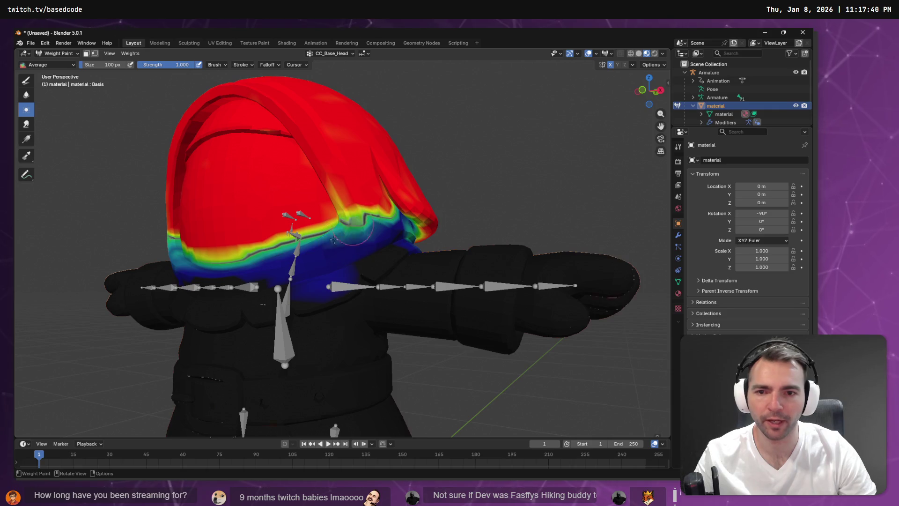
pyautogui.moveTo(384, 225); pyautogui.dragTo(357, 236)
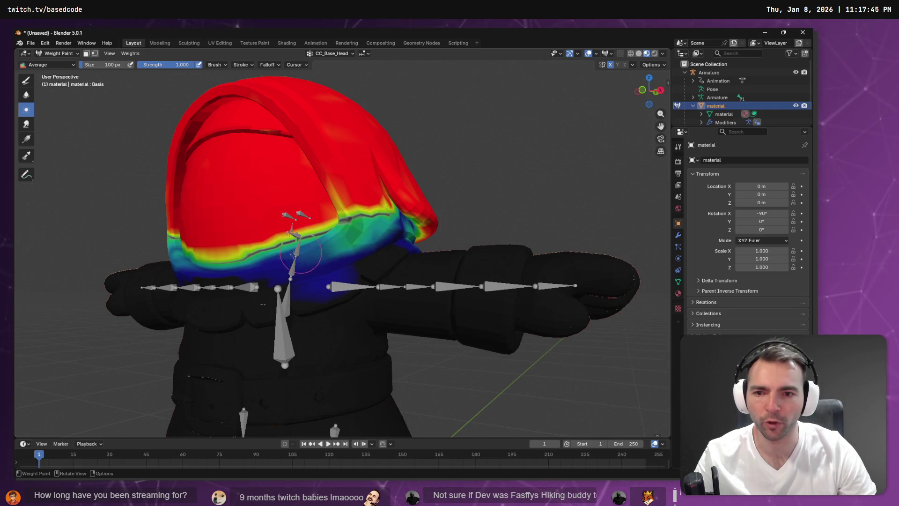
pyautogui.moveTo(253, 268)
pyautogui.mouseDown()
pyautogui.moveTo(224, 266)
pyautogui.moveTo(390, 238)
pyautogui.moveTo(373, 237)
pyautogui.moveTo(384, 225)
pyautogui.moveTo(338, 205)
pyautogui.moveTo(328, 229)
pyautogui.moveTo(353, 237)
pyautogui.mouseUp()
pyautogui.moveTo(354, 236); pyautogui.dragTo(306, 214)
pyautogui.moveTo(246, 220)
pyautogui.mouseDown()
pyautogui.moveTo(360, 248)
pyautogui.moveTo(347, 243)
pyautogui.mouseUp()
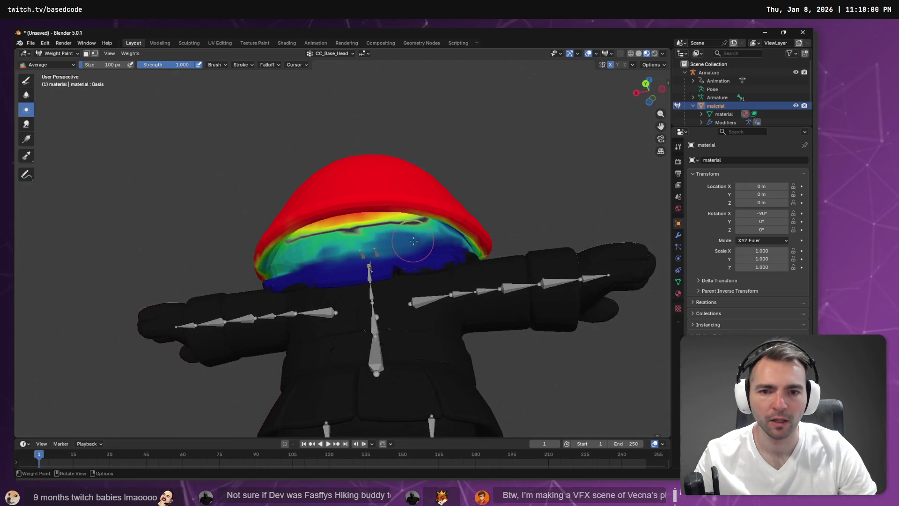
pyautogui.moveTo(452, 237)
pyautogui.mouseDown()
pyautogui.moveTo(393, 221)
pyautogui.moveTo(332, 232)
pyautogui.moveTo(295, 220)
pyautogui.mouseUp()
pyautogui.scroll(-3, 298, 225)
pyautogui.scroll(3, 300, 228)
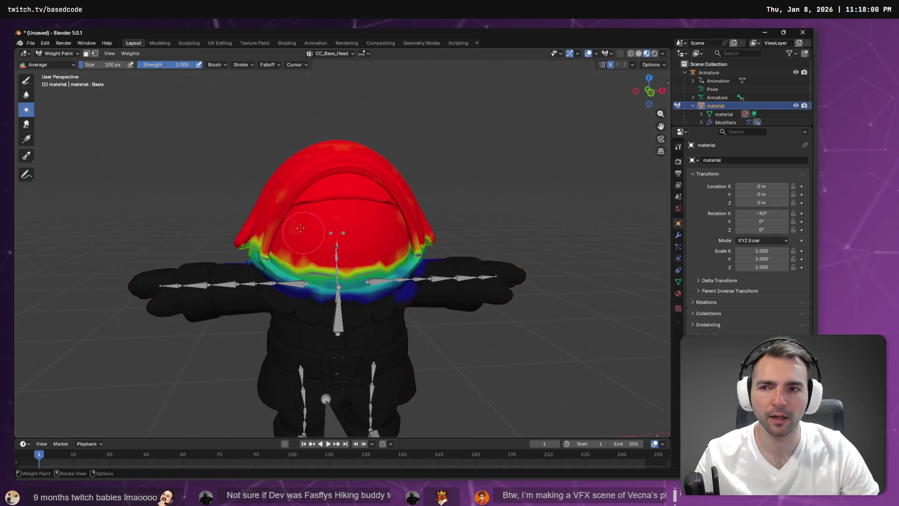
# Put the Armature in Pose Mode and tilt the neck bone to test the smoothed weights
pyautogui.click(57, 52)
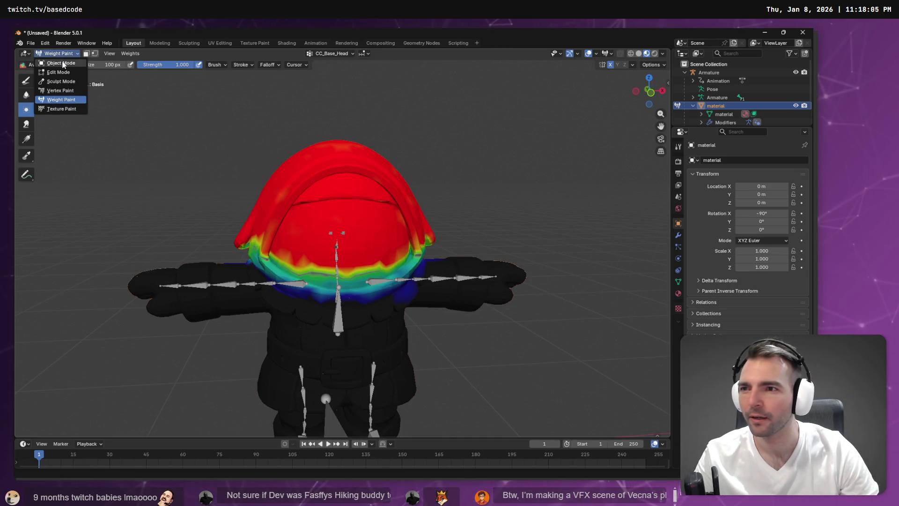
pyautogui.click(61, 63)
pyautogui.click(59, 52)
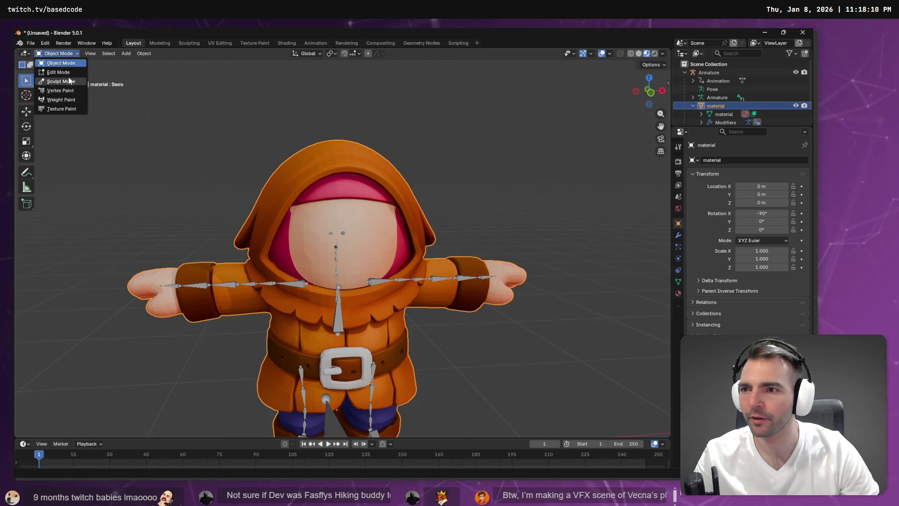
pyautogui.click(726, 96)
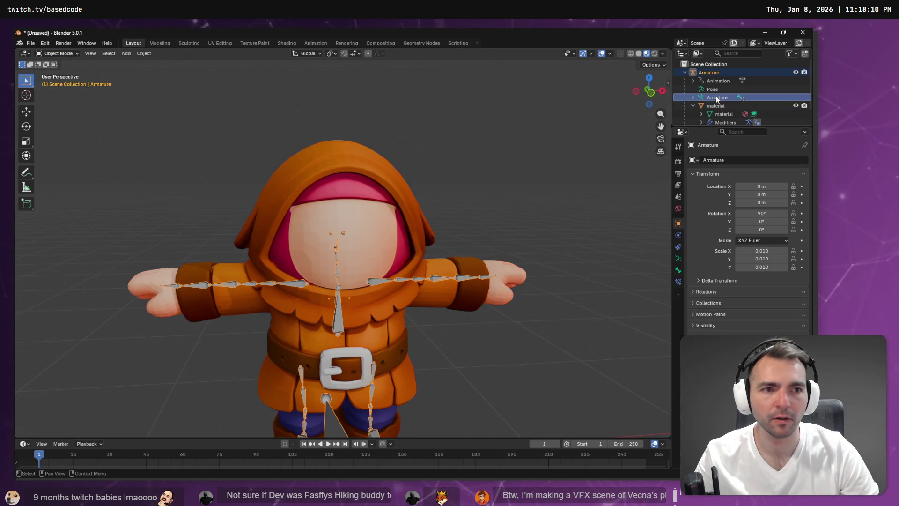
pyautogui.click(56, 54)
pyautogui.click(64, 83)
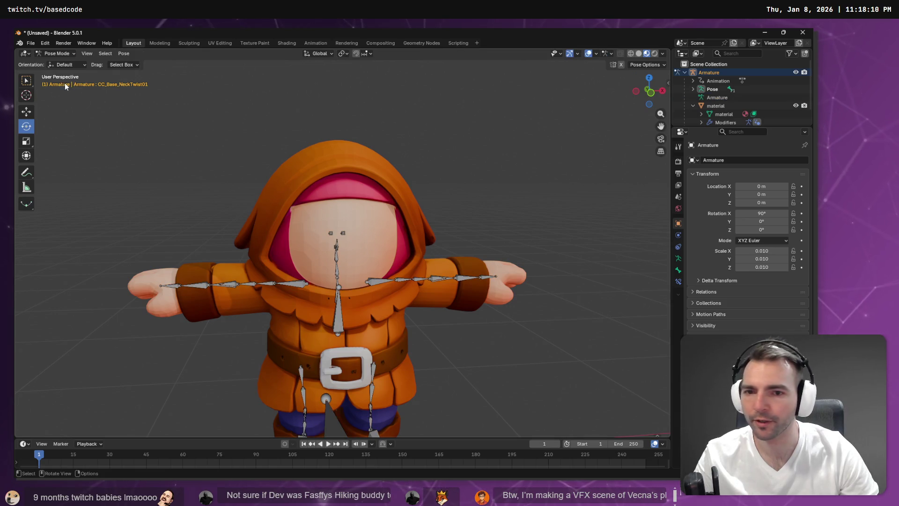
pyautogui.click(340, 270)
pyautogui.moveTo(341, 270)
pyautogui.mouseDown()
pyautogui.moveTo(340, 229)
pyautogui.moveTo(327, 225)
pyautogui.moveTo(293, 259)
pyautogui.moveTo(265, 246)
pyautogui.moveTo(409, 253)
pyautogui.moveTo(288, 244)
pyautogui.moveTo(369, 206)
pyautogui.moveTo(375, 266)
pyautogui.moveTo(389, 262)
pyautogui.moveTo(429, 298)
pyautogui.moveTo(412, 288)
pyautogui.mouseUp()
# Check the left clavicle and upper arm bones, return the armature to Object Mode and select the body mesh
pyautogui.click(361, 269)
pyautogui.click(372, 271)
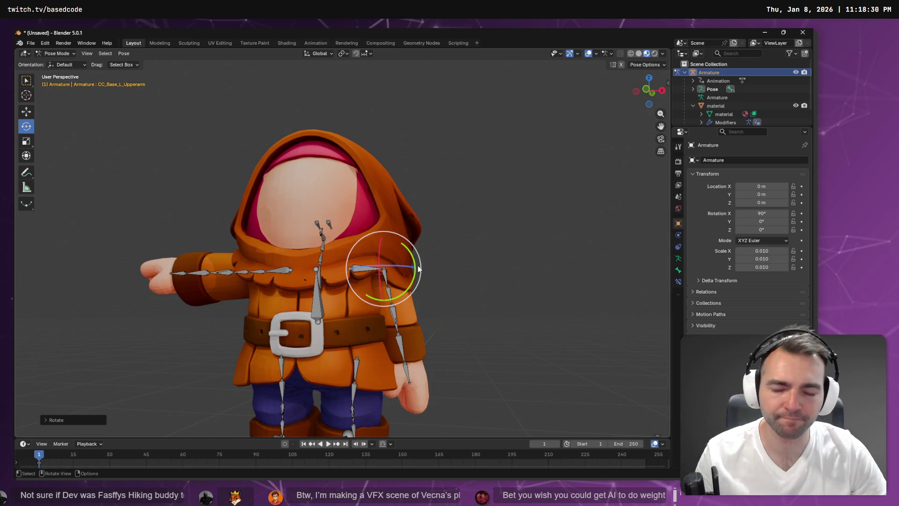
pyautogui.moveTo(427, 320)
pyautogui.mouseDown()
pyautogui.moveTo(251, 319)
pyautogui.moveTo(423, 332)
pyautogui.moveTo(400, 312)
pyautogui.moveTo(373, 323)
pyautogui.moveTo(275, 324)
pyautogui.moveTo(389, 330)
pyautogui.moveTo(416, 319)
pyautogui.moveTo(417, 327)
pyautogui.mouseUp()
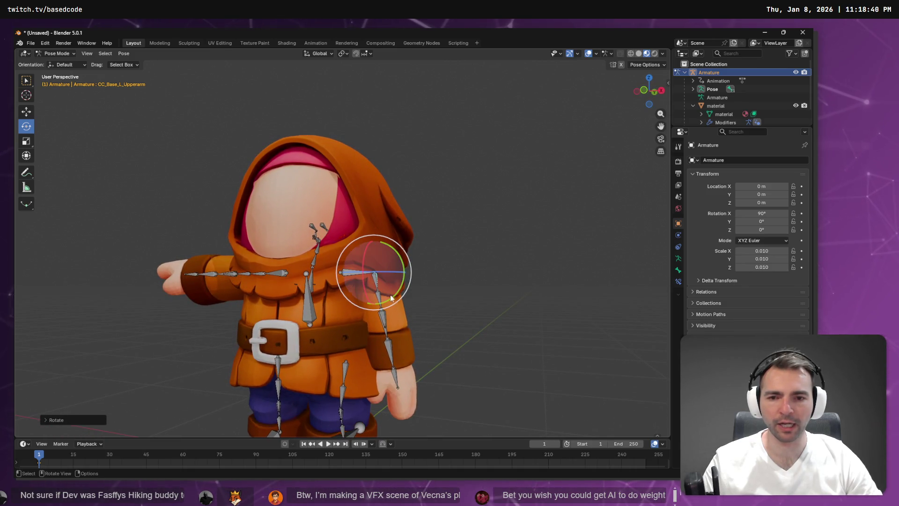
pyautogui.click(719, 106)
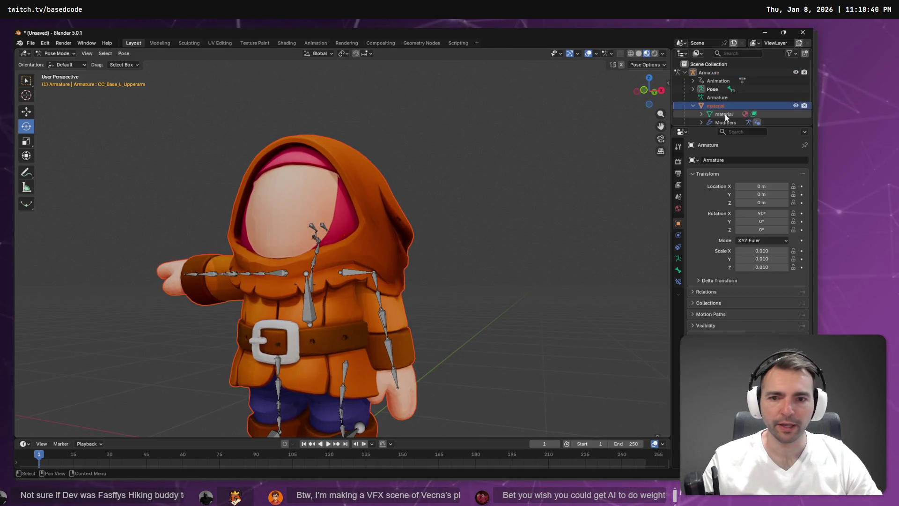
pyautogui.click(721, 97)
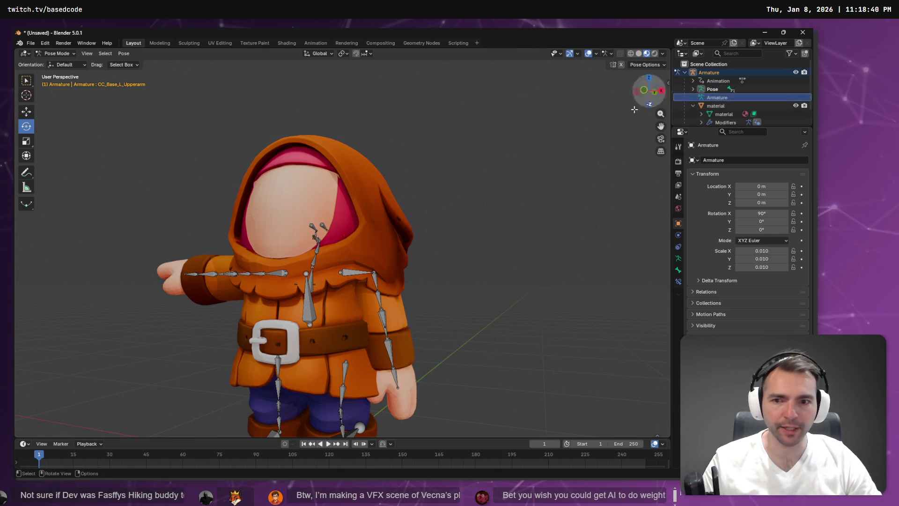
pyautogui.press('Tab')
pyautogui.click(56, 54)
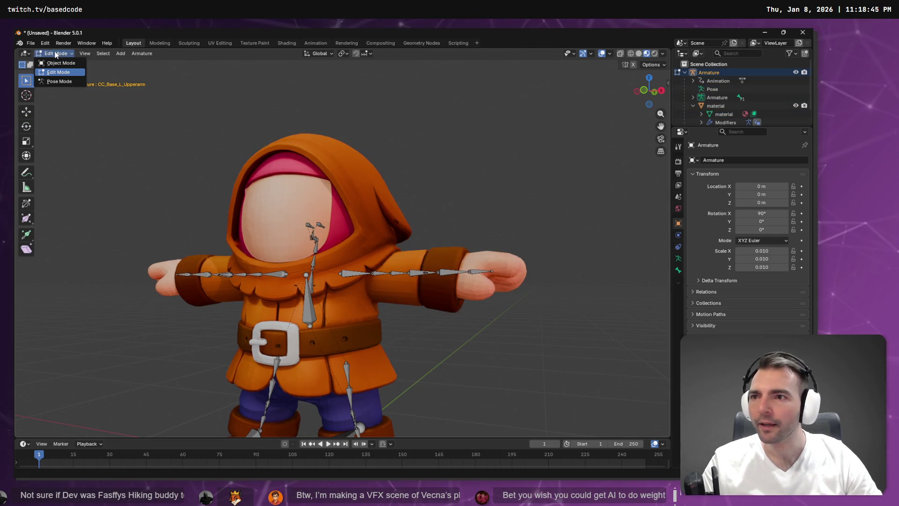
pyautogui.click(61, 63)
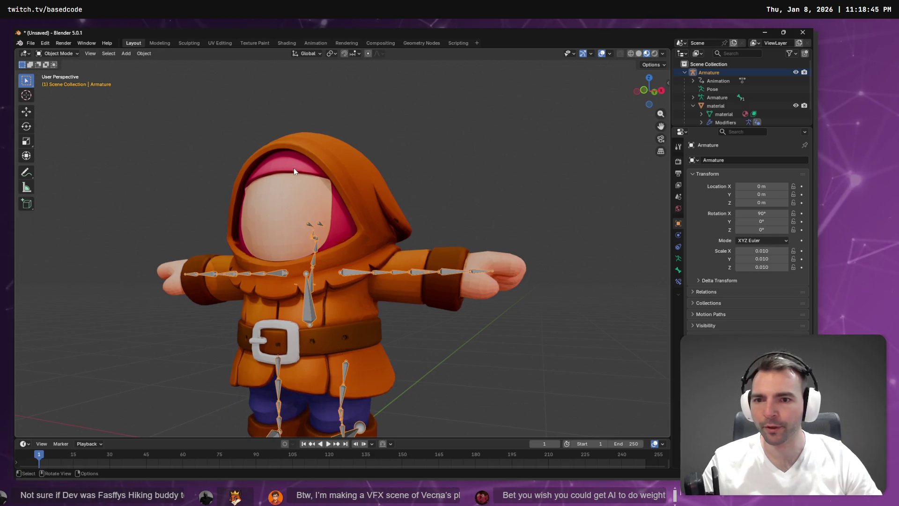
pyautogui.click(293, 168)
pyautogui.click(67, 55)
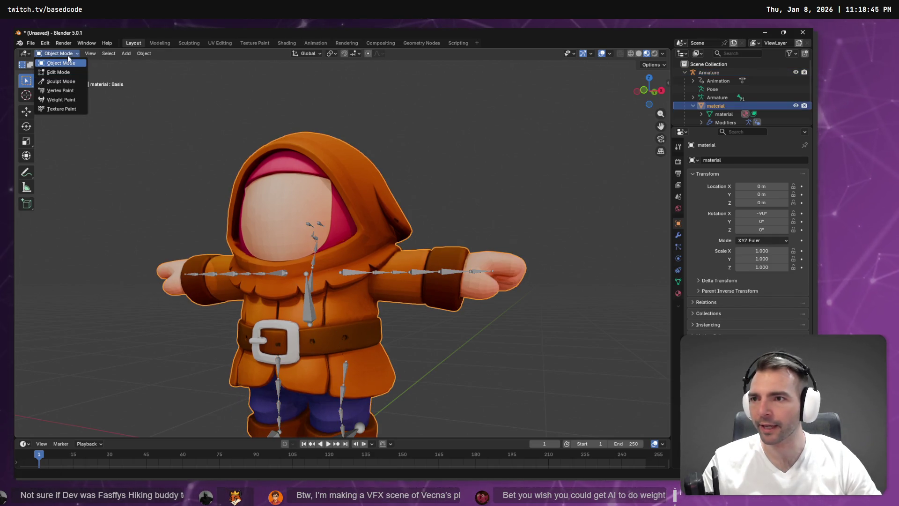
# Enter Weight Paint and view the left thigh, CC_Base_L_CalfTwist01 and CC_Base_L_ForearmTwist01 weights
pyautogui.click(71, 100)
pyautogui.moveTo(283, 151); pyautogui.dragTo(579, 144)
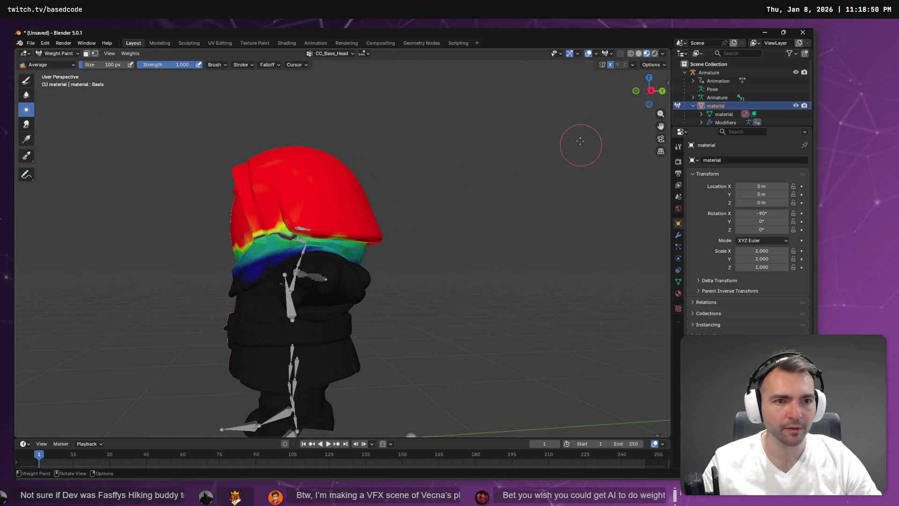
pyautogui.click(344, 53)
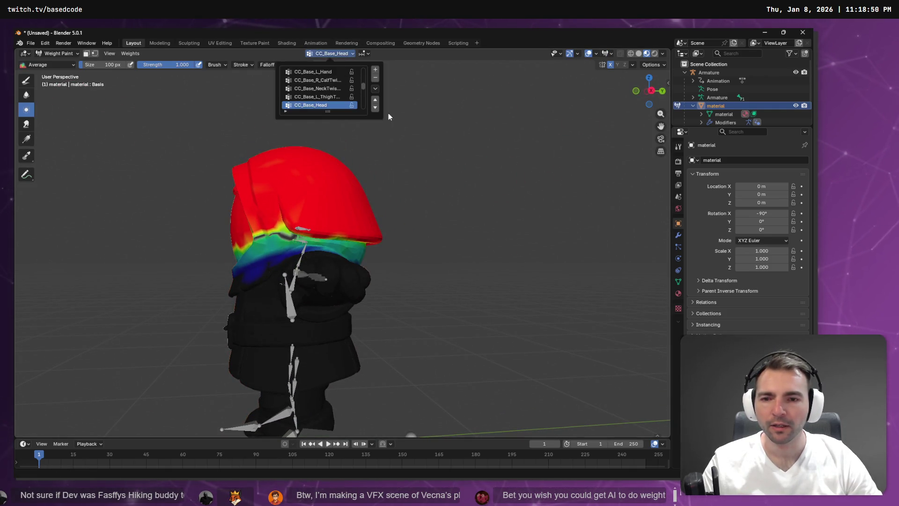
pyautogui.moveTo(409, 136); pyautogui.dragTo(443, 161)
pyautogui.scroll(3, 443, 160)
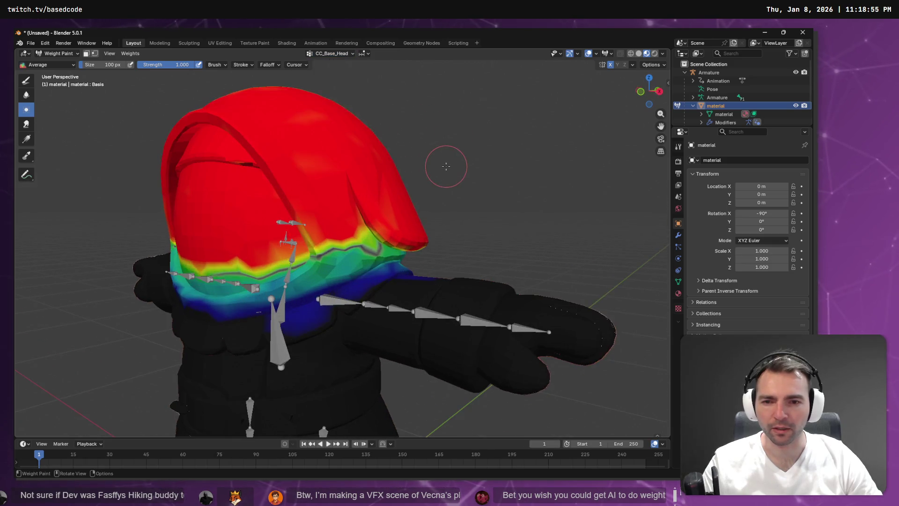
pyautogui.click(333, 53)
pyautogui.click(324, 97)
pyautogui.scroll(5, 324, 94)
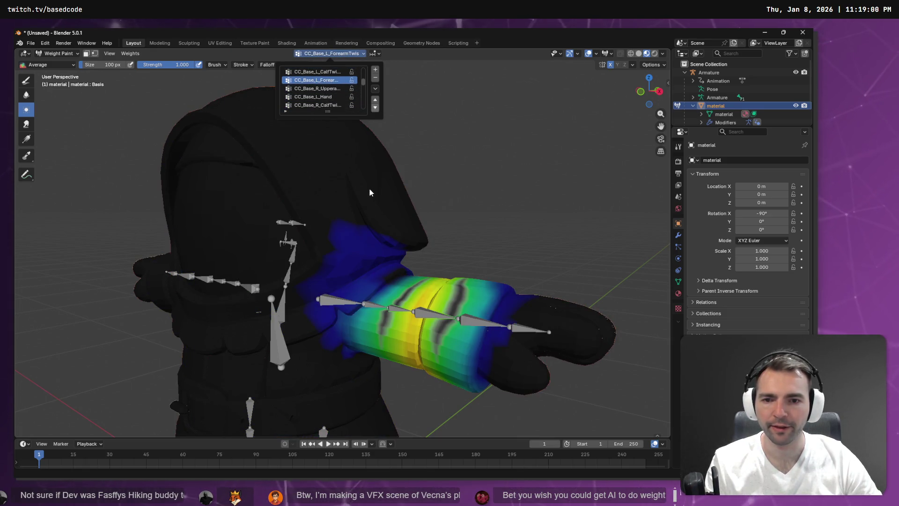
pyautogui.click(315, 73)
pyautogui.click(315, 78)
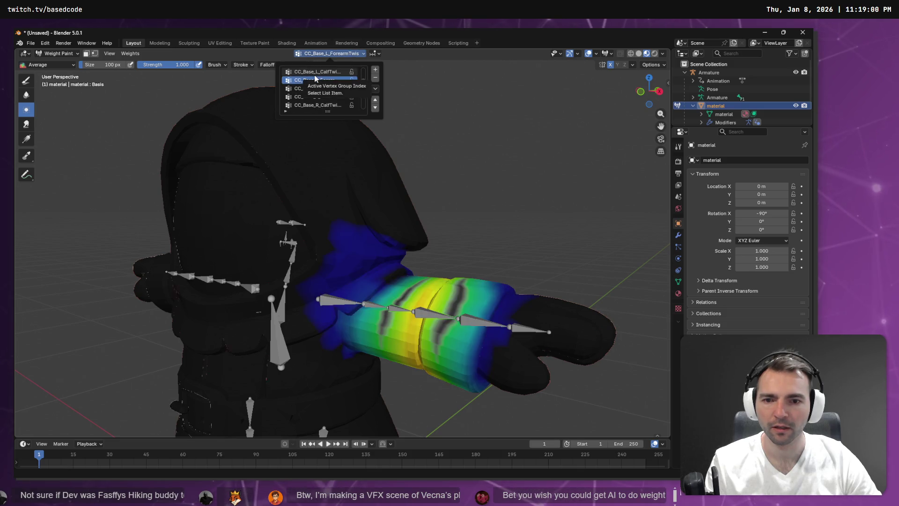
# Review the remaining group weights from several zoom levels and angles, then switch to the Draw brush
pyautogui.scroll(1, 314, 79)
pyautogui.scroll(-1, 314, 79)
pyautogui.scroll(-1, 322, 93)
pyautogui.scroll(1, 322, 94)
pyautogui.scroll(-2, 322, 93)
pyautogui.scroll(3, 323, 93)
pyautogui.scroll(-2, 322, 94)
pyautogui.scroll(2, 323, 93)
pyautogui.scroll(1, 322, 94)
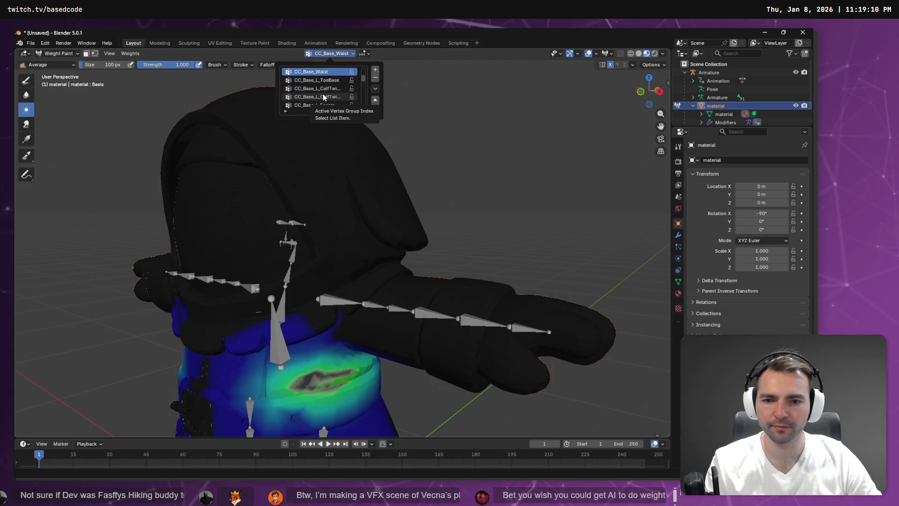
pyautogui.scroll(-2, 322, 93)
pyautogui.scroll(-1, 323, 96)
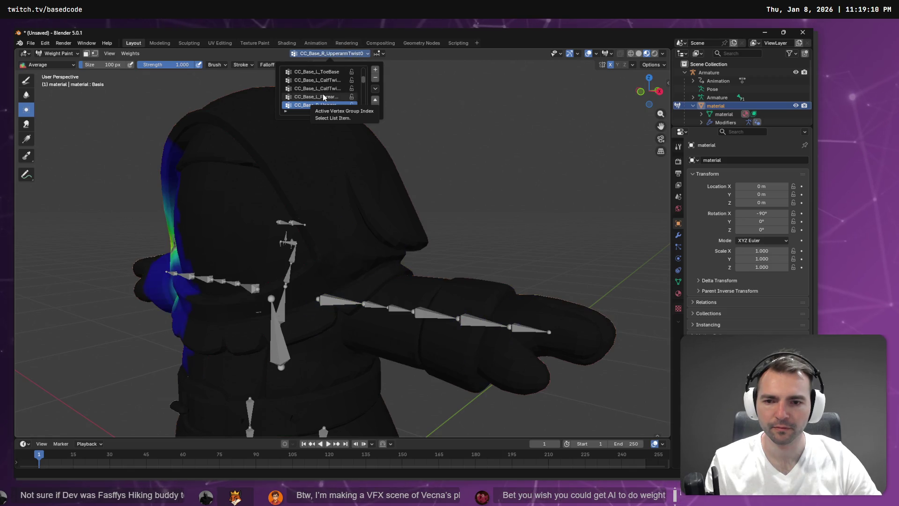
pyautogui.scroll(1, 323, 96)
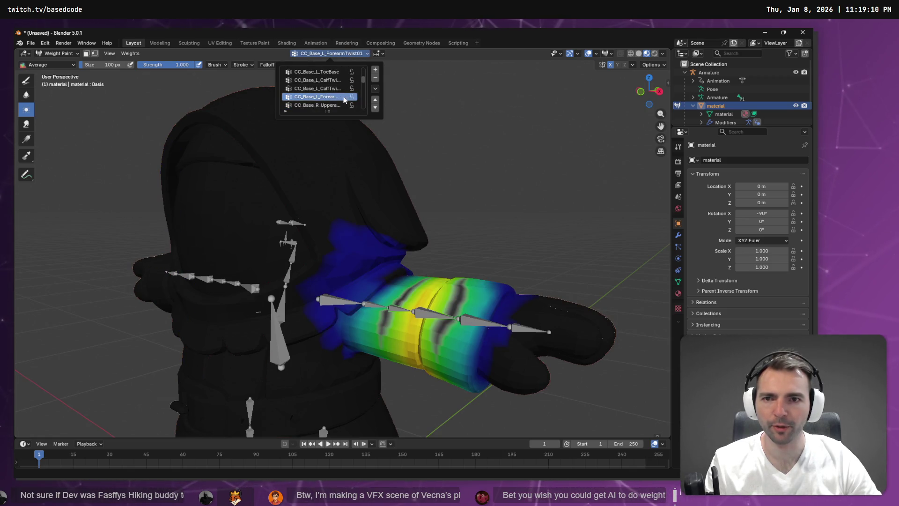
pyautogui.scroll(4, 348, 107)
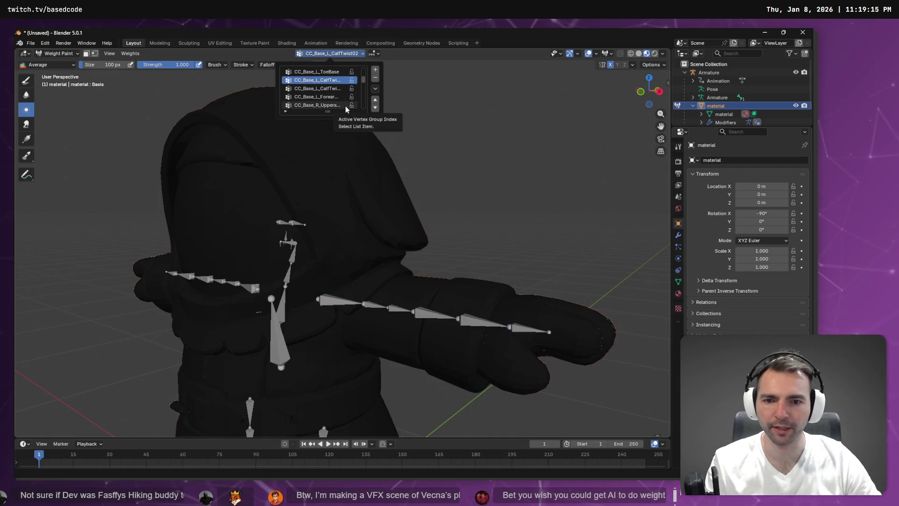
pyautogui.scroll(3, 345, 105)
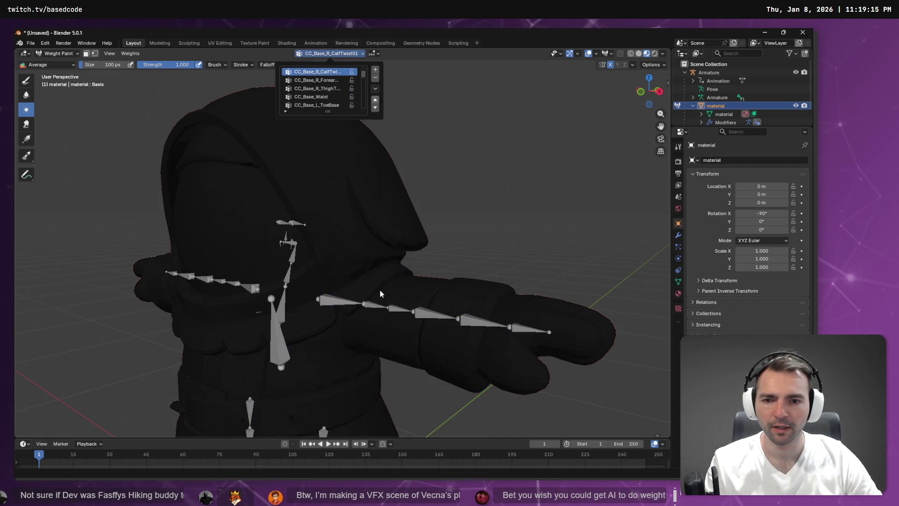
pyautogui.scroll(-6, 336, 74)
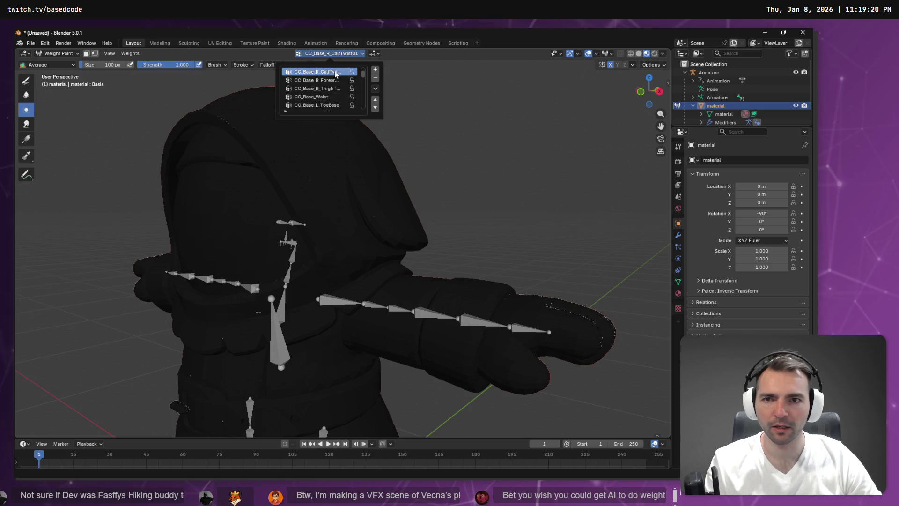
pyautogui.scroll(-2, 336, 74)
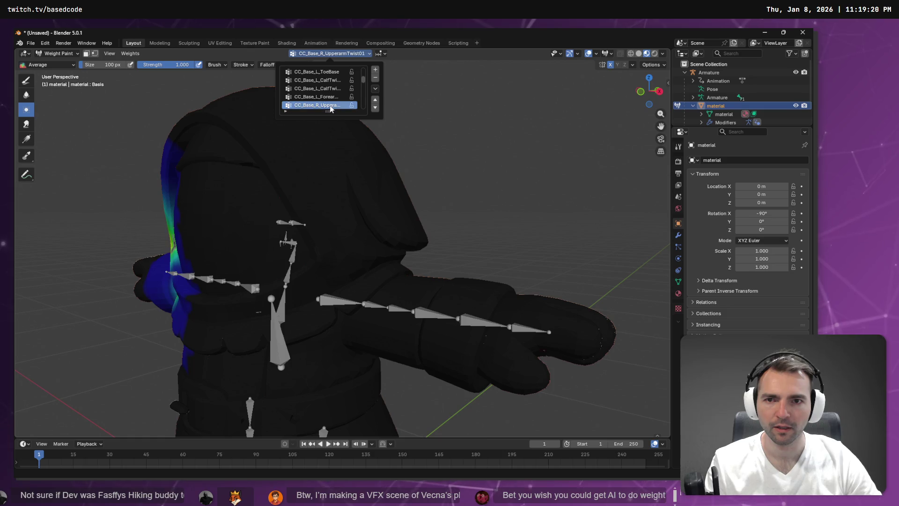
pyautogui.scroll(-4, 330, 104)
pyautogui.scroll(-4, 339, 79)
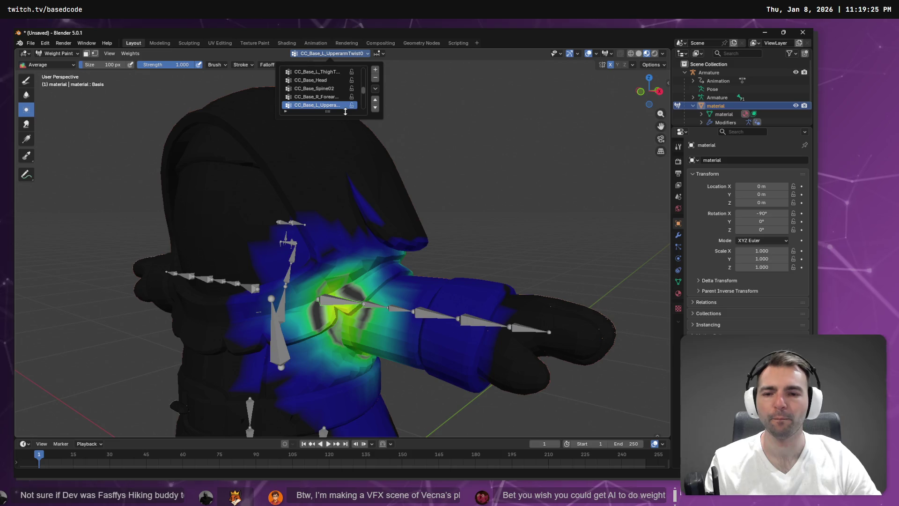
pyautogui.scroll(-4, 342, 94)
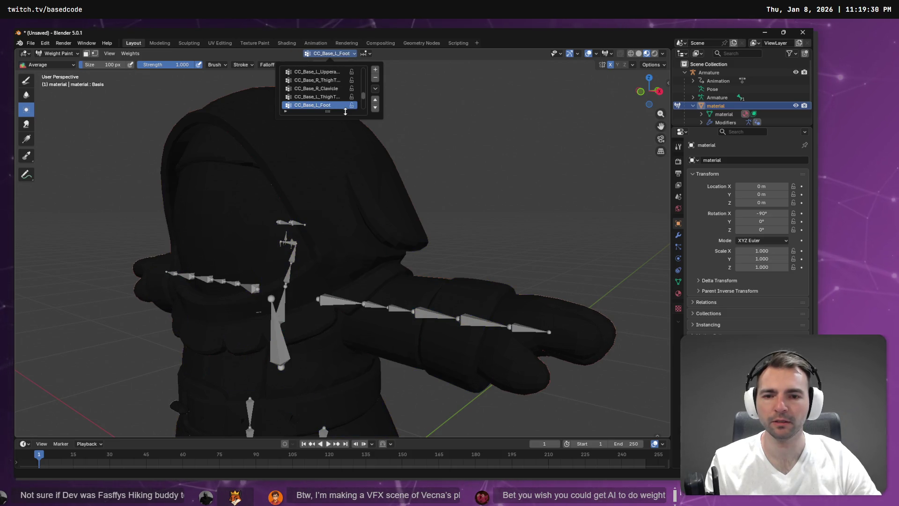
pyautogui.scroll(4, 346, 111)
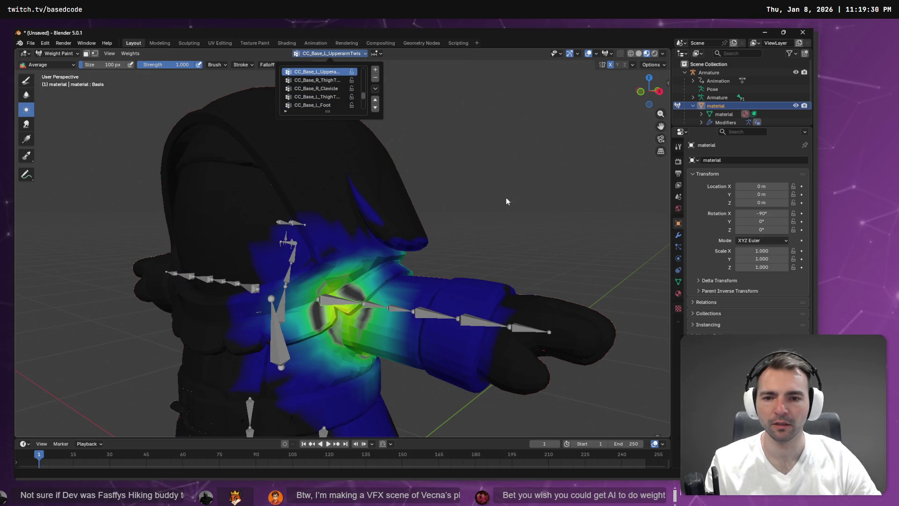
pyautogui.moveTo(498, 200)
pyautogui.mouseDown()
pyautogui.moveTo(406, 235)
pyautogui.moveTo(498, 238)
pyautogui.mouseUp()
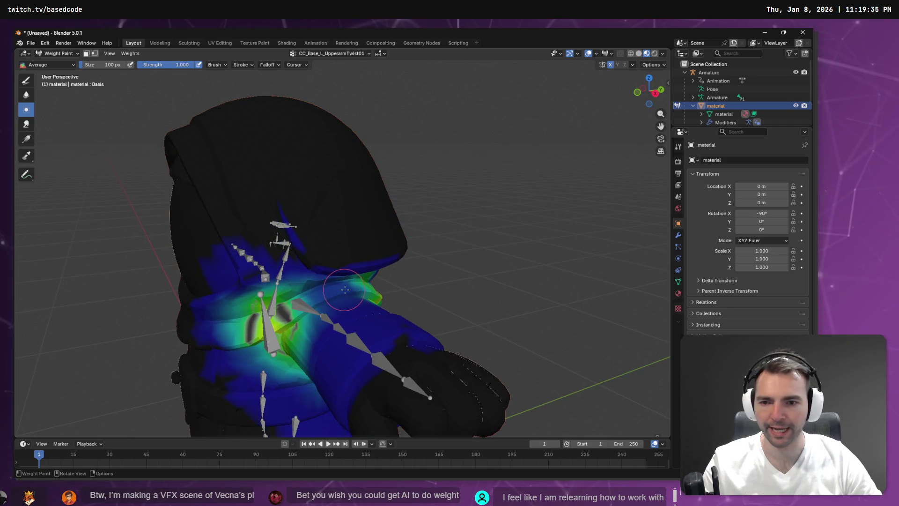
pyautogui.click(27, 80)
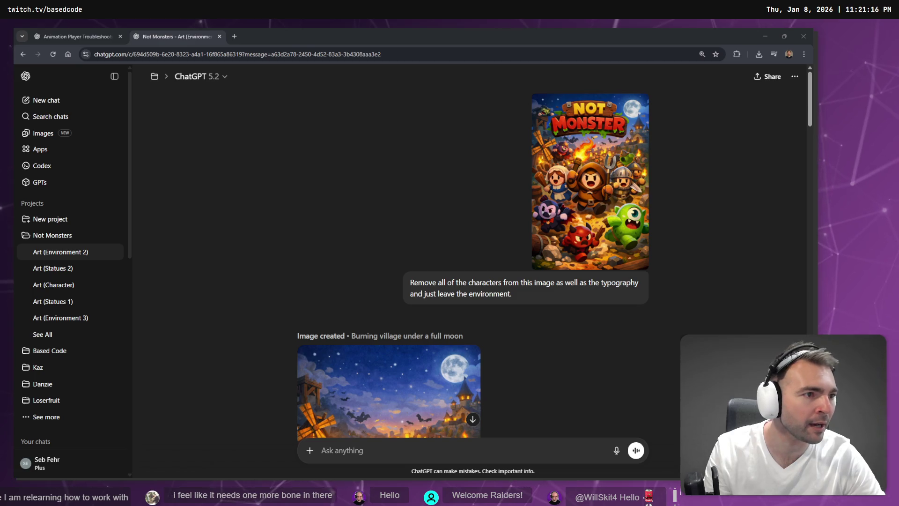
# Glance at the night-watchman T-pose image in ChatGPT, then minimize the browser and go to the Not Monster board
pyautogui.click(759, 37)
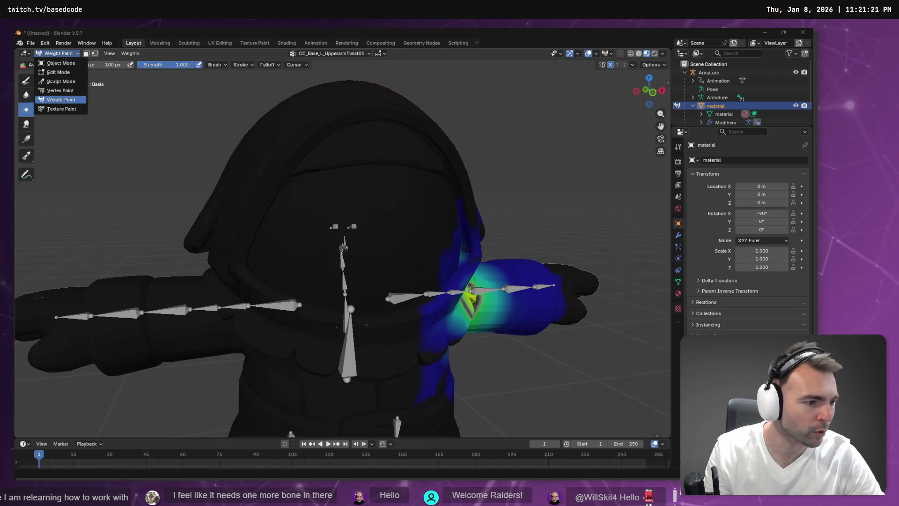
pyautogui.hotkey('alt', 'Tab')
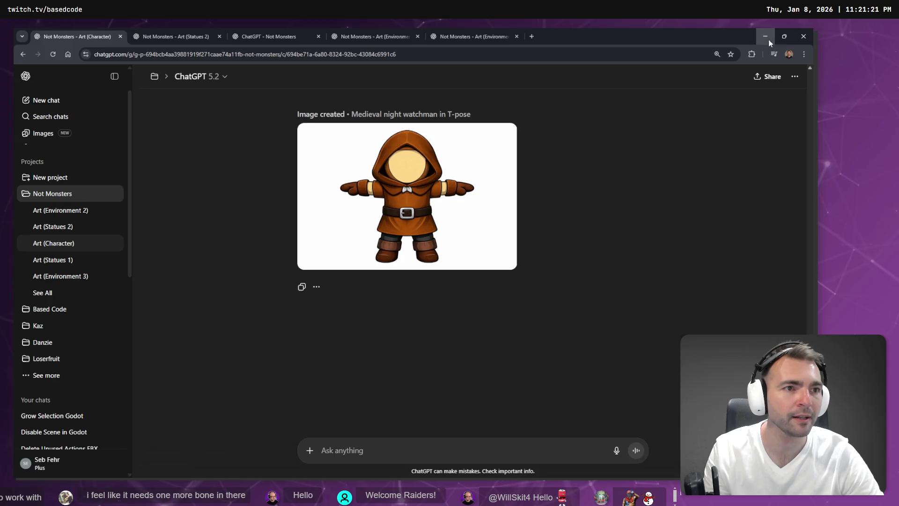
pyautogui.click(767, 38)
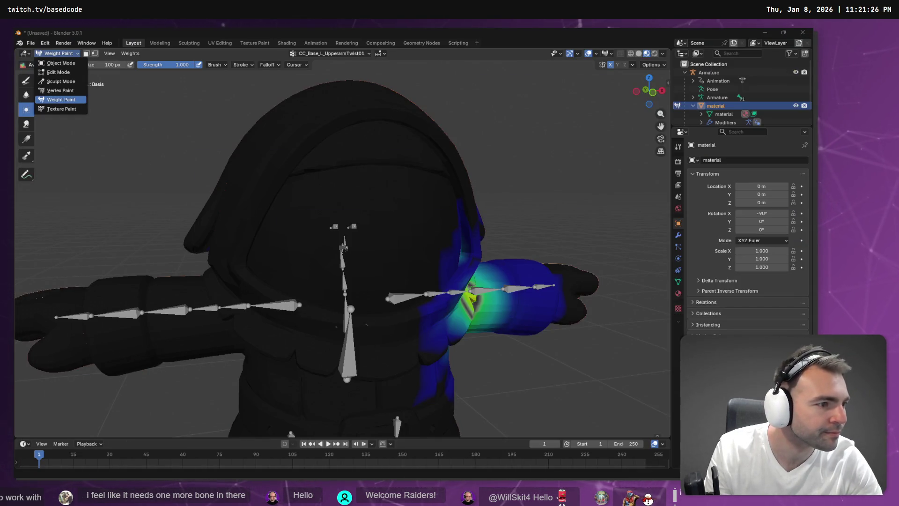
pyautogui.hotkey('alt', 'Tab')
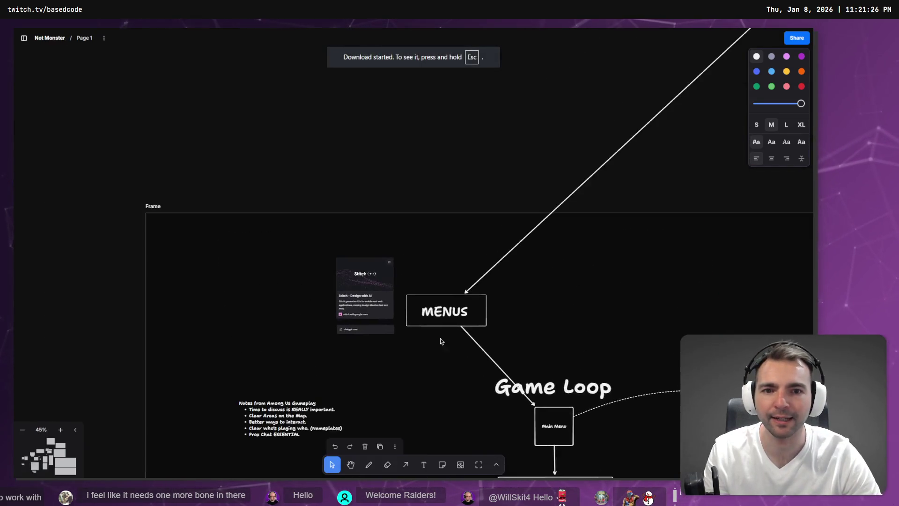
# Scroll through the Visual Style and title slides of the Not Monster board and deselect the bullet-list text box
pyautogui.scroll(10, 445, 353)
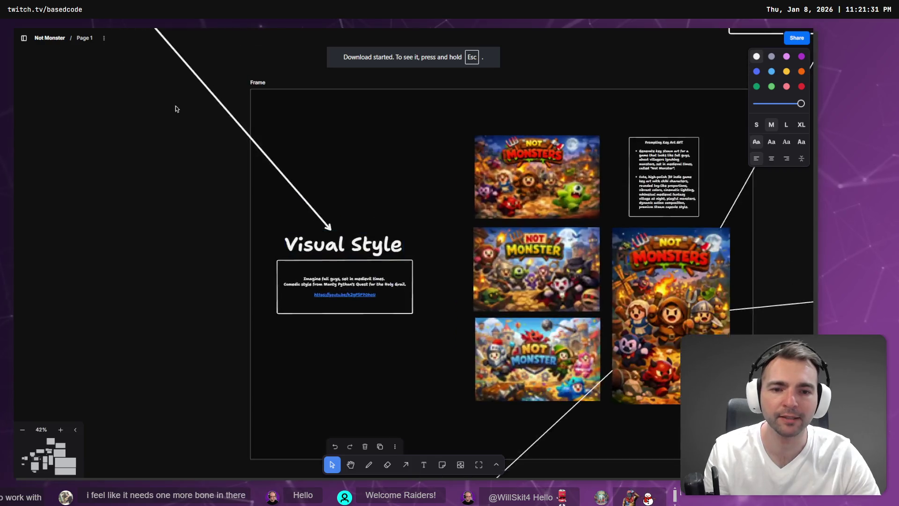
pyautogui.scroll(10, 476, 407)
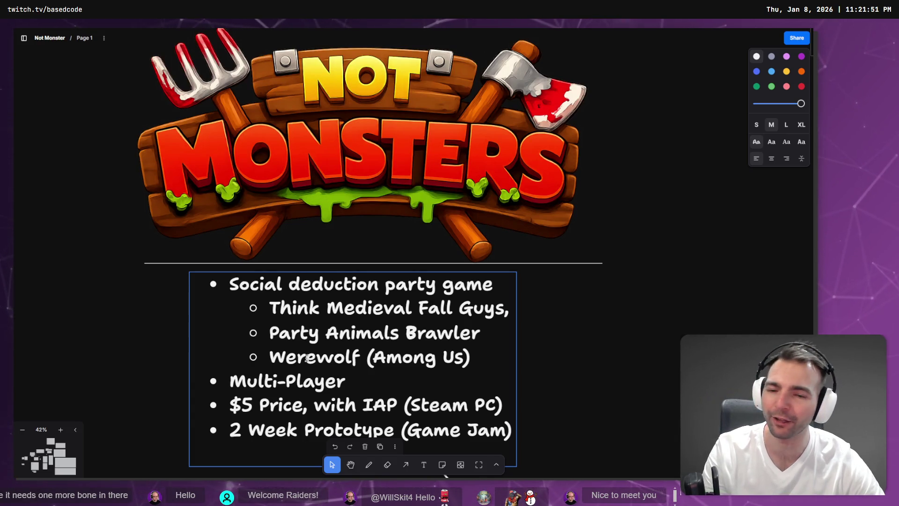
pyautogui.press('Escape')
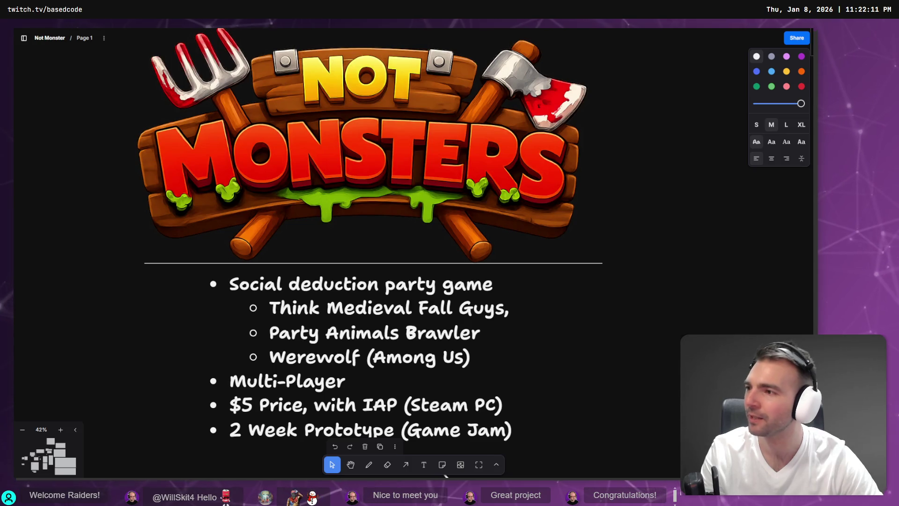
# Zoom in on the Not Monsters key-art posters and character prompt notes, then return to Blender
pyautogui.scroll(-10, 275, 198)
pyautogui.scroll(5, 274, 198)
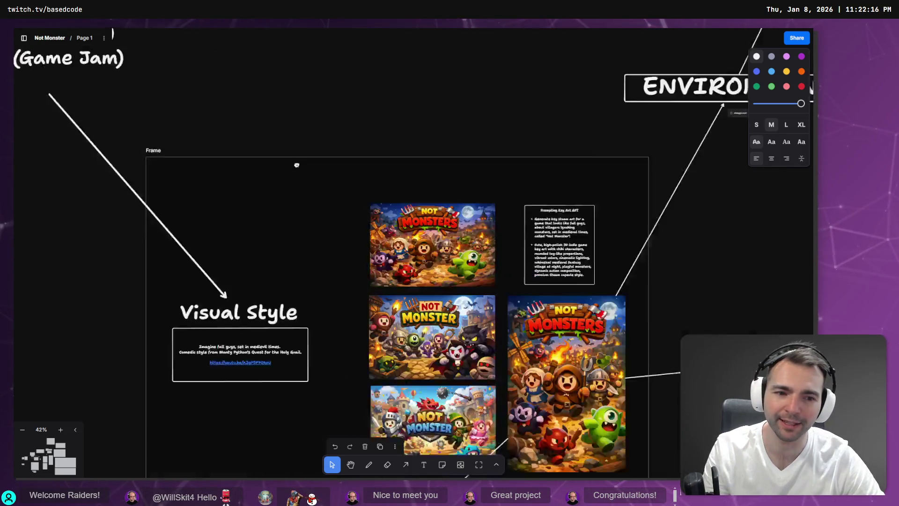
pyautogui.scroll(5, 275, 198)
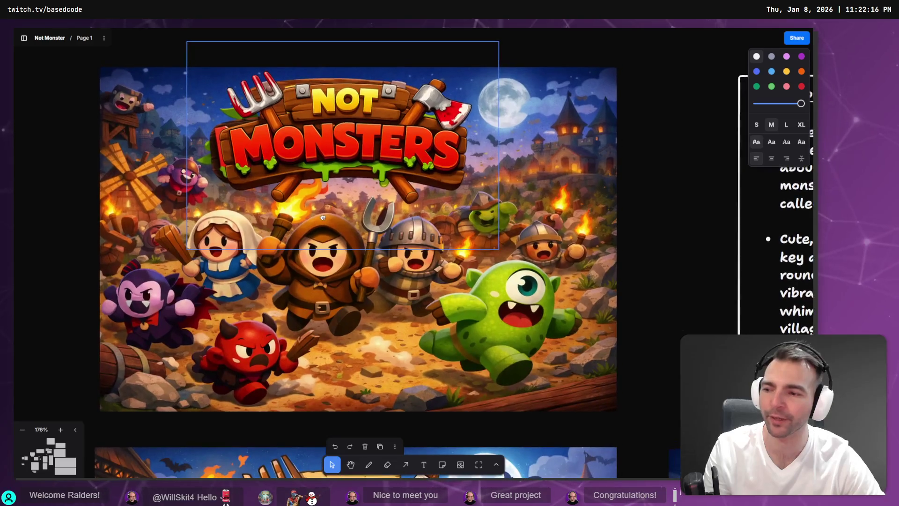
pyautogui.click(661, 165)
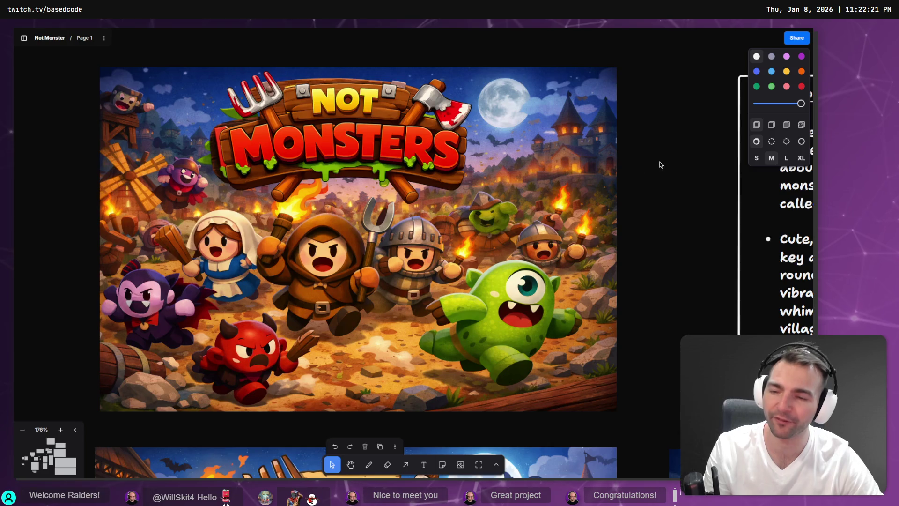
pyautogui.scroll(-5, 262, 197)
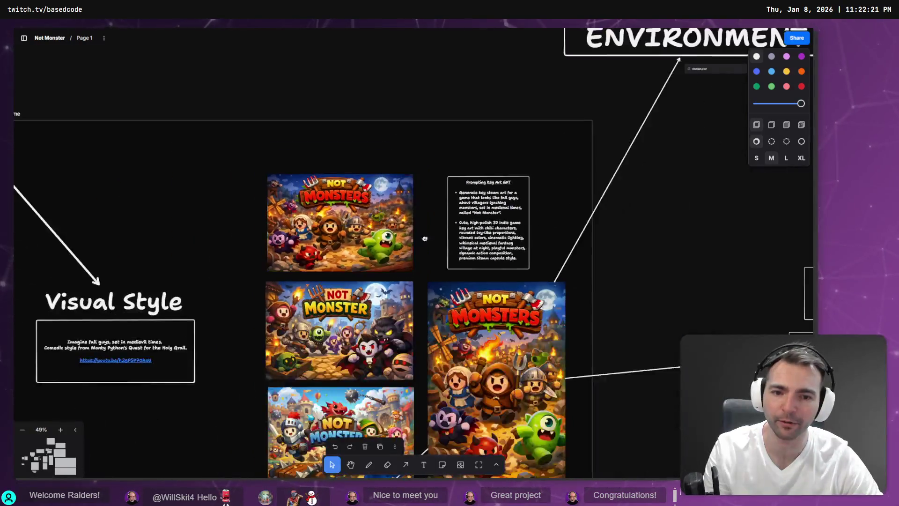
pyautogui.scroll(5, 330, 152)
pyautogui.scroll(-5, 372, 202)
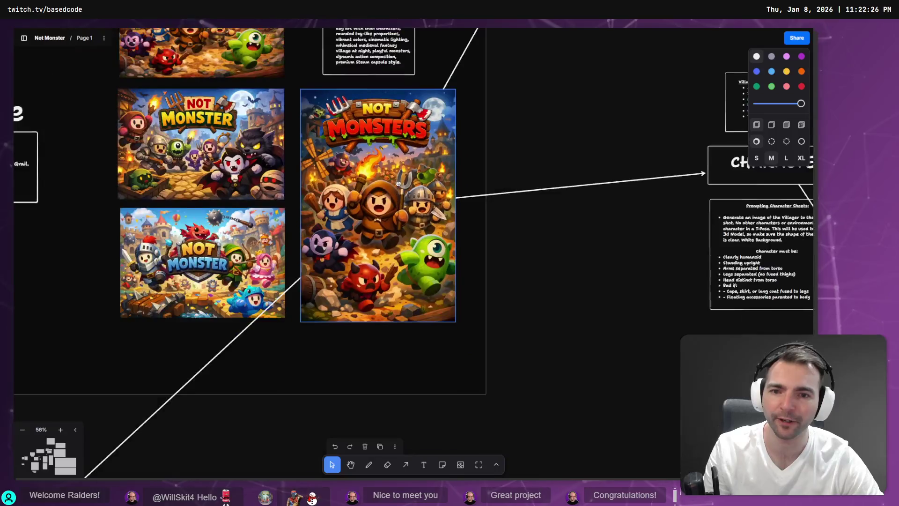
pyautogui.hotkey('alt', 'Tab')
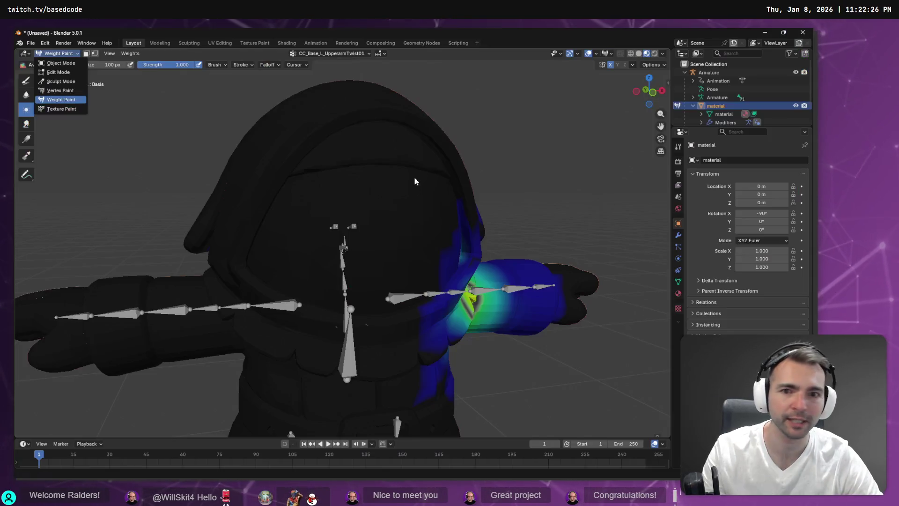
# Orbit the villager and view the Head and CC_Base_Hip vertex-group weights
pyautogui.moveTo(542, 187)
pyautogui.mouseDown()
pyautogui.moveTo(391, 197)
pyautogui.moveTo(585, 193)
pyautogui.mouseUp()
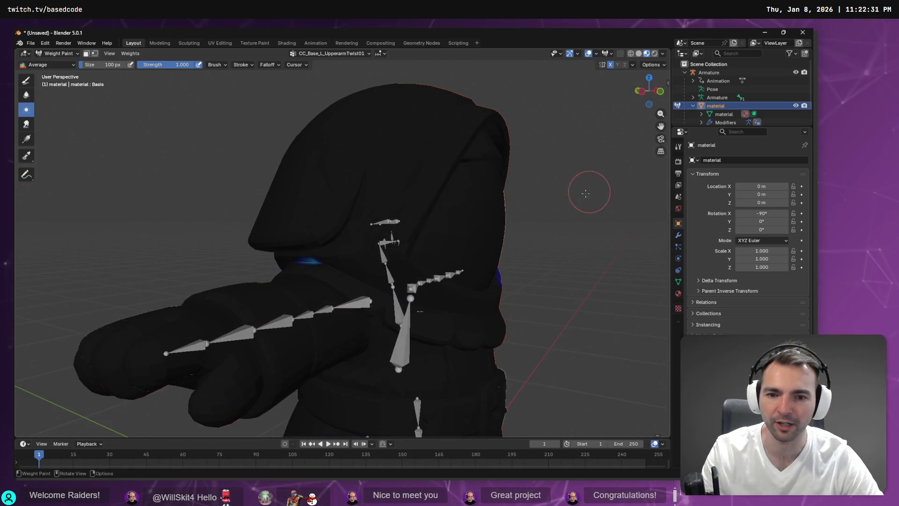
pyautogui.click(326, 54)
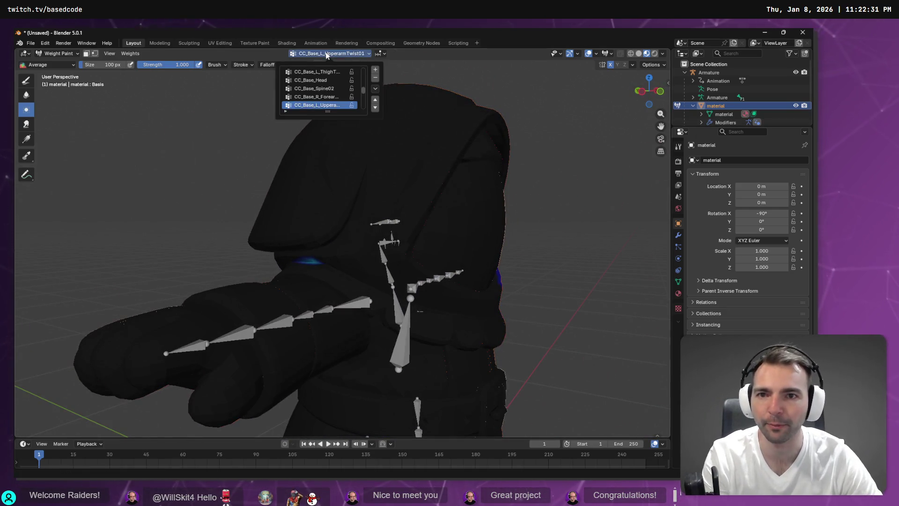
pyautogui.scroll(3, 329, 93)
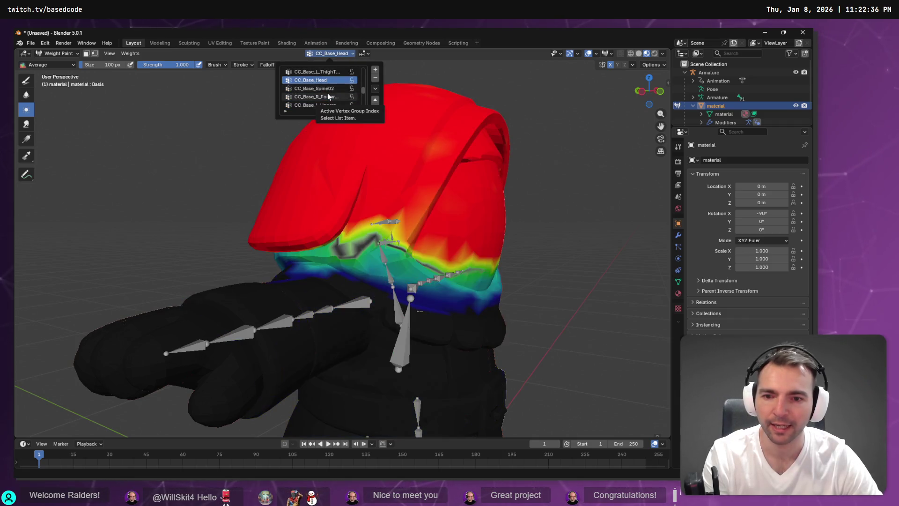
pyautogui.scroll(-2, 328, 93)
pyautogui.scroll(-4, 328, 96)
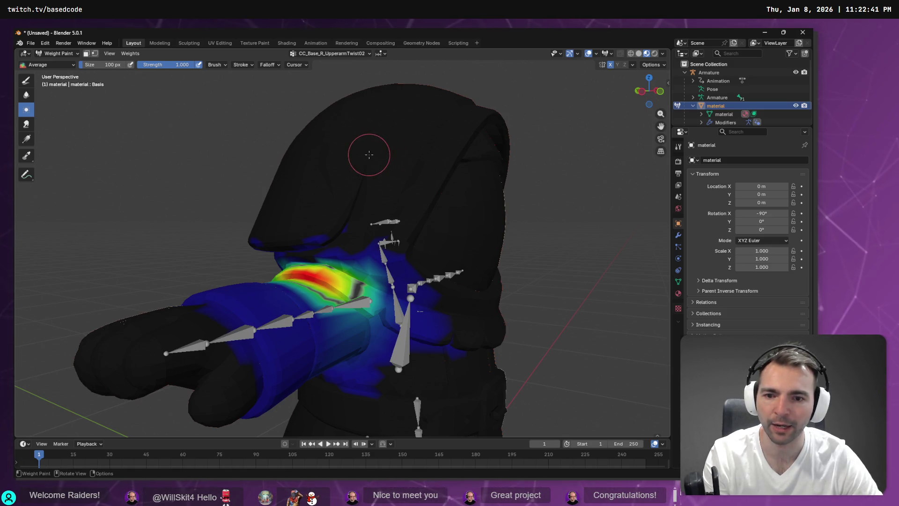
pyautogui.click(323, 56)
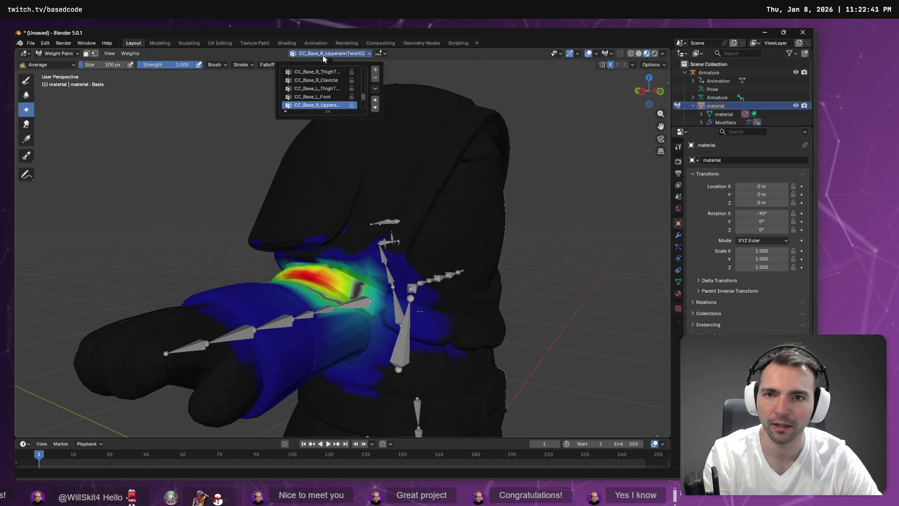
pyautogui.click(337, 104)
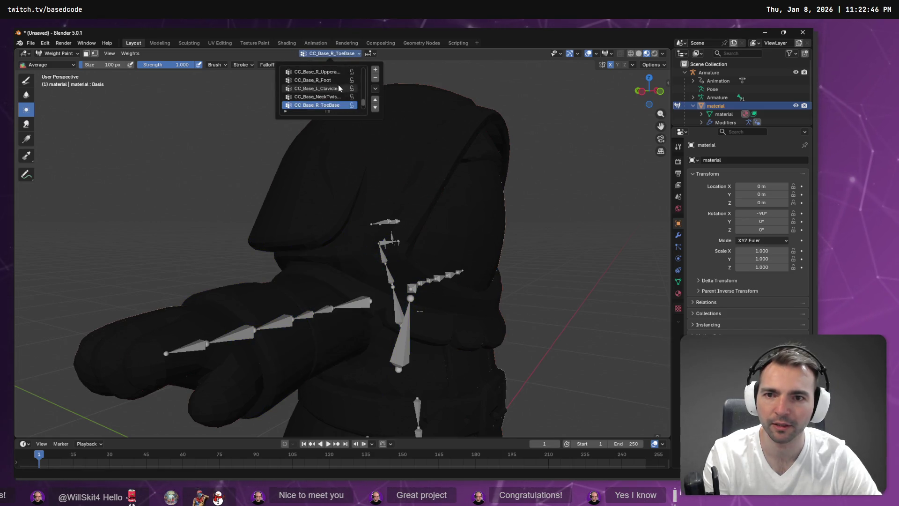
pyautogui.click(338, 83)
pyautogui.moveTo(483, 150); pyautogui.dragTo(300, 100)
# Check the arm twist and CC_Base_L_Hand weights, then switch to the Rendering workspace
pyautogui.click(330, 54)
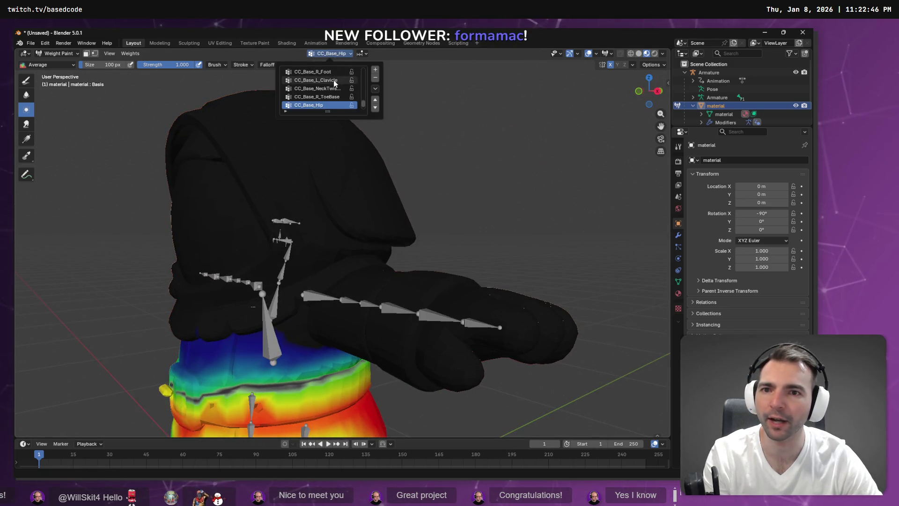
pyautogui.scroll(-3, 331, 83)
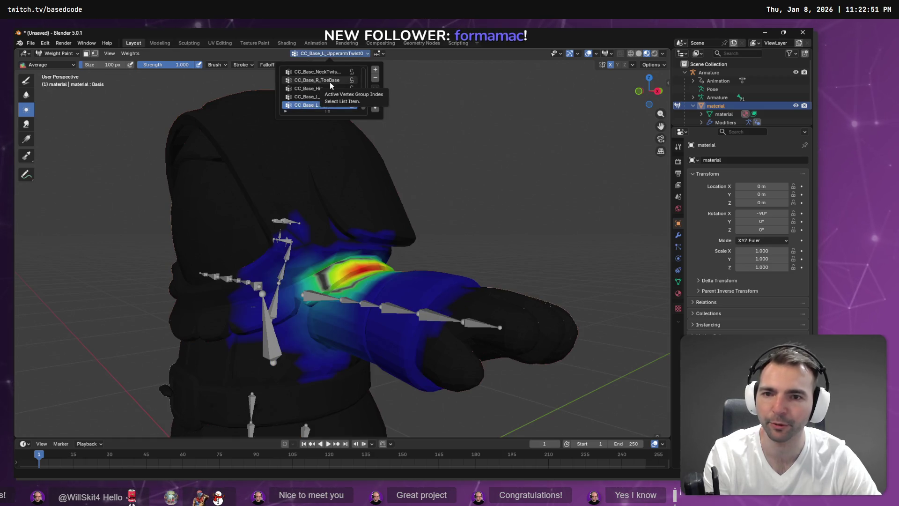
pyautogui.scroll(4, 329, 108)
pyautogui.scroll(3, 329, 110)
pyautogui.scroll(4, 330, 111)
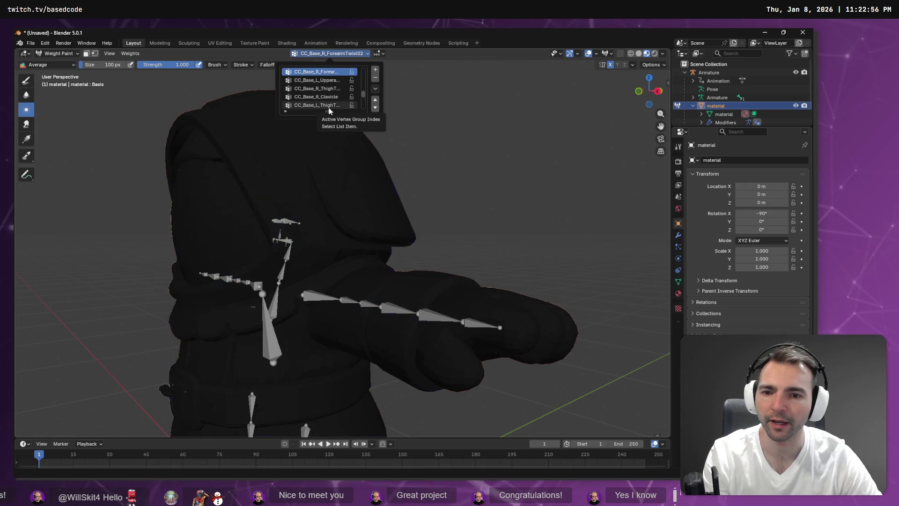
pyautogui.scroll(-3, 330, 110)
pyautogui.moveTo(401, 144); pyautogui.dragTo(455, 152)
pyautogui.click(346, 43)
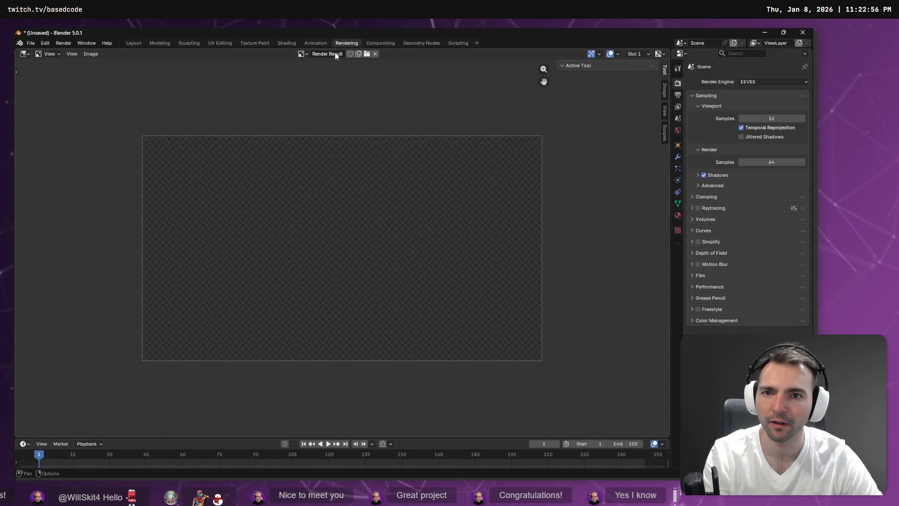
# Flip between the Animation, Layout, Modeling and Sculpting workspaces
pyautogui.click(316, 43)
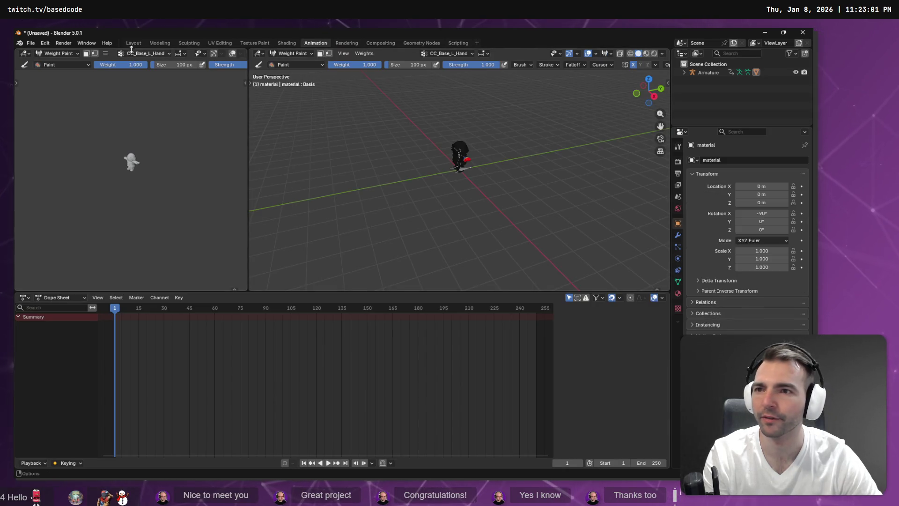
pyautogui.click(160, 43)
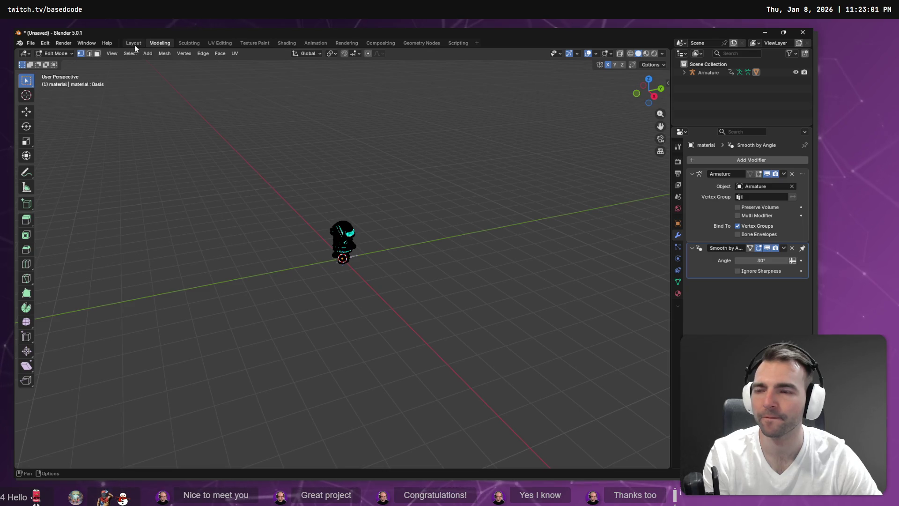
pyautogui.click(134, 43)
pyautogui.click(157, 43)
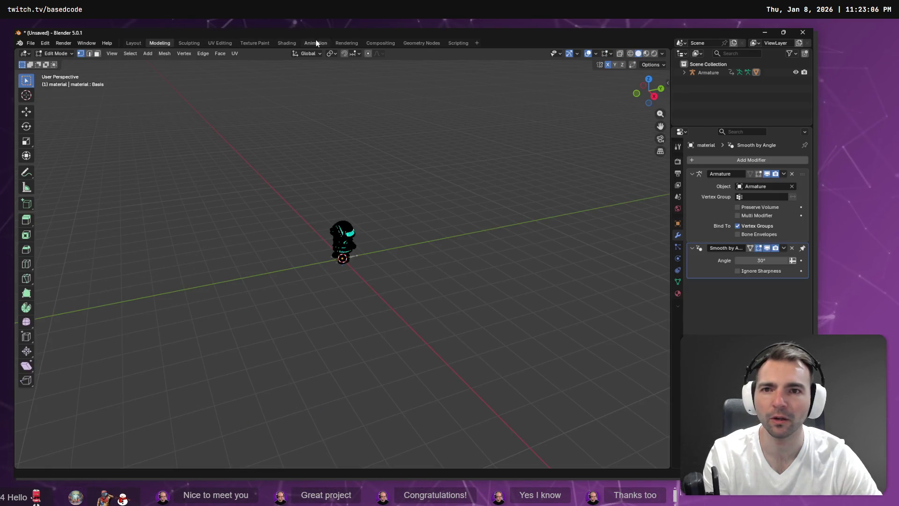
pyautogui.click(316, 43)
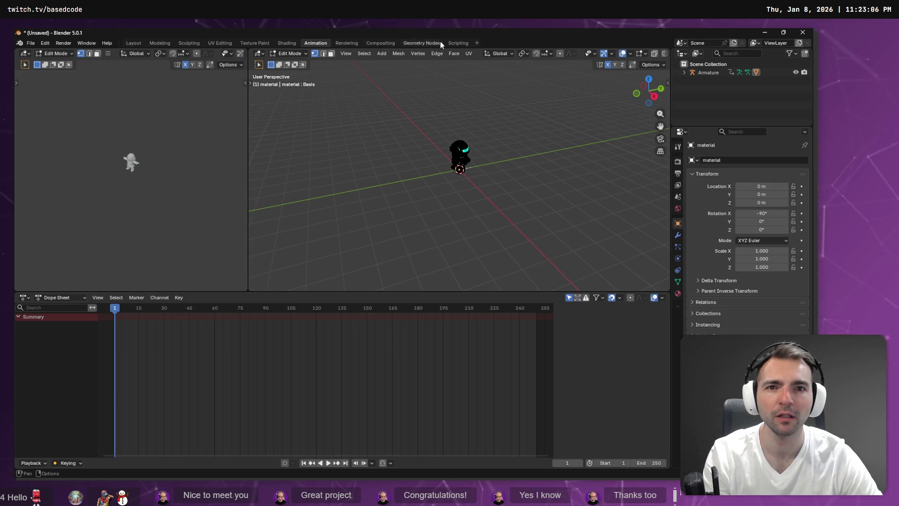
pyautogui.click(136, 43)
pyautogui.click(160, 43)
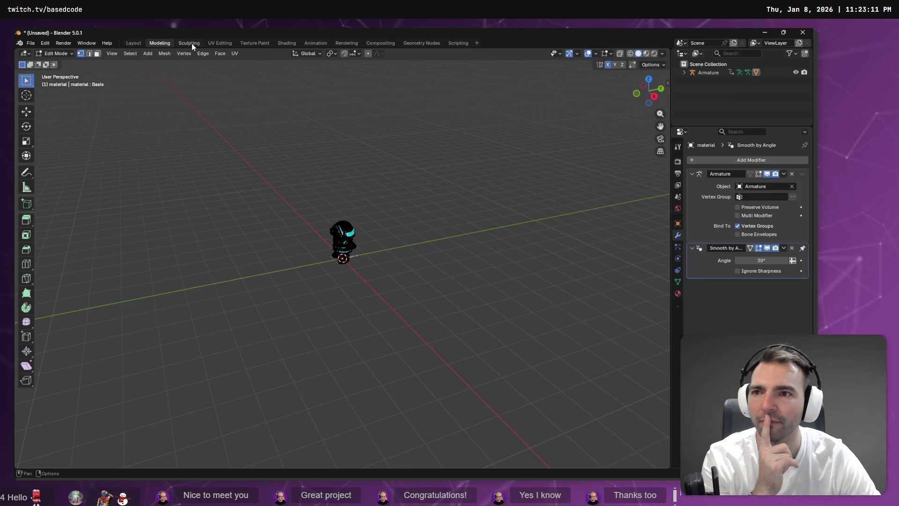
pyautogui.click(190, 43)
pyautogui.click(157, 42)
# Look at the Sculpting, UV Editing and Texture Paint workspaces, ending on Modeling
pyautogui.scroll(10, 287, 113)
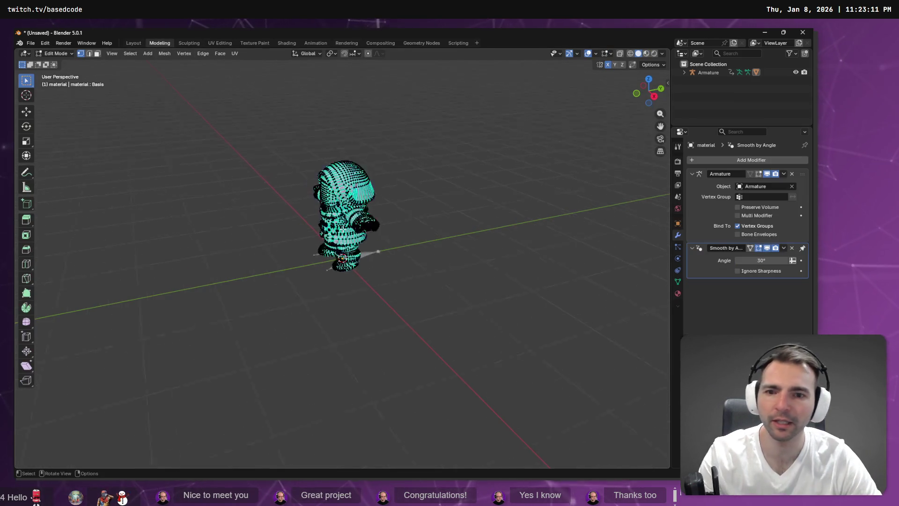
pyautogui.scroll(-5, 254, 80)
pyautogui.click(194, 44)
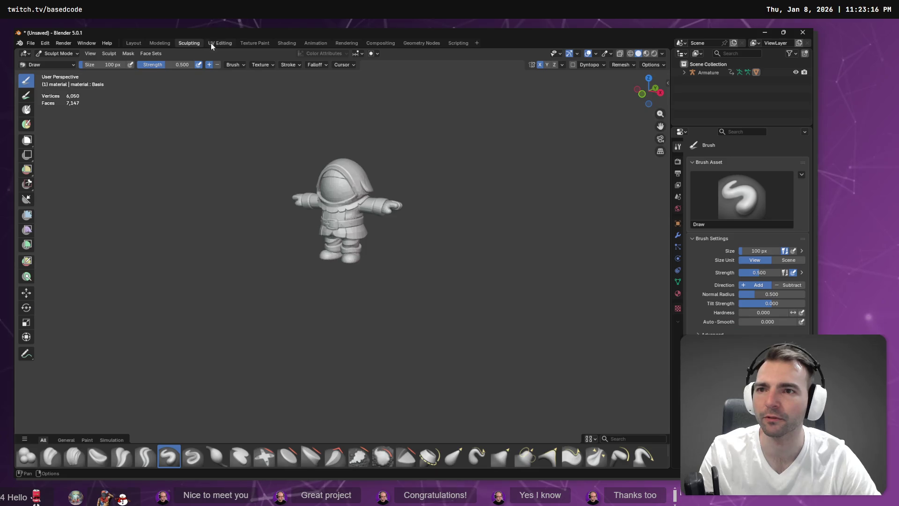
pyautogui.click(231, 44)
pyautogui.click(257, 43)
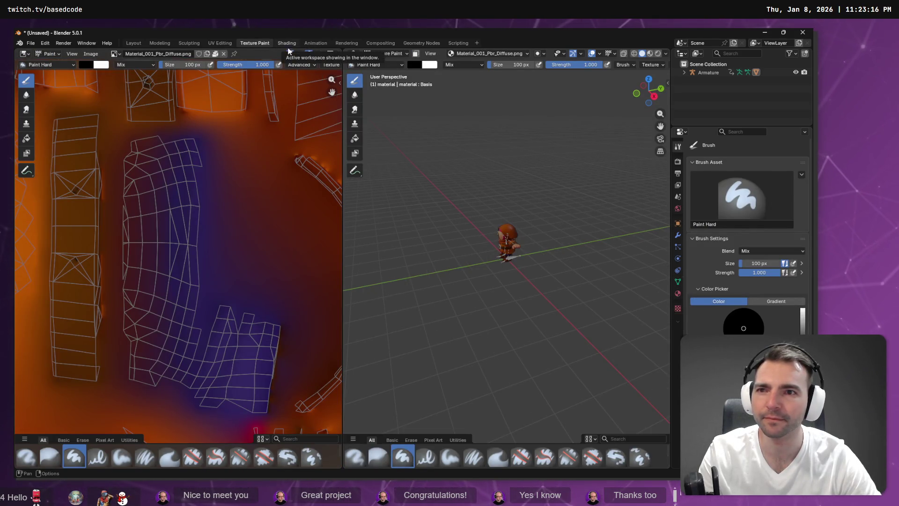
pyautogui.click(154, 43)
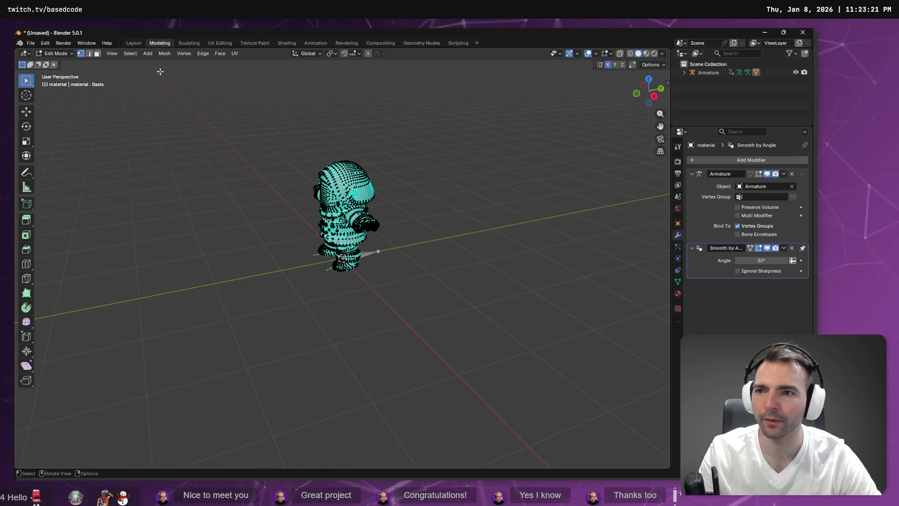
# Return to Object Mode, frame the villager front-on, and show CC_Base_L_Forearm weights in Weight Paint
pyautogui.press('Tab')
pyautogui.press('Tab')
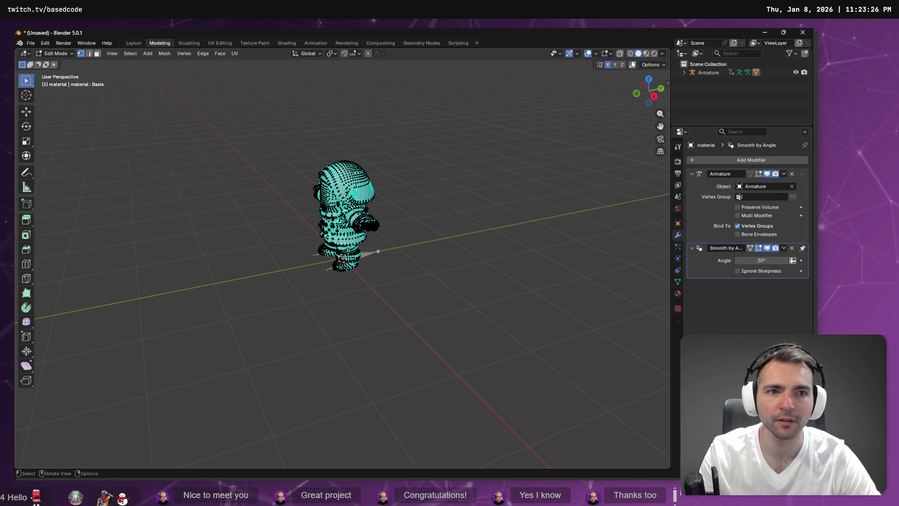
pyautogui.moveTo(346, 159); pyautogui.dragTo(385, 151)
pyautogui.scroll(10, 385, 151)
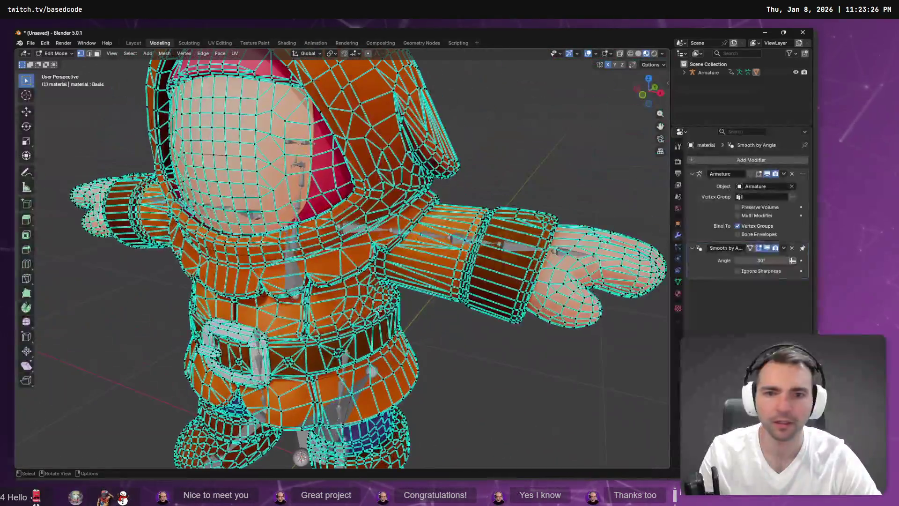
pyautogui.click(70, 54)
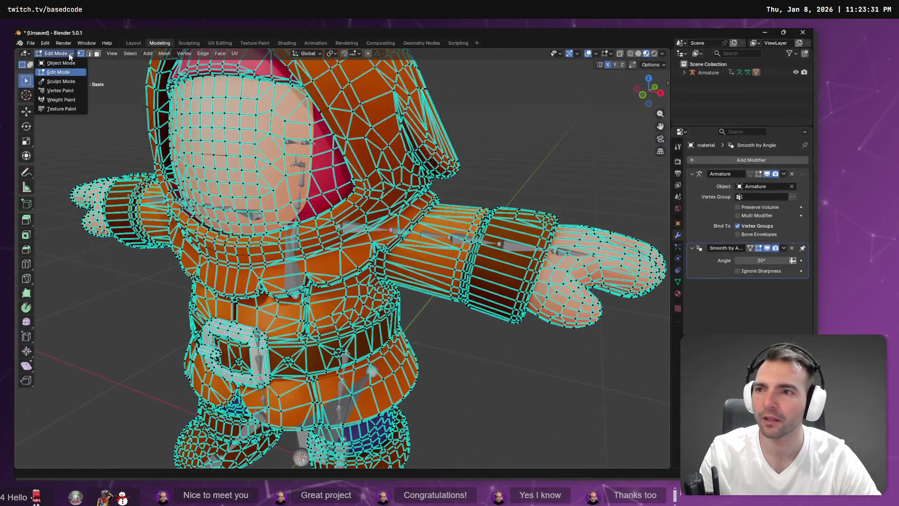
pyautogui.click(68, 100)
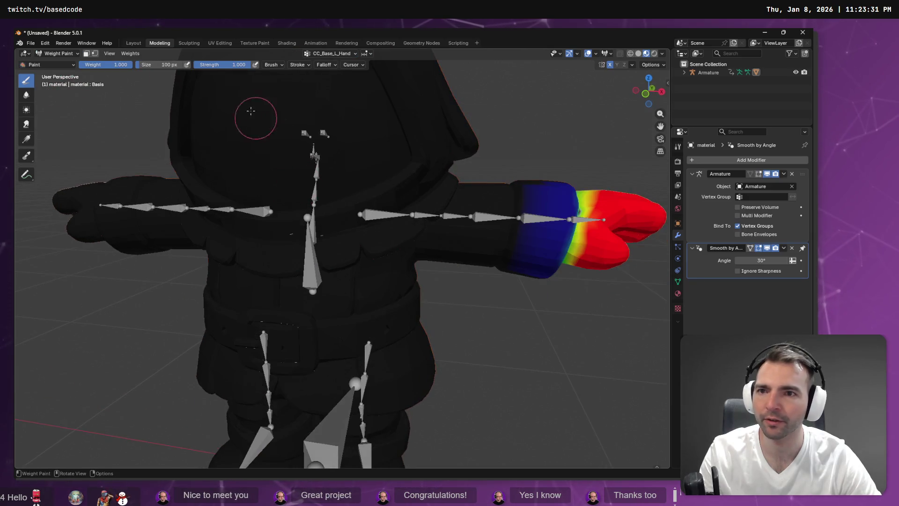
pyautogui.click(326, 53)
pyautogui.click(316, 88)
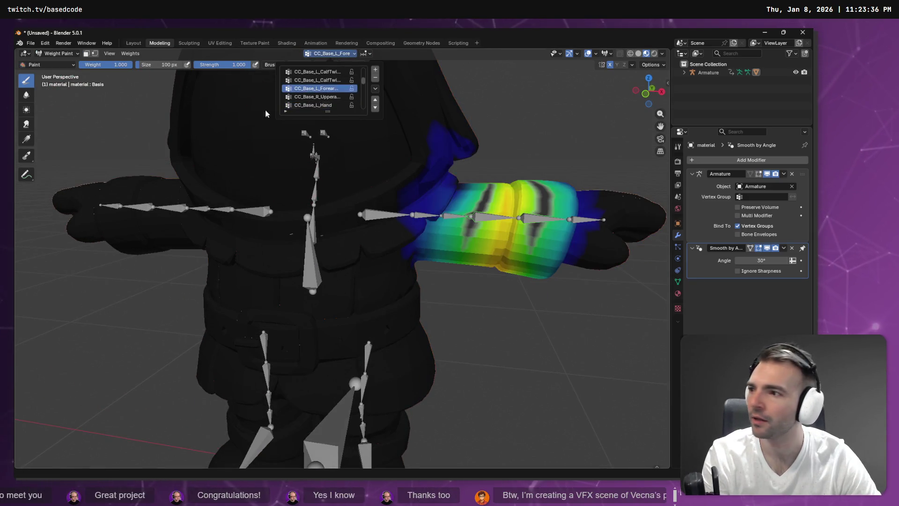
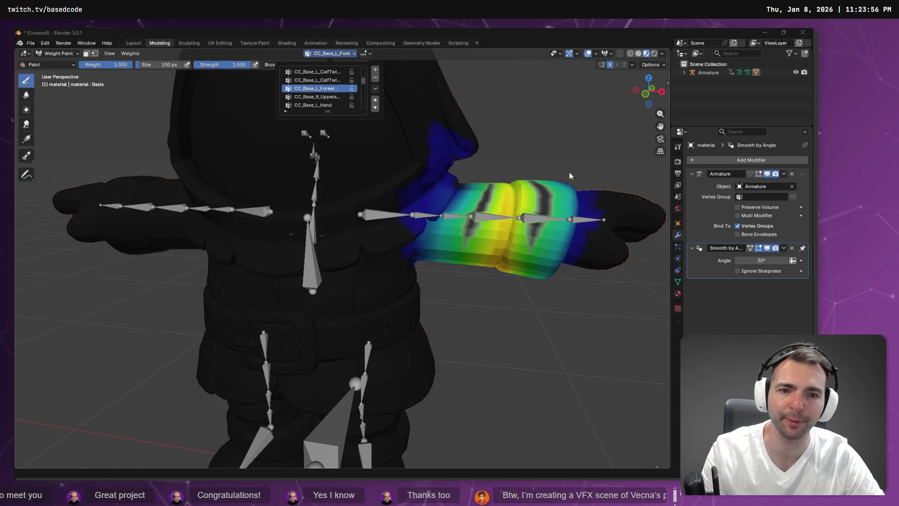
# Erase stray CC_Base_L_ForearmTwist01 weights from the upper arm and the forearm's upper edge
pyautogui.moveTo(287, 204)
pyautogui.mouseDown()
pyautogui.moveTo(379, 211)
pyautogui.moveTo(361, 211)
pyautogui.mouseUp()
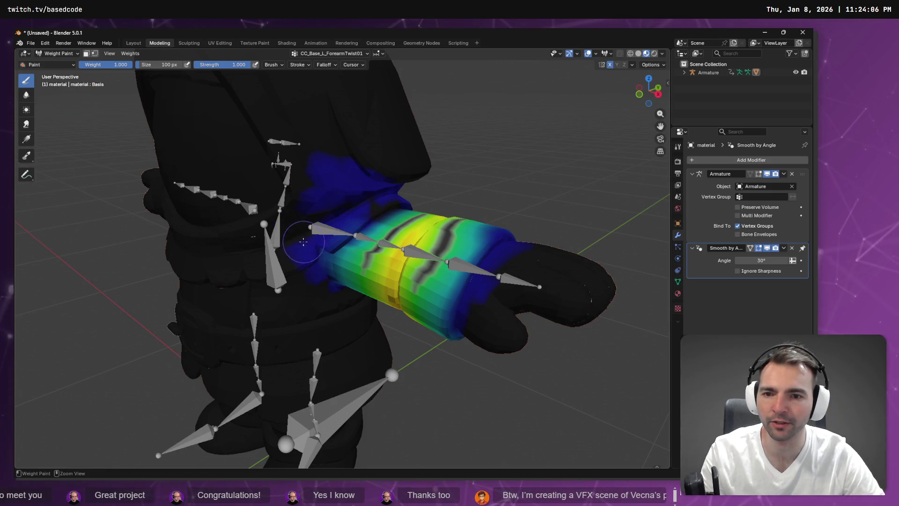
pyautogui.moveTo(309, 220)
pyautogui.mouseDown()
pyautogui.moveTo(323, 187)
pyautogui.moveTo(329, 202)
pyautogui.mouseUp()
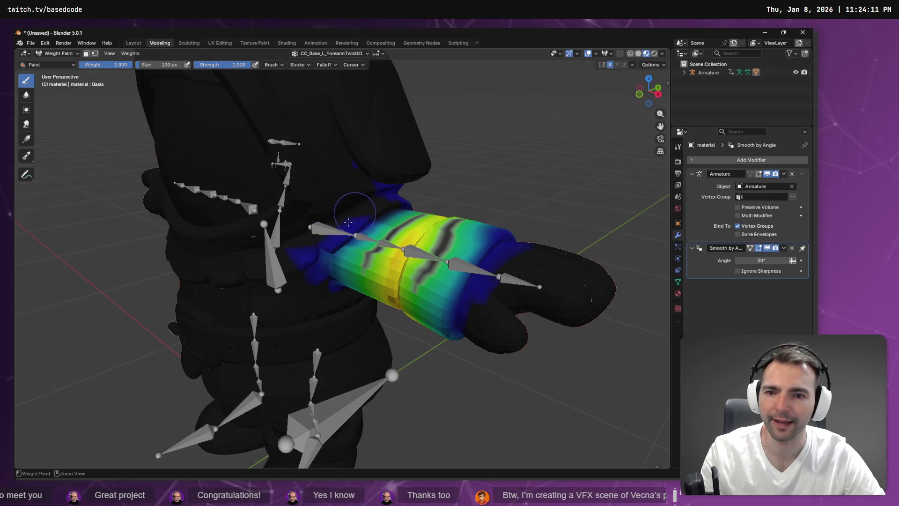
pyautogui.moveTo(355, 231); pyautogui.dragTo(321, 242)
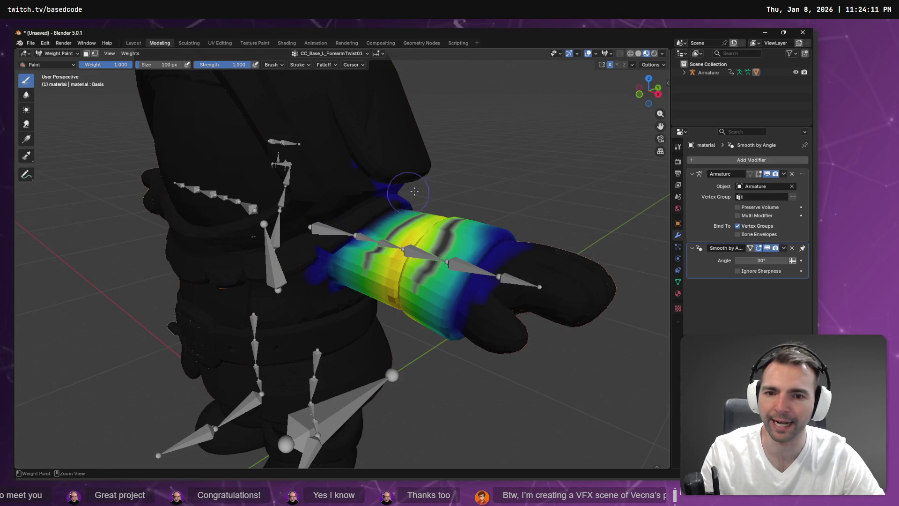
pyautogui.moveTo(445, 169)
pyautogui.mouseDown()
pyautogui.moveTo(421, 187)
pyautogui.moveTo(248, 192)
pyautogui.mouseUp()
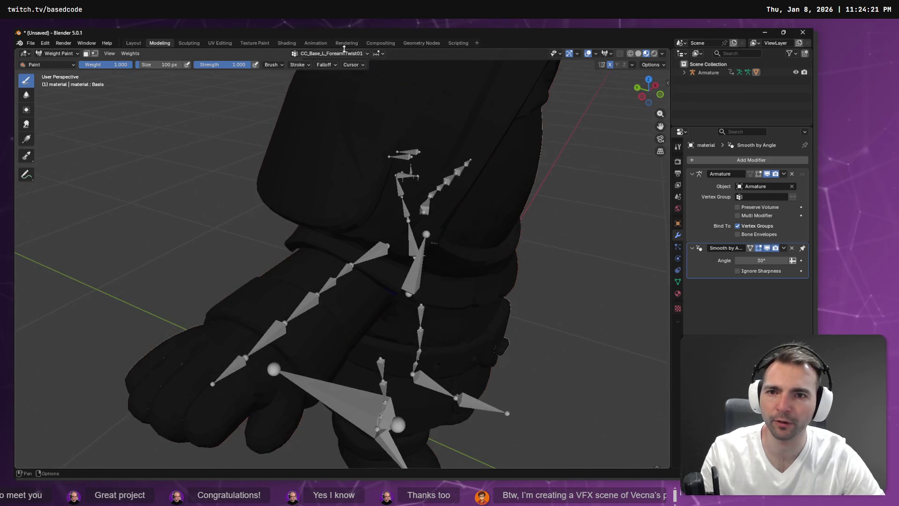
# Make CC_Base_R_ForearmTwist01 the active vertex group and orbit around the right wrist to check its weights
pyautogui.click(328, 53)
pyautogui.scroll(-5, 321, 99)
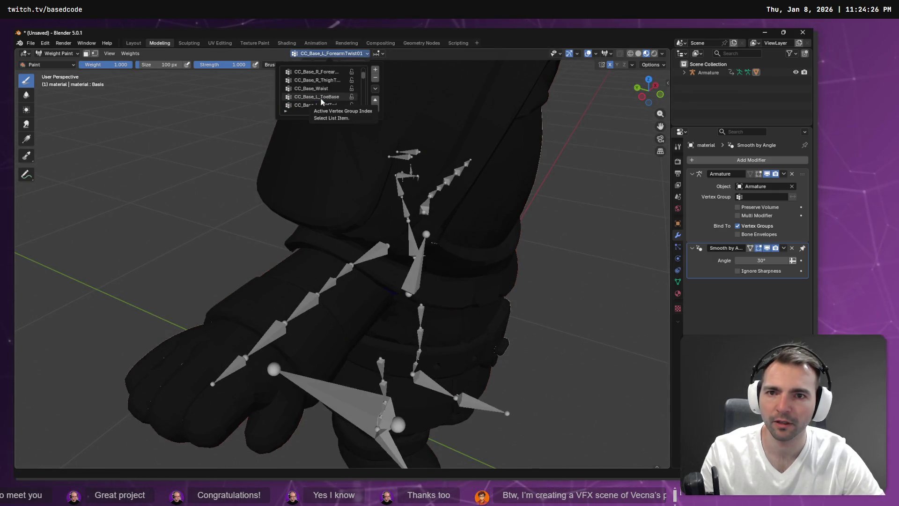
pyautogui.click(321, 96)
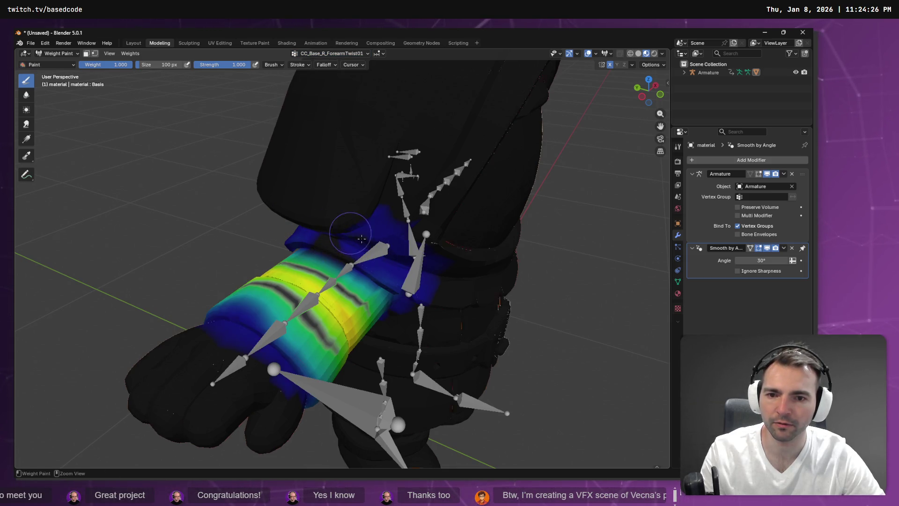
pyautogui.moveTo(360, 219); pyautogui.dragTo(398, 211)
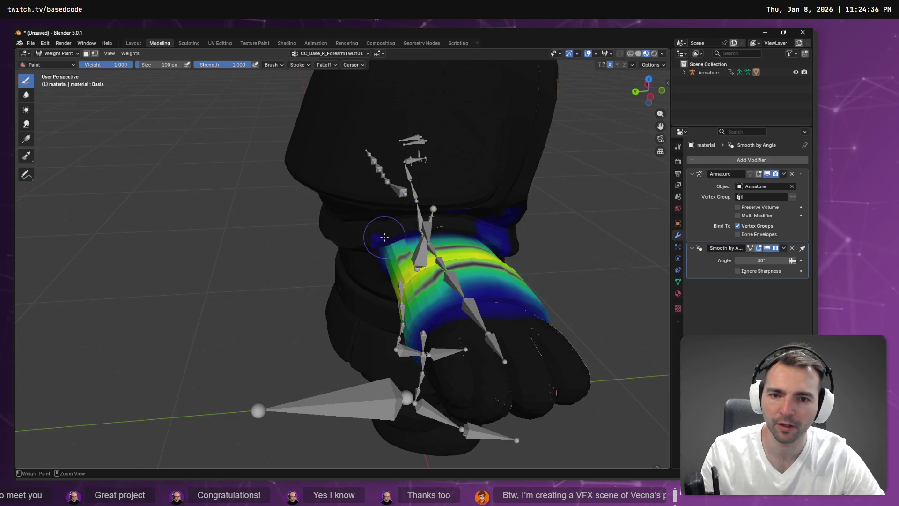
pyautogui.moveTo(521, 236); pyautogui.dragTo(346, 209)
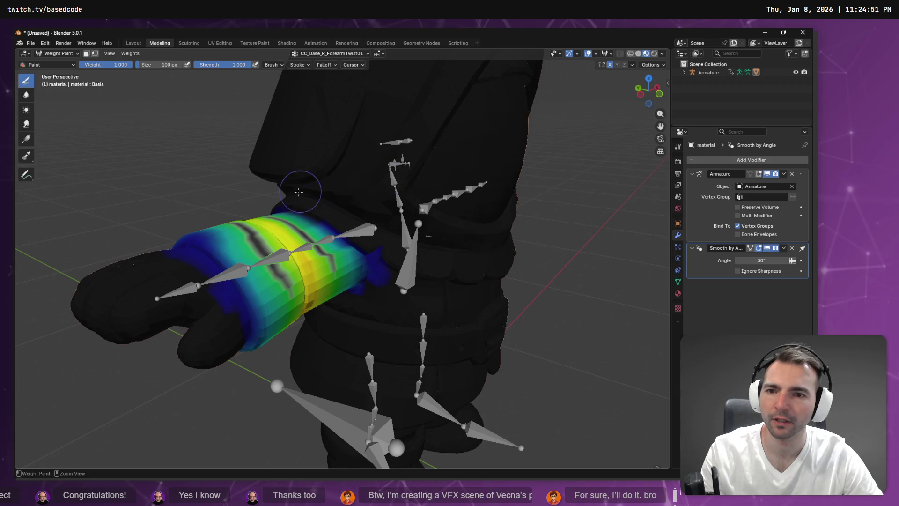
pyautogui.moveTo(340, 178); pyautogui.dragTo(267, 38)
# Scroll the vertex group list down to CC_Base_L_UpperarmTwist01
pyautogui.click(322, 53)
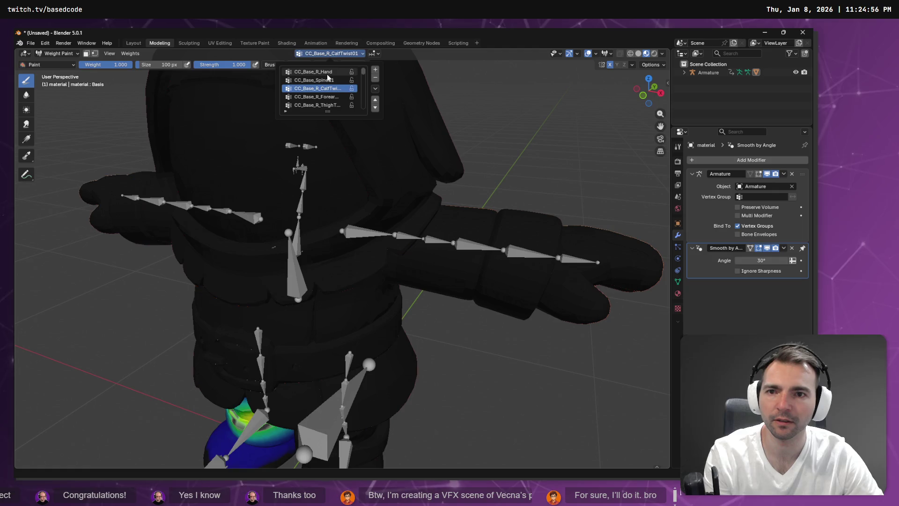
pyautogui.click(327, 73)
pyautogui.scroll(-8, 328, 78)
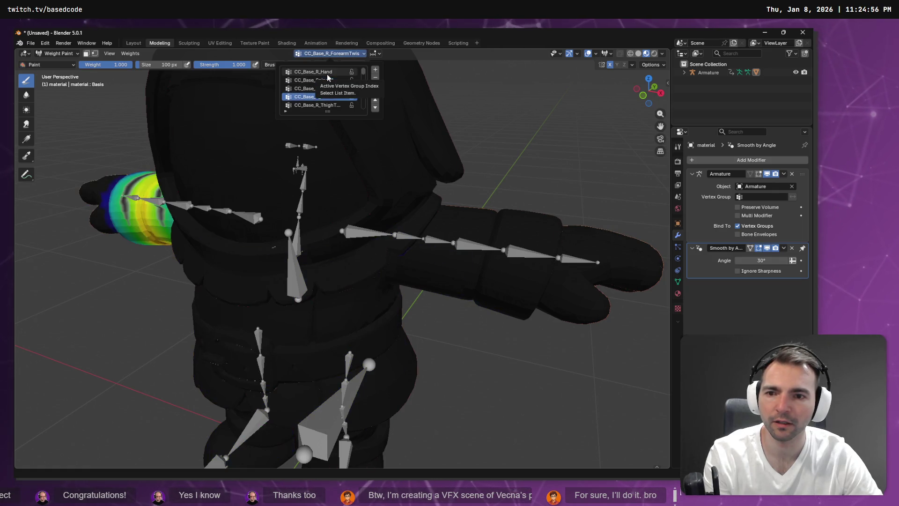
pyautogui.scroll(-2, 328, 77)
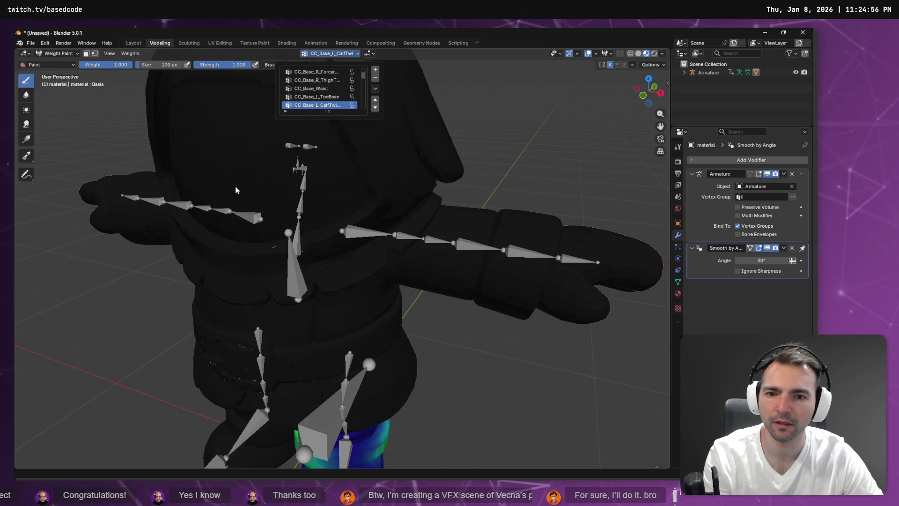
pyautogui.scroll(-3, 352, 80)
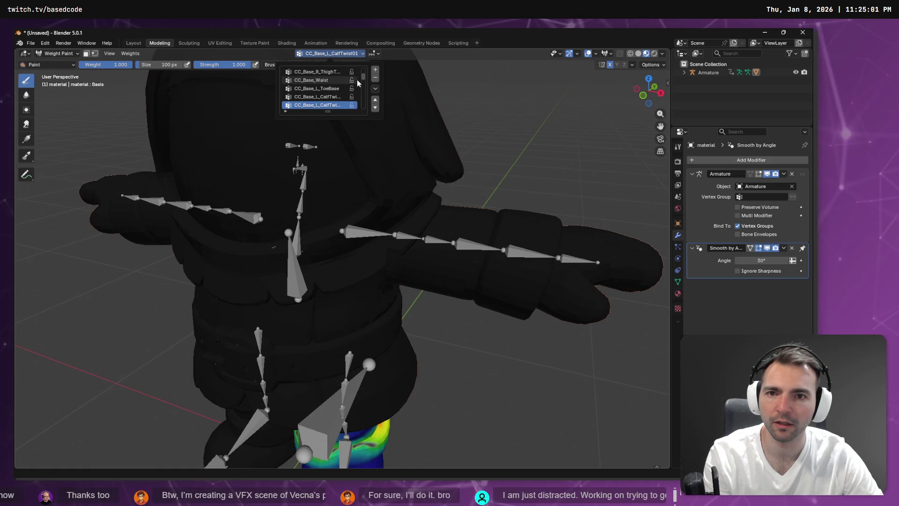
pyautogui.scroll(-6, 347, 80)
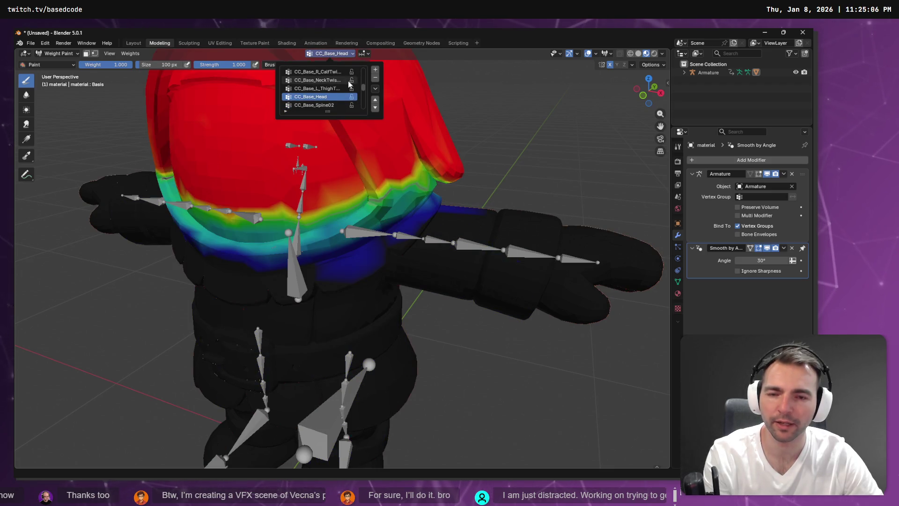
pyautogui.scroll(-3, 347, 80)
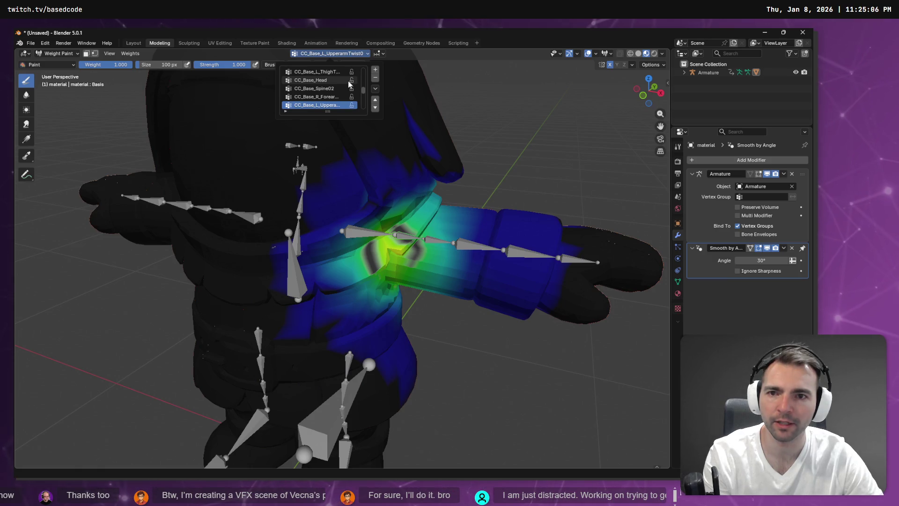
pyautogui.scroll(-1, 348, 81)
pyautogui.scroll(1, 347, 80)
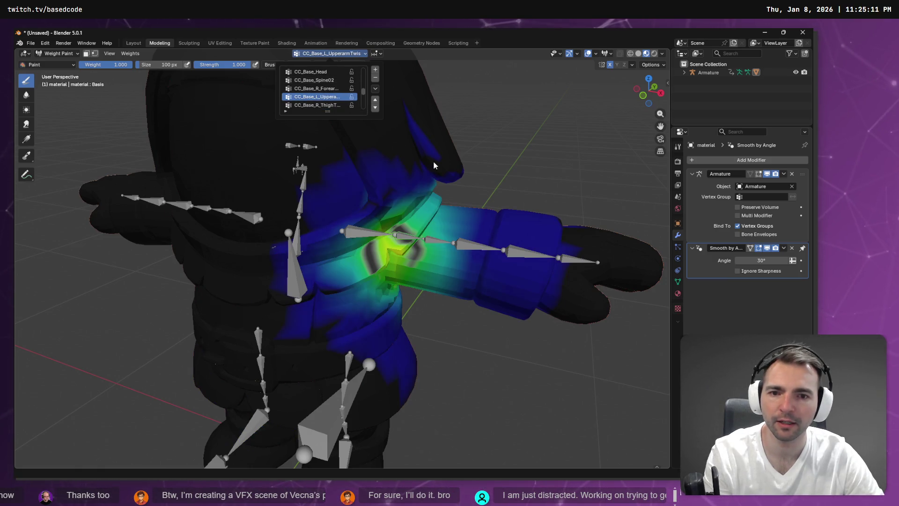
# Paint a high-weight stroke across the upper-arm band, then reselect CC_Base_R_ForearmTwist01
pyautogui.moveTo(468, 185); pyautogui.dragTo(191, 174)
pyautogui.moveTo(248, 213); pyautogui.dragTo(365, 206)
pyautogui.keyDown('ctrl'); pyautogui.click(297, 213); pyautogui.keyUp('ctrl')
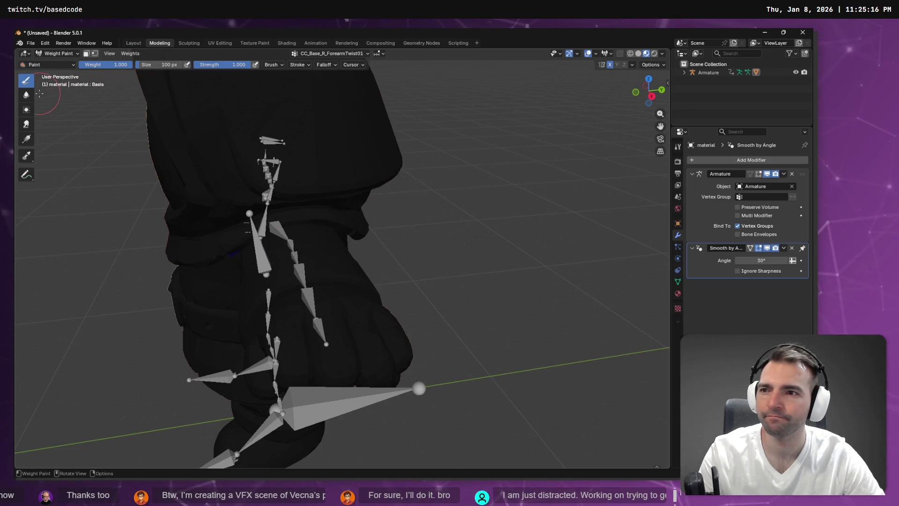
# Scroll the vertex group list to the left upper-arm twist group and undo a trial paint stroke
pyautogui.moveTo(315, 48); pyautogui.dragTo(318, 54)
pyautogui.click(319, 55)
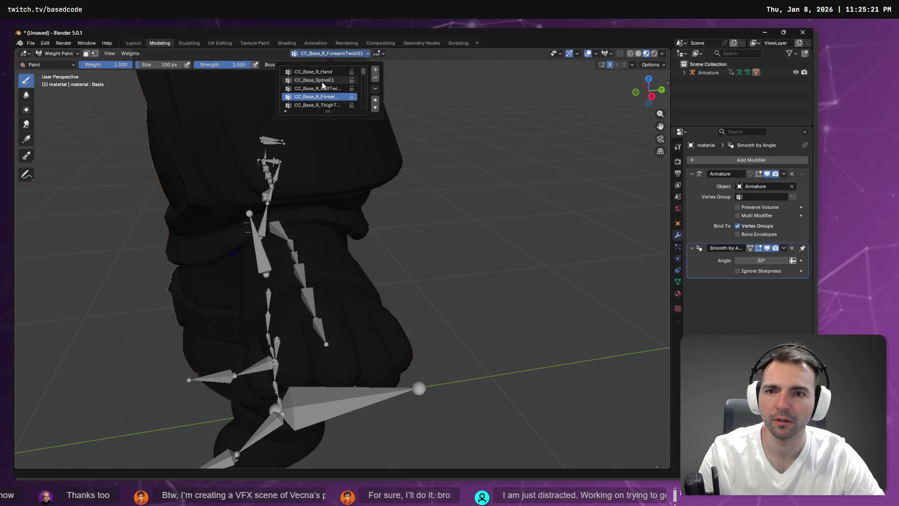
pyautogui.scroll(-5, 323, 98)
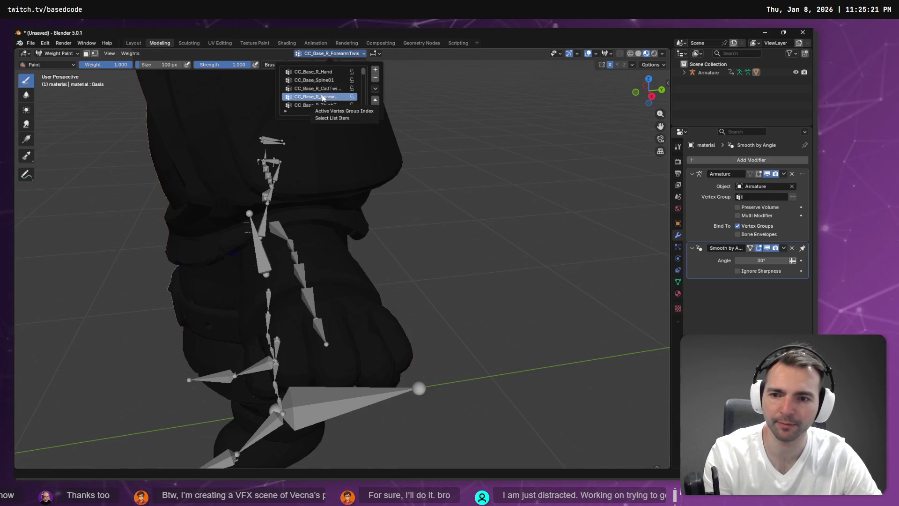
pyautogui.scroll(8, 322, 97)
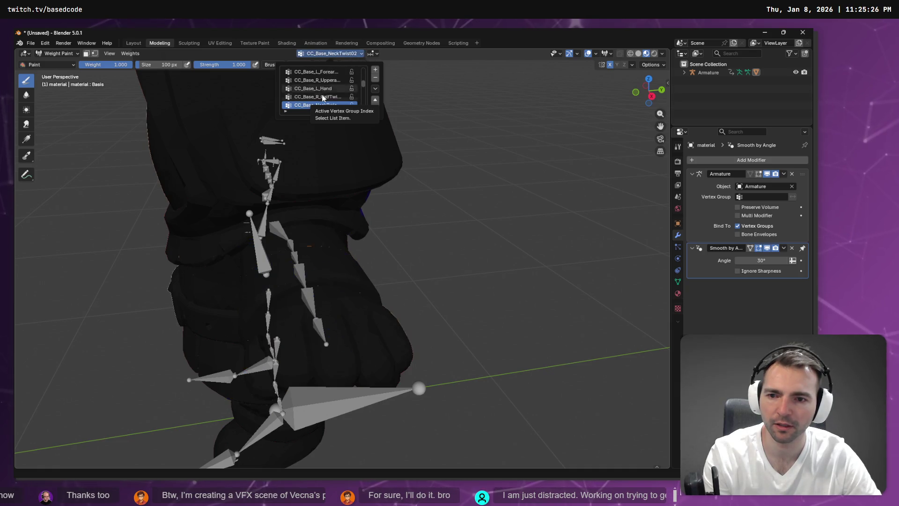
pyautogui.scroll(-3, 322, 97)
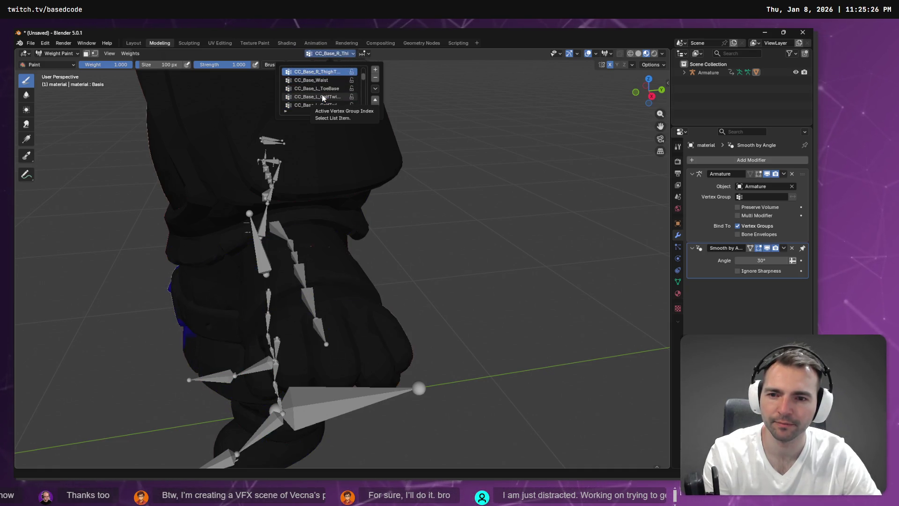
pyautogui.scroll(-4, 323, 97)
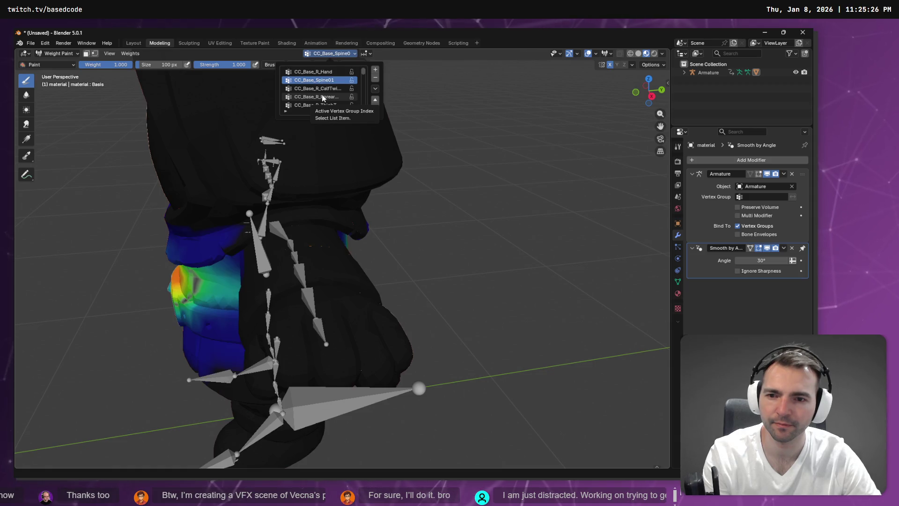
pyautogui.scroll(-5, 322, 98)
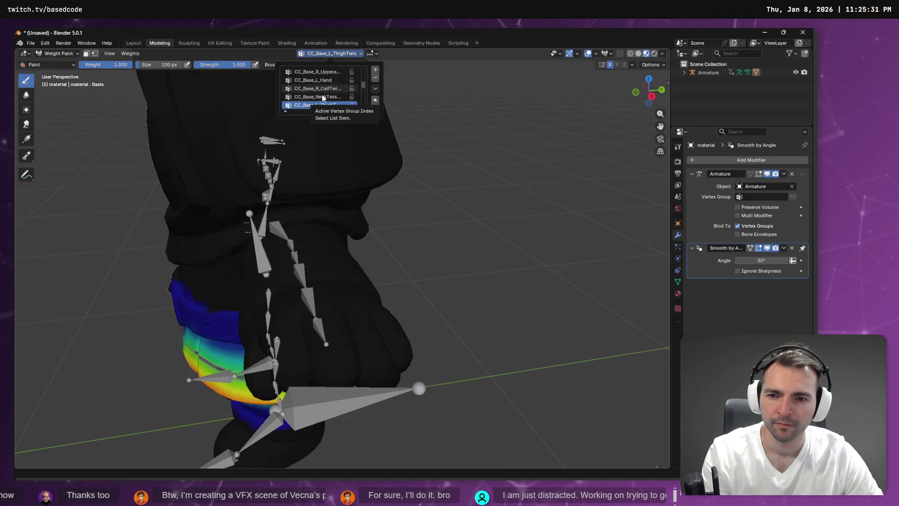
pyautogui.scroll(2, 323, 98)
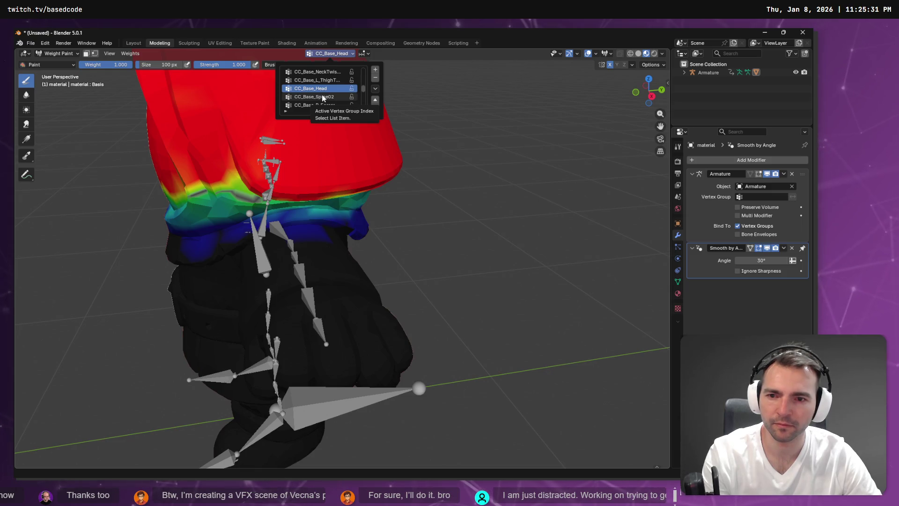
pyautogui.scroll(-3, 322, 98)
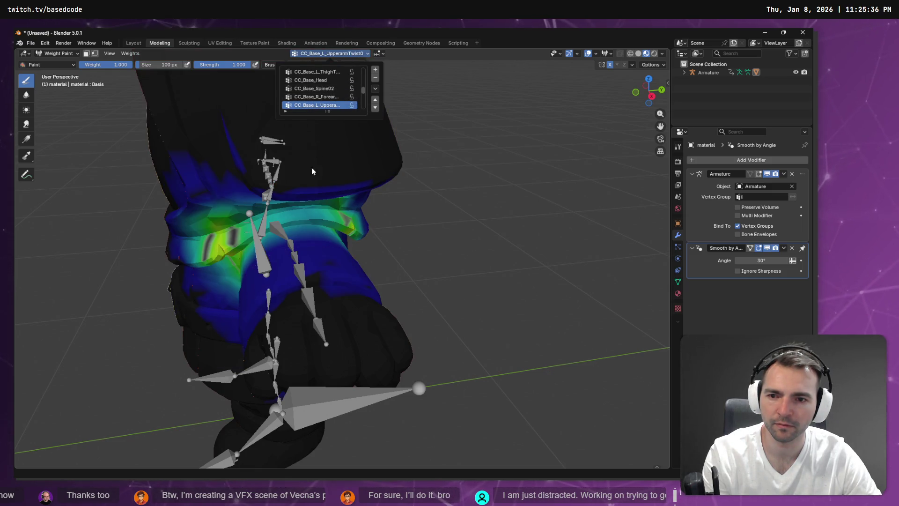
pyautogui.moveTo(243, 222); pyautogui.dragTo(336, 219)
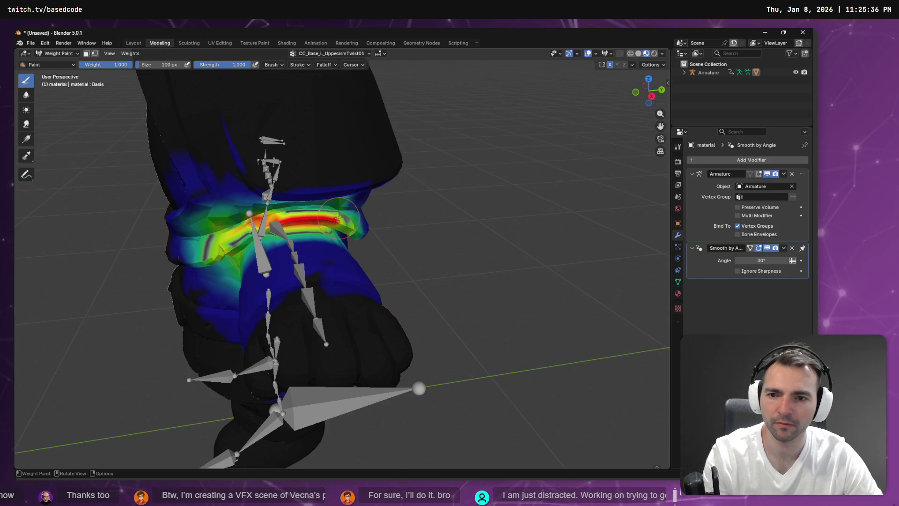
pyautogui.hotkey('ctrl', 'z')
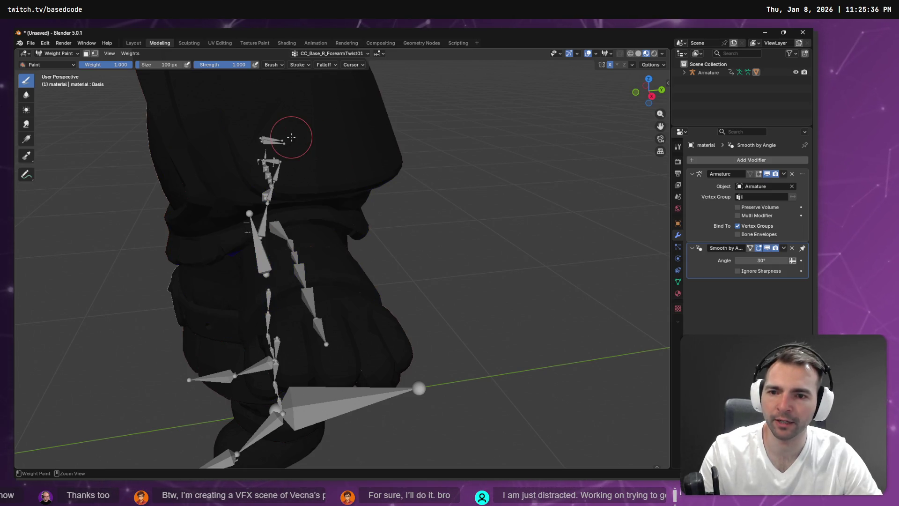
# Reopen the vertex group list and scroll again toward CC_Base_L_UpperarmTwist01
pyautogui.click(336, 54)
pyautogui.scroll(2, 336, 97)
pyautogui.scroll(-5, 336, 94)
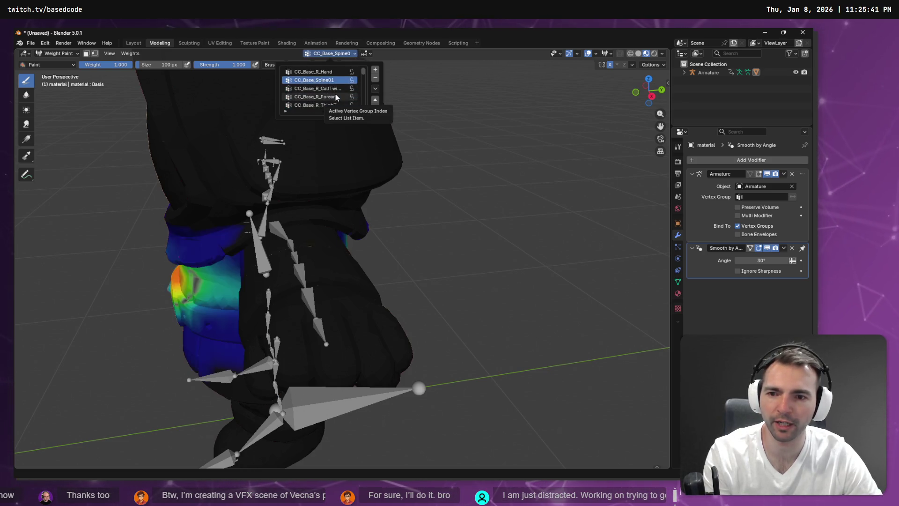
pyautogui.scroll(-5, 335, 96)
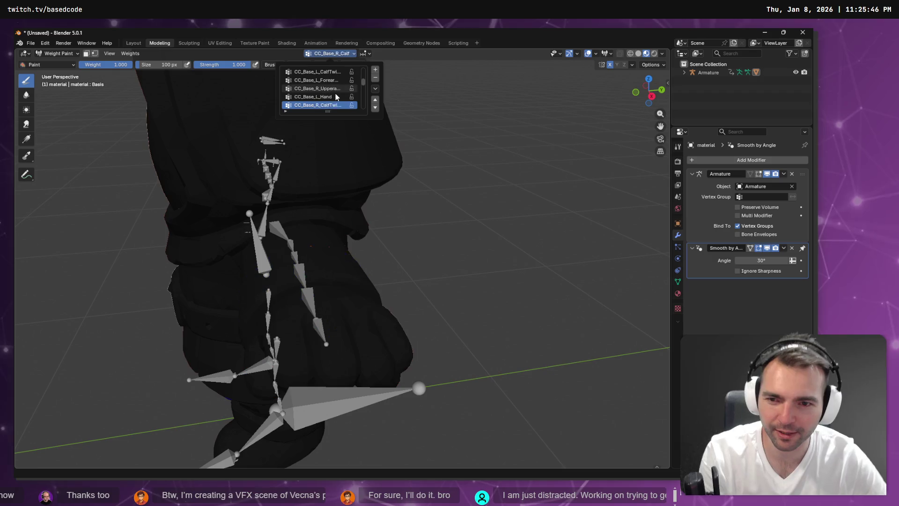
pyautogui.scroll(-3, 336, 94)
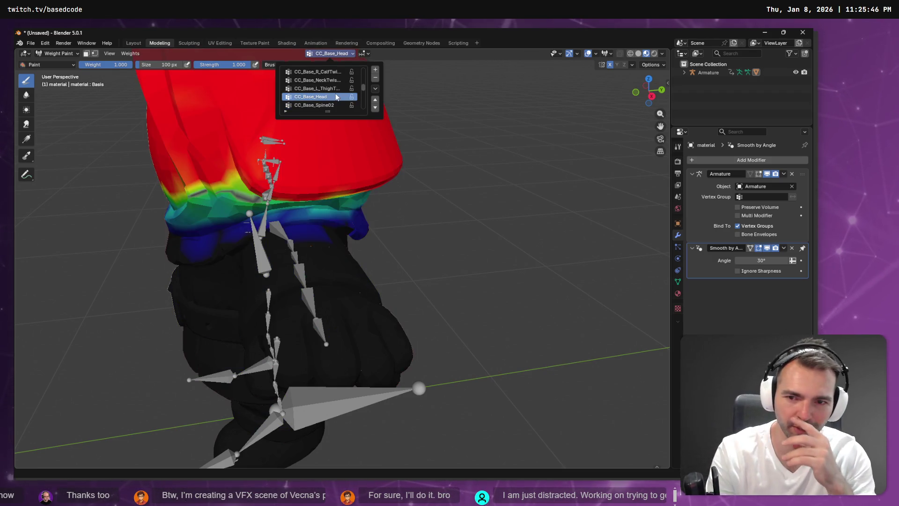
pyautogui.scroll(-2, 335, 94)
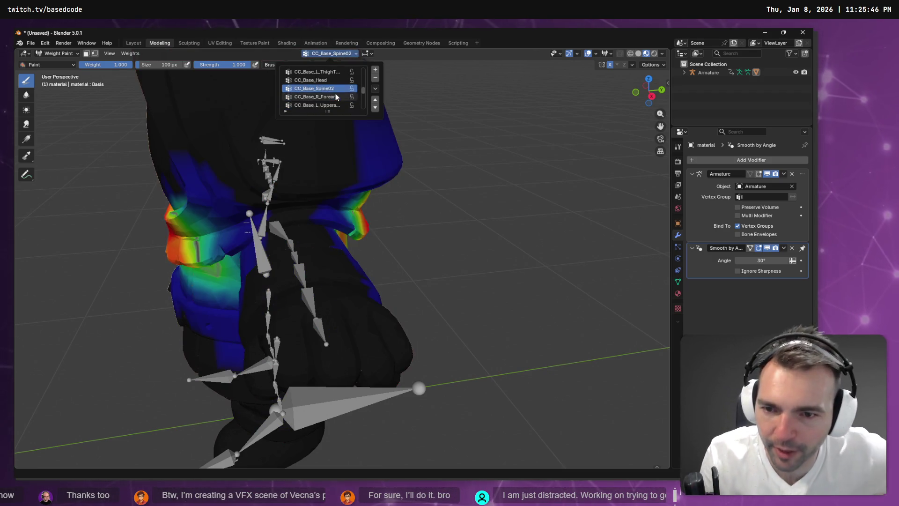
pyautogui.scroll(2, 335, 94)
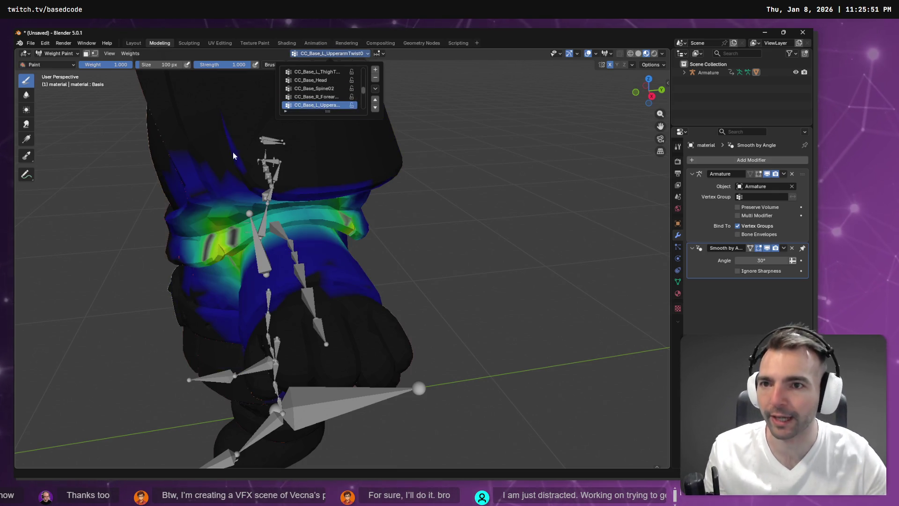
# Lower brush strength to 0.410 and repaint brighter weight along the shoulder band
pyautogui.moveTo(212, 67); pyautogui.dragTo(195, 67)
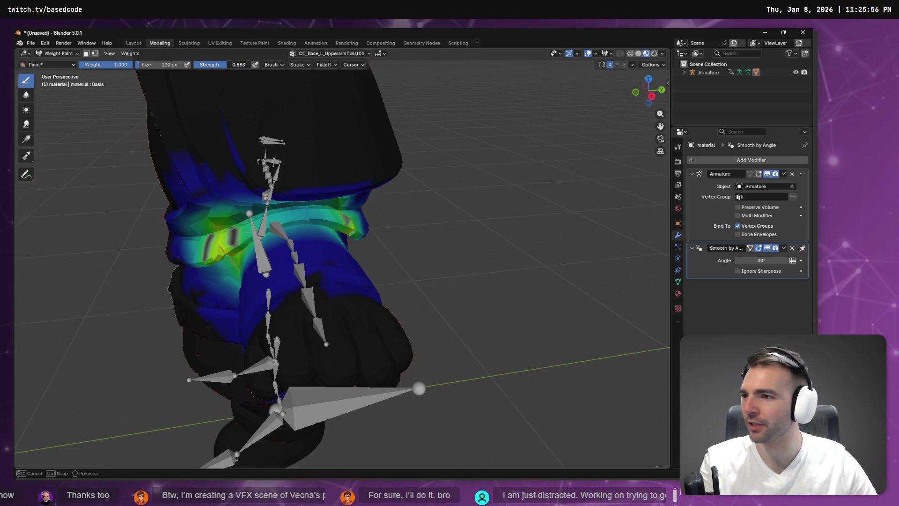
pyautogui.moveTo(194, 66); pyautogui.dragTo(195, 67)
pyautogui.moveTo(269, 220)
pyautogui.mouseDown()
pyautogui.moveTo(327, 212)
pyautogui.moveTo(280, 213)
pyautogui.moveTo(203, 236)
pyautogui.mouseUp()
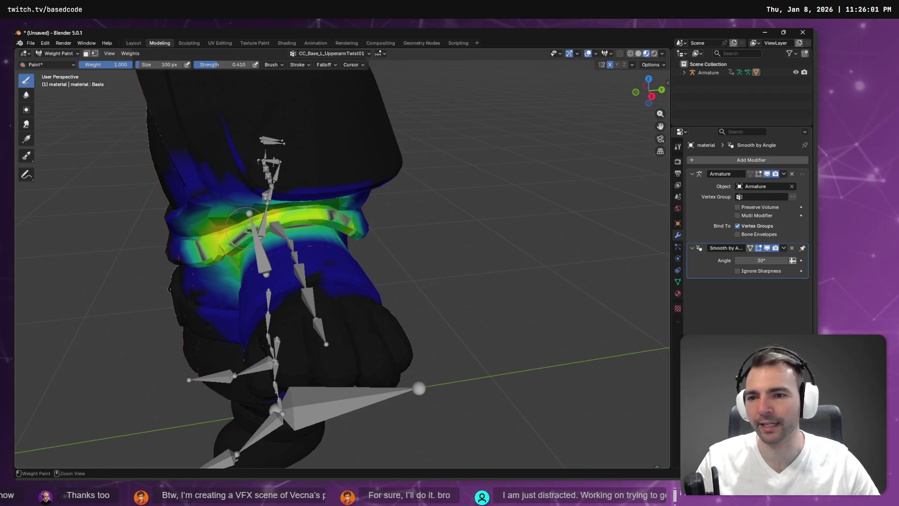
pyautogui.hotkey('ctrl', 'z')
pyautogui.moveTo(337, 215)
pyautogui.mouseDown()
pyautogui.moveTo(251, 224)
pyautogui.moveTo(280, 215)
pyautogui.mouseUp()
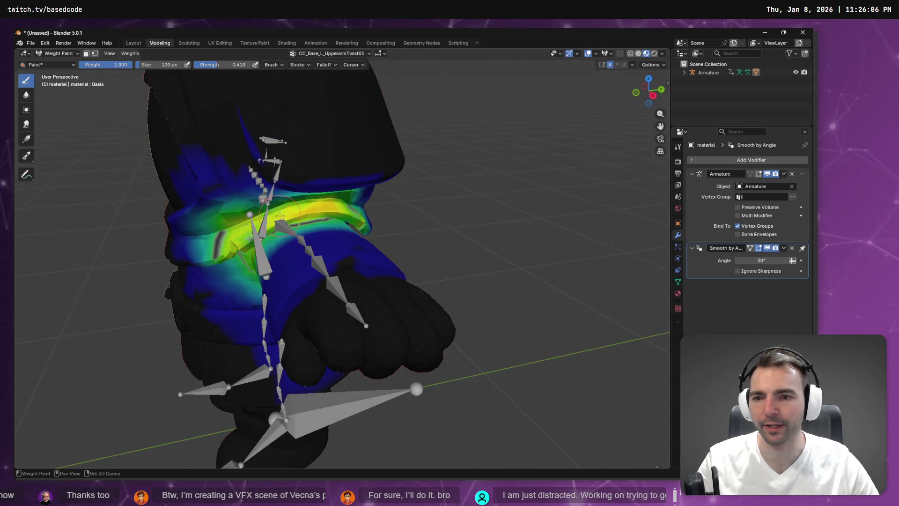
pyautogui.moveTo(280, 215)
pyautogui.mouseDown()
pyautogui.moveTo(249, 217)
pyautogui.moveTo(367, 217)
pyautogui.mouseUp()
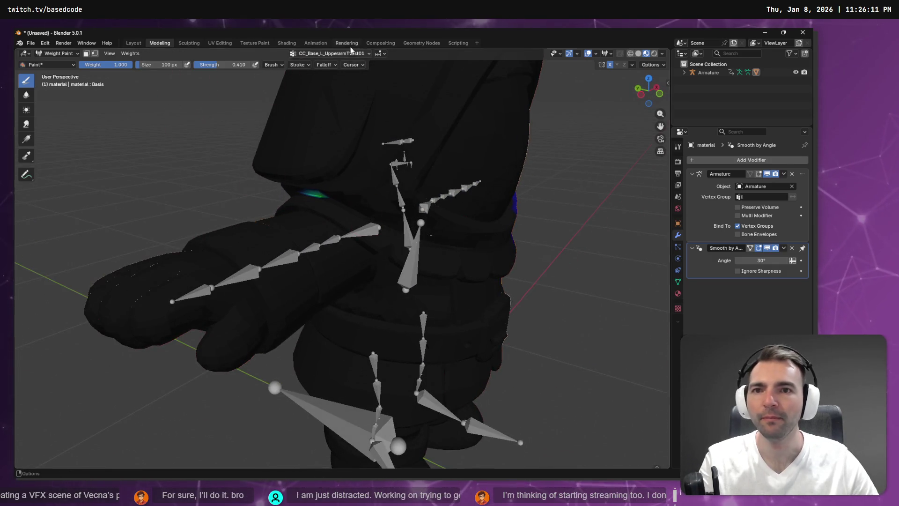
# Cycle through the workspace tabs and settle back on the Layout workspace
pyautogui.click(347, 43)
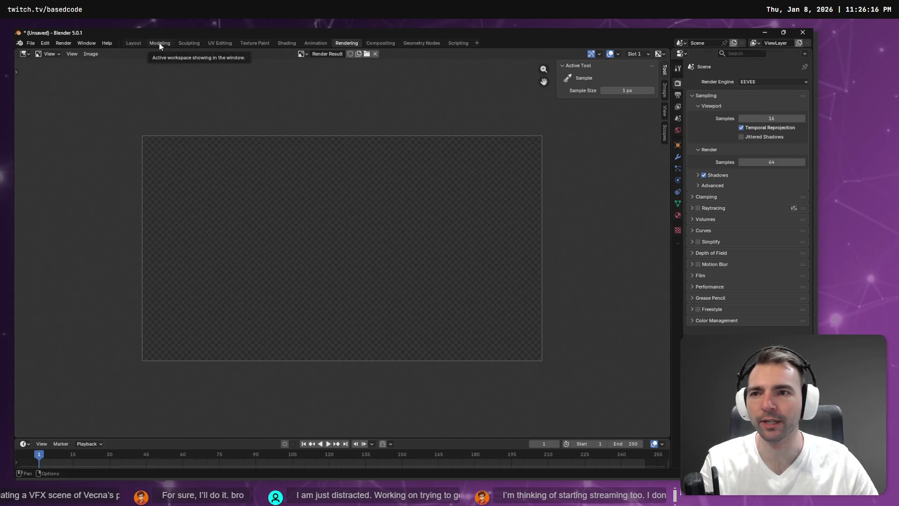
pyautogui.click(160, 44)
pyautogui.click(143, 43)
pyautogui.click(249, 43)
pyautogui.click(283, 42)
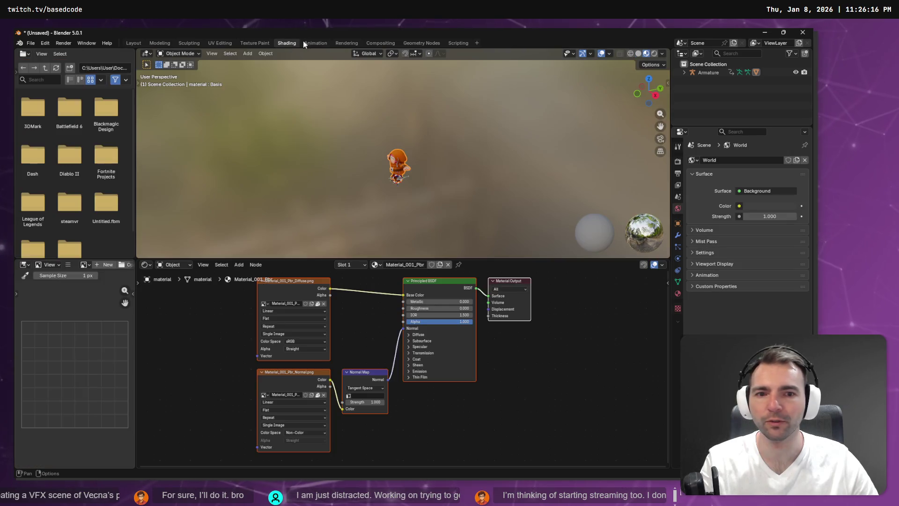
pyautogui.click(312, 41)
pyautogui.click(370, 45)
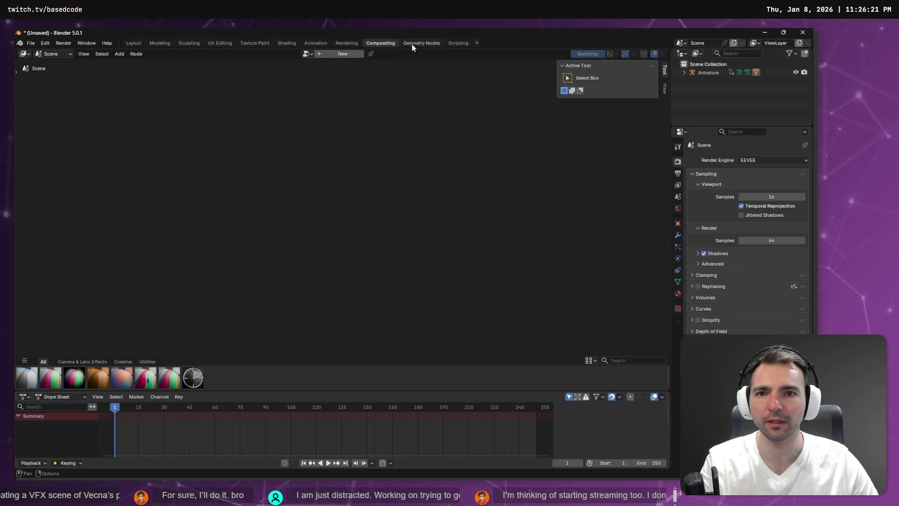
pyautogui.click(412, 44)
pyautogui.click(458, 44)
pyautogui.click(136, 43)
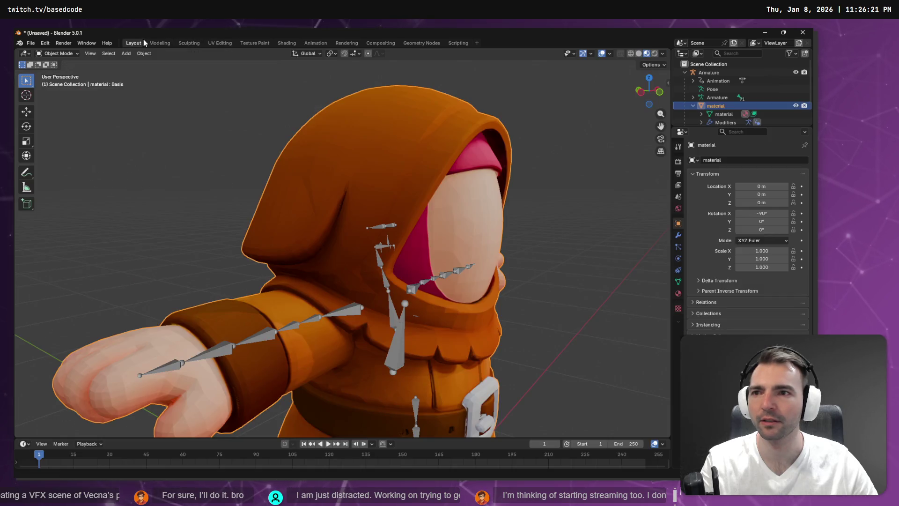
pyautogui.click(162, 43)
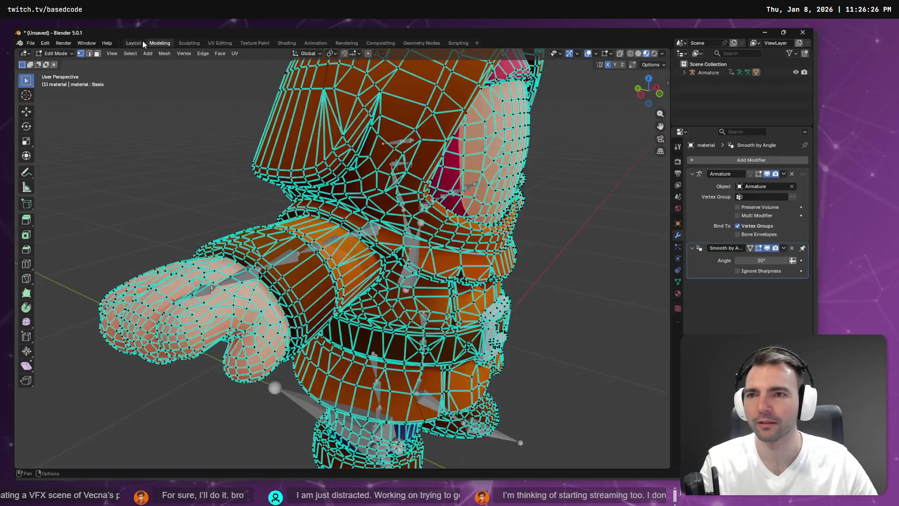
pyautogui.click(132, 43)
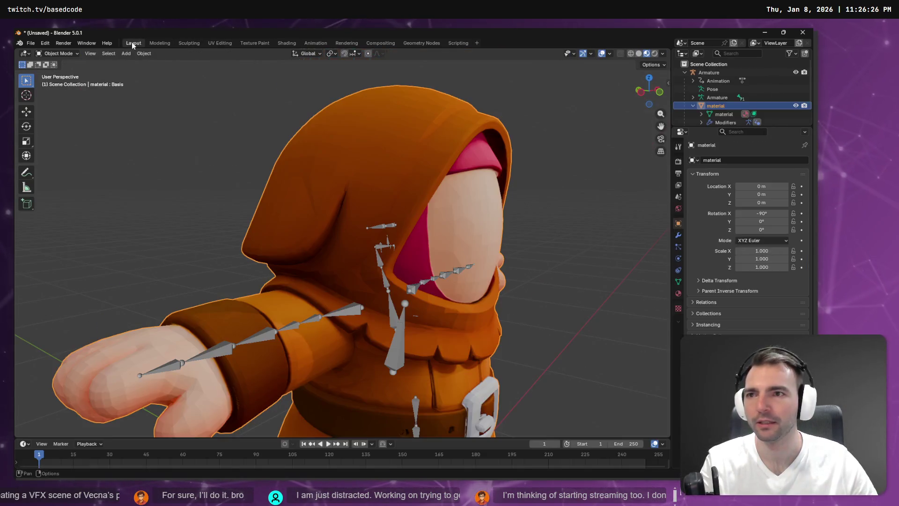
# Switch the character from Object Mode into Weight Paint mode, undoing an accidental stroke
pyautogui.click(64, 55)
pyautogui.click(61, 101)
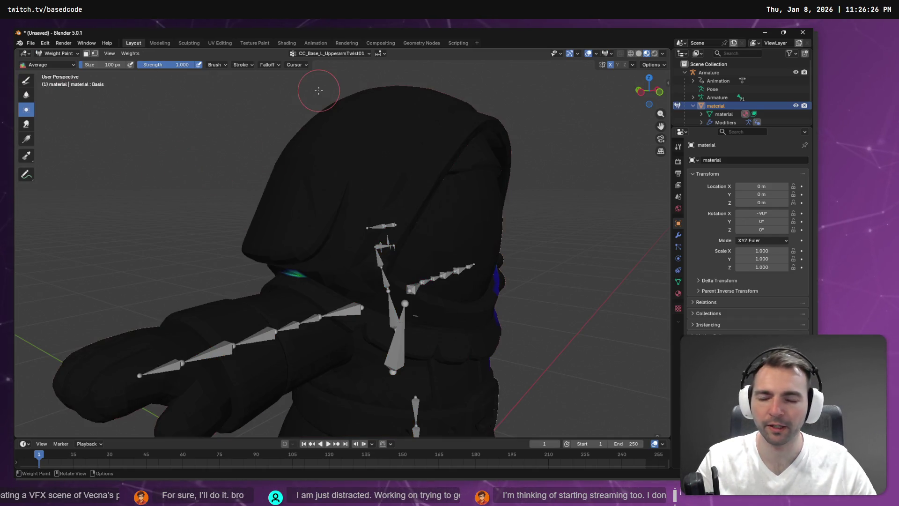
pyautogui.moveTo(384, 207)
pyautogui.mouseDown()
pyautogui.moveTo(401, 207)
pyautogui.moveTo(382, 277)
pyautogui.moveTo(341, 257)
pyautogui.mouseUp()
pyautogui.hotkey('ctrl', 'z')
# Undo stray dabs, switch to the Draw brush and raise strength to 0.964
pyautogui.click(342, 259)
pyautogui.hotkey('ctrl', 'z')
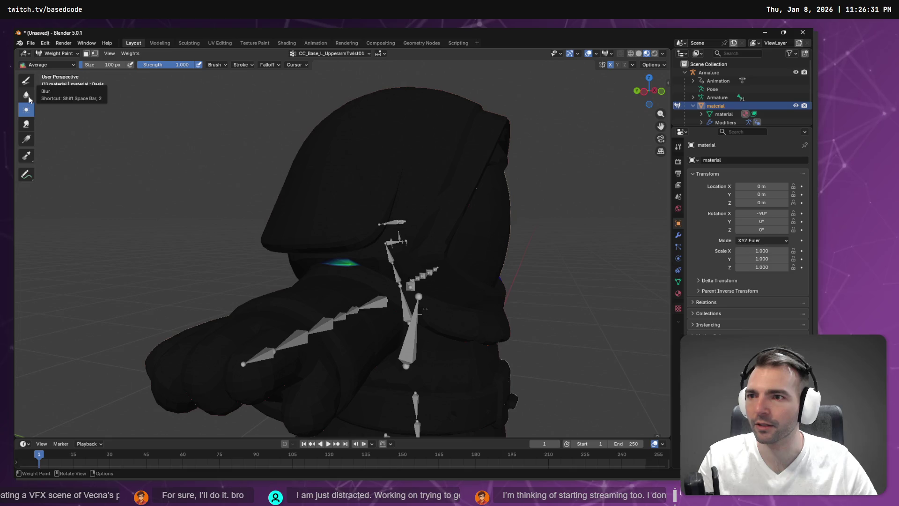
pyautogui.click(27, 81)
pyautogui.moveTo(360, 255); pyautogui.dragTo(322, 257)
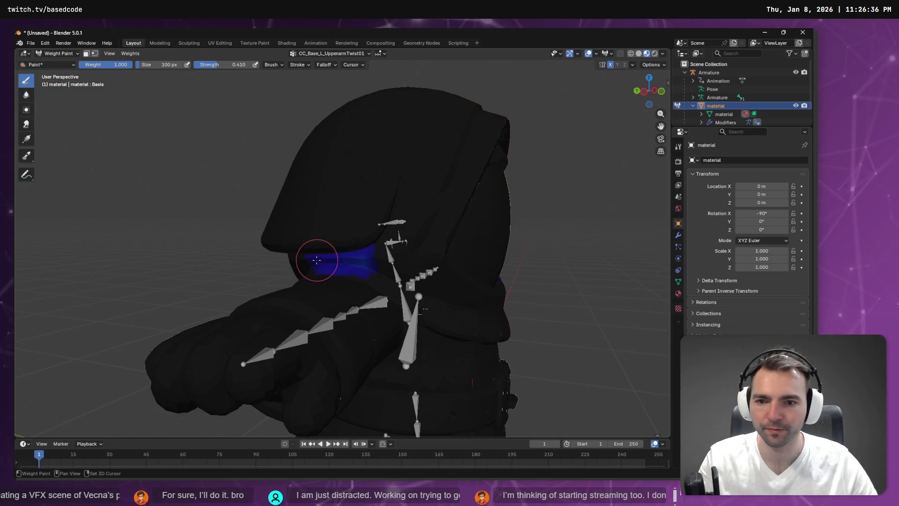
pyautogui.hotkey('ctrl', 'z')
pyautogui.hotkey('ctrl', 'z')
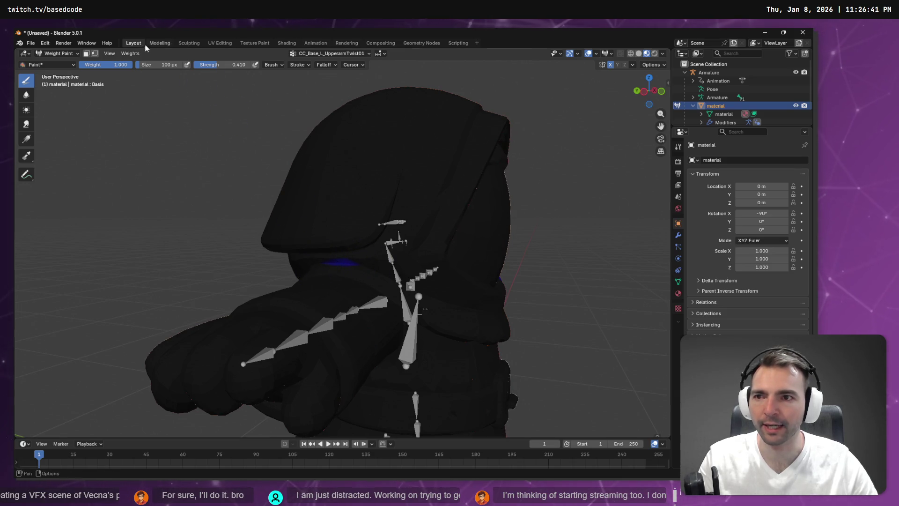
pyautogui.moveTo(225, 64); pyautogui.dragTo(253, 66)
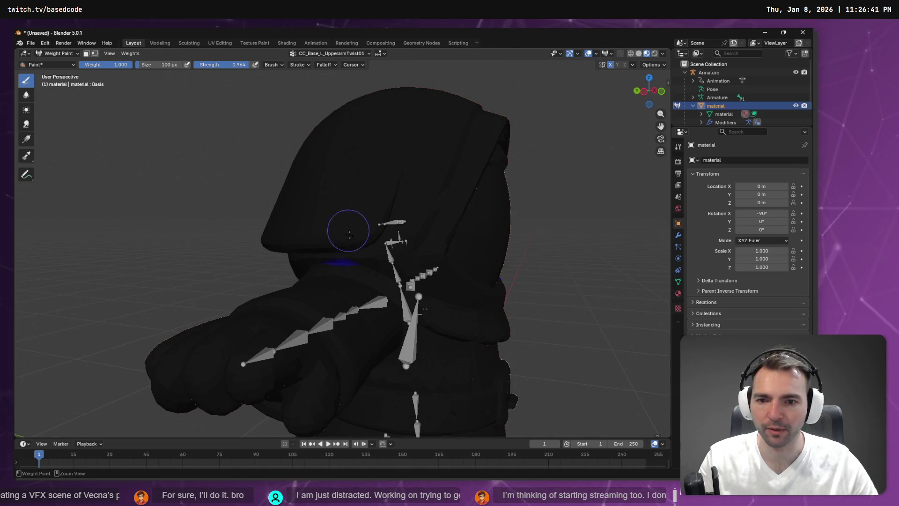
pyautogui.click(326, 64)
# Check the CC_Base_Spine02 and right forearm twist groups' weights, orbiting around the arm
pyautogui.click(331, 55)
pyautogui.click(328, 96)
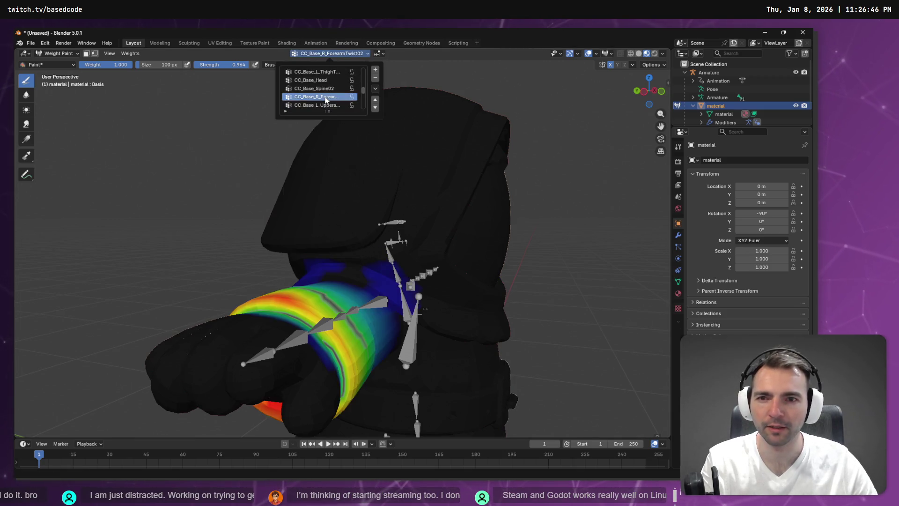
pyautogui.click(324, 88)
pyautogui.click(322, 88)
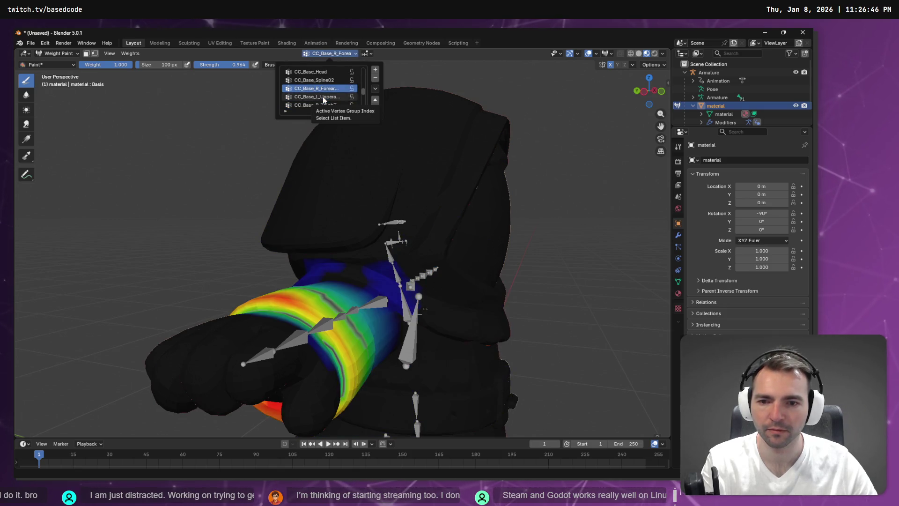
pyautogui.moveTo(372, 273); pyautogui.dragTo(419, 279)
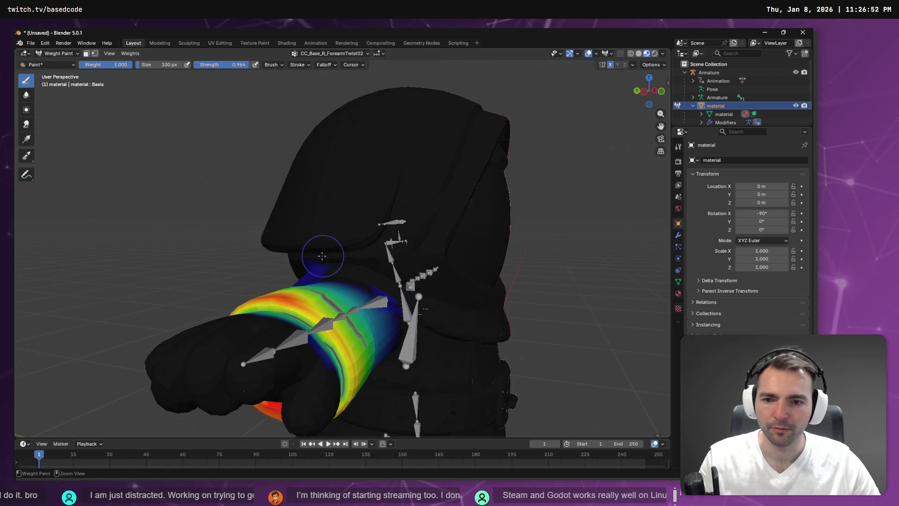
pyautogui.moveTo(311, 267)
pyautogui.mouseDown()
pyautogui.moveTo(457, 268)
pyautogui.moveTo(397, 291)
pyautogui.moveTo(416, 294)
pyautogui.mouseUp()
pyautogui.moveTo(461, 273)
pyautogui.mouseDown()
pyautogui.moveTo(438, 257)
pyautogui.moveTo(361, 156)
pyautogui.mouseUp()
# Select CC_Base_R_UpperarmTwist02 and paint a weight band onto the right upper arm
pyautogui.click(316, 56)
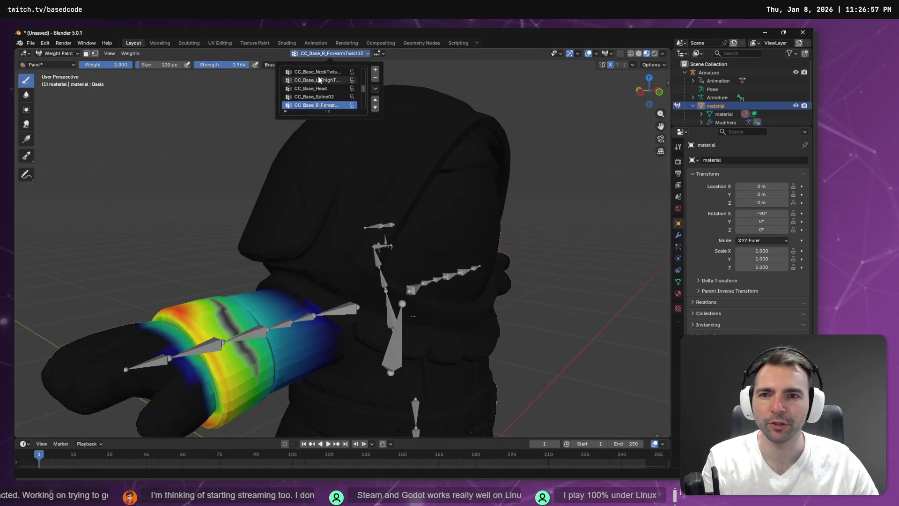
pyautogui.click(316, 97)
pyautogui.click(316, 99)
pyautogui.scroll(-4, 317, 97)
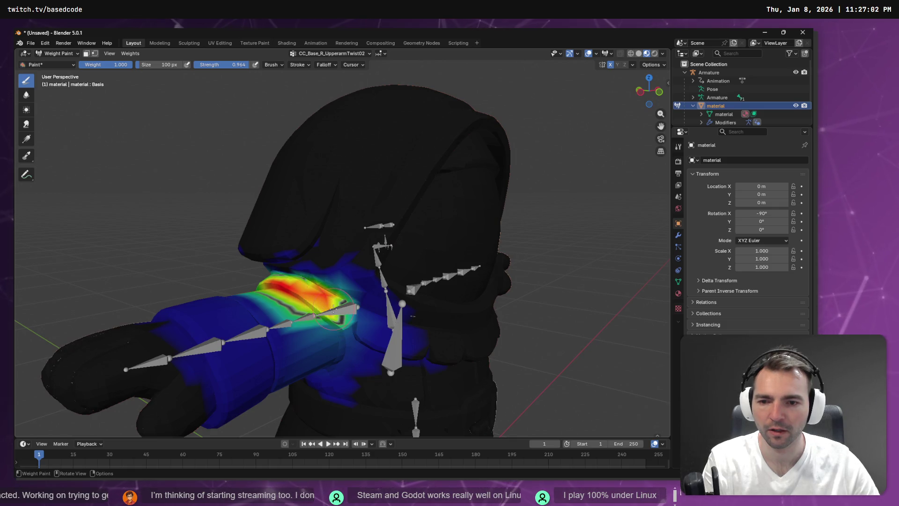
pyautogui.moveTo(340, 311); pyautogui.dragTo(365, 323)
pyautogui.moveTo(262, 271)
pyautogui.mouseDown()
pyautogui.moveTo(370, 296)
pyautogui.moveTo(337, 267)
pyautogui.moveTo(360, 246)
pyautogui.mouseUp()
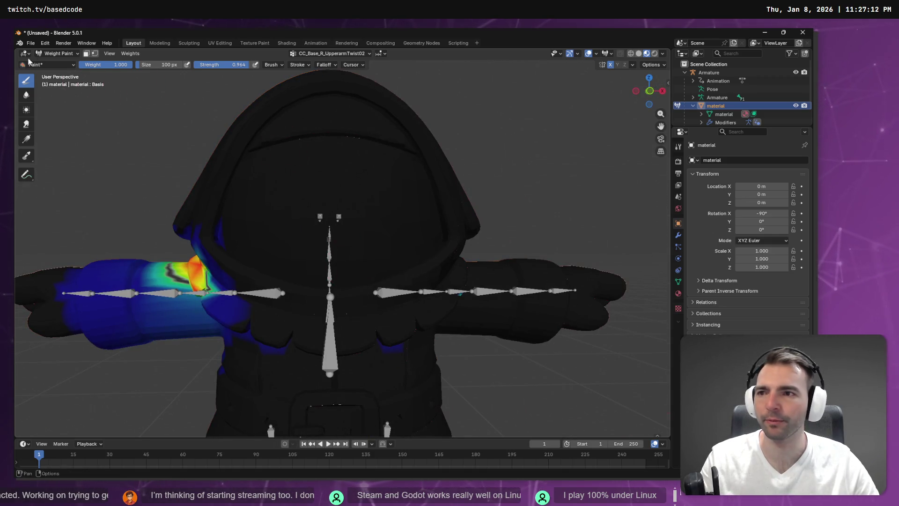
pyautogui.hotkey('ctrl', 's')
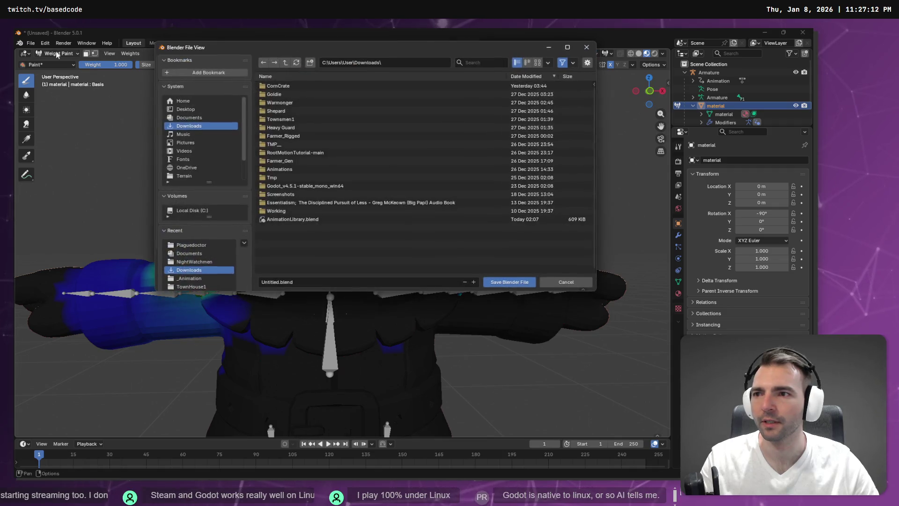
pyautogui.click(547, 281)
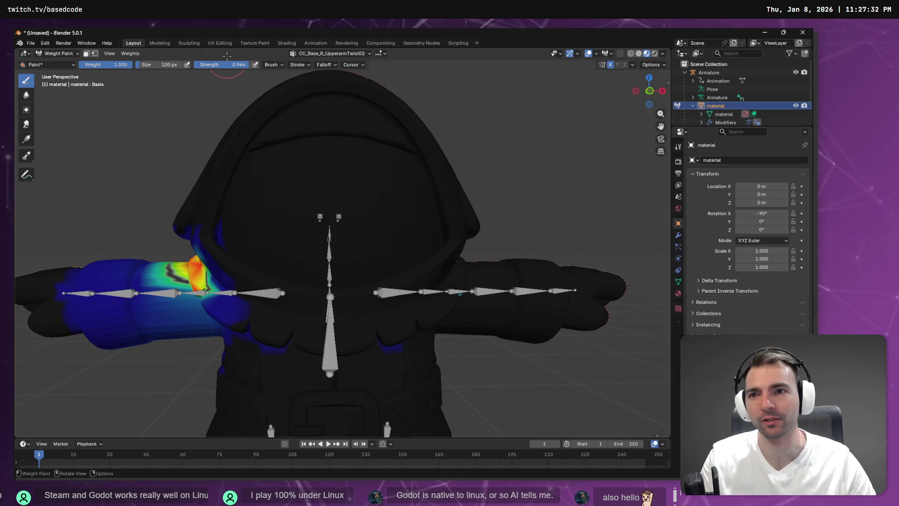
# Zoom out to the full character, briefly toggle Edit Mode, then switch to Object Mode
pyautogui.moveTo(482, 80)
pyautogui.mouseDown()
pyautogui.moveTo(441, 195)
pyautogui.moveTo(449, 181)
pyautogui.mouseUp()
pyautogui.scroll(-5, 442, 194)
pyautogui.press('Tab')
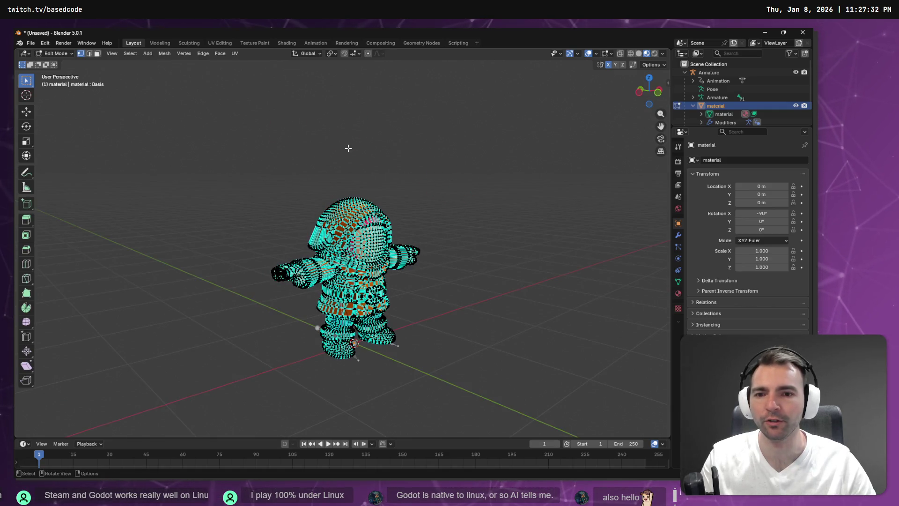
pyautogui.hotkey('shift', 'space')
pyautogui.press('g')
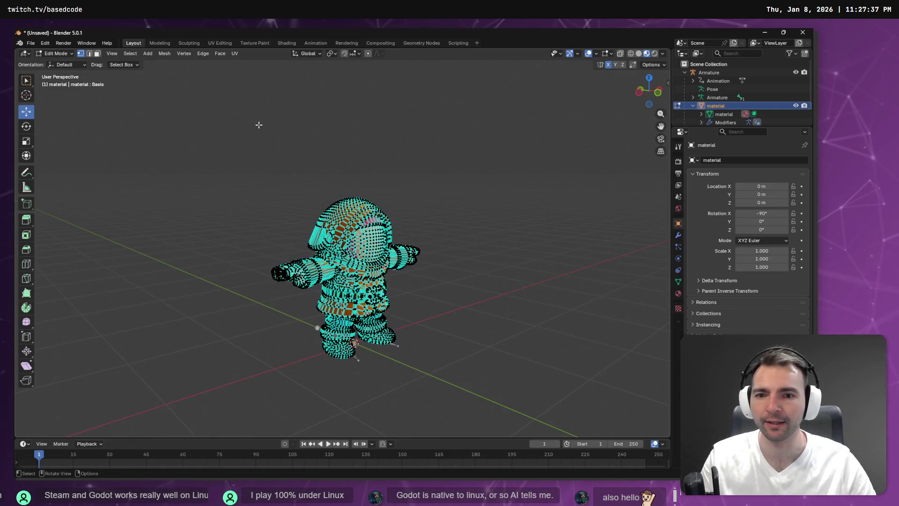
pyautogui.press('w')
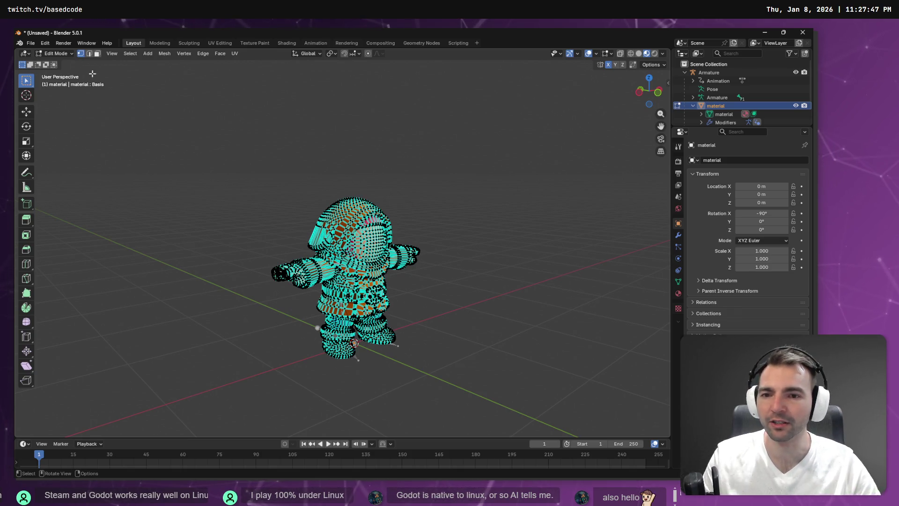
pyautogui.hotkey('ctrl', 'Tab')
pyautogui.click(70, 55)
pyautogui.click(68, 67)
pyautogui.moveTo(462, 129)
pyautogui.mouseDown()
pyautogui.moveTo(253, 133)
pyautogui.moveTo(416, 133)
pyautogui.mouseUp()
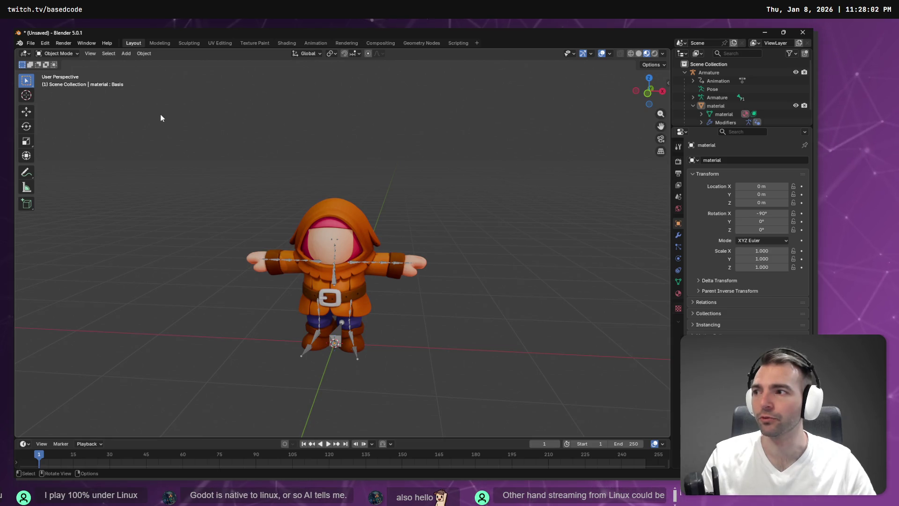
# Check the armature's Animation actions in the Outliner, then select Armature plus the material mesh
pyautogui.moveTo(285, 160)
pyautogui.mouseDown()
pyautogui.moveTo(502, 153)
pyautogui.moveTo(322, 166)
pyautogui.moveTo(321, 176)
pyautogui.mouseUp()
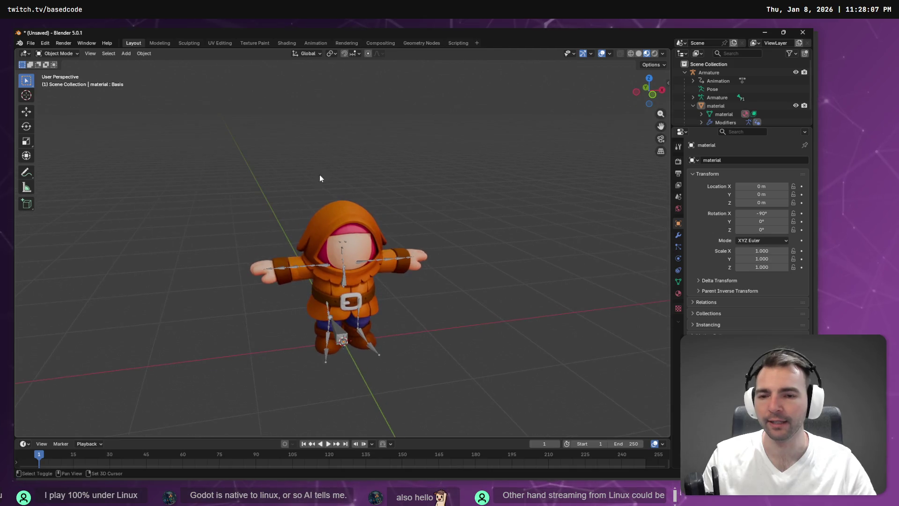
pyautogui.scroll(6, 327, 159)
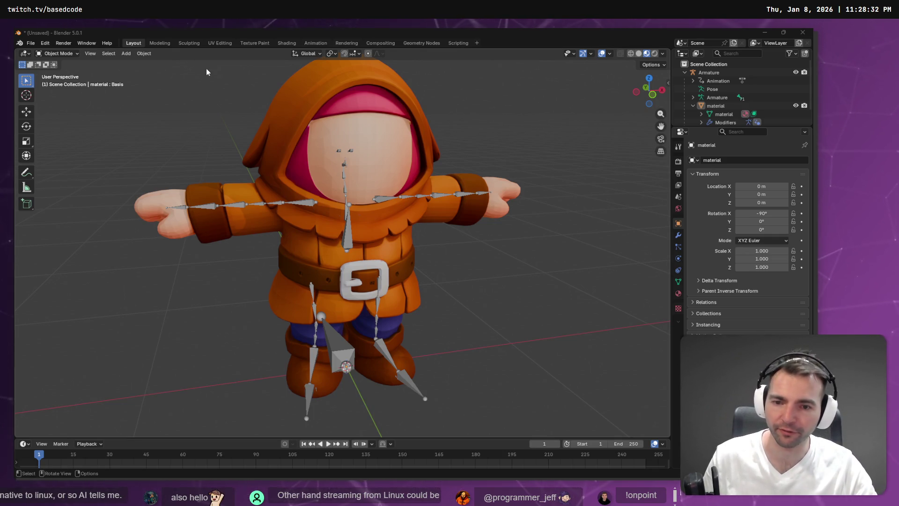
pyautogui.moveTo(215, 80)
pyautogui.mouseDown()
pyautogui.moveTo(211, 89)
pyautogui.moveTo(245, 90)
pyautogui.moveTo(237, 89)
pyautogui.mouseUp()
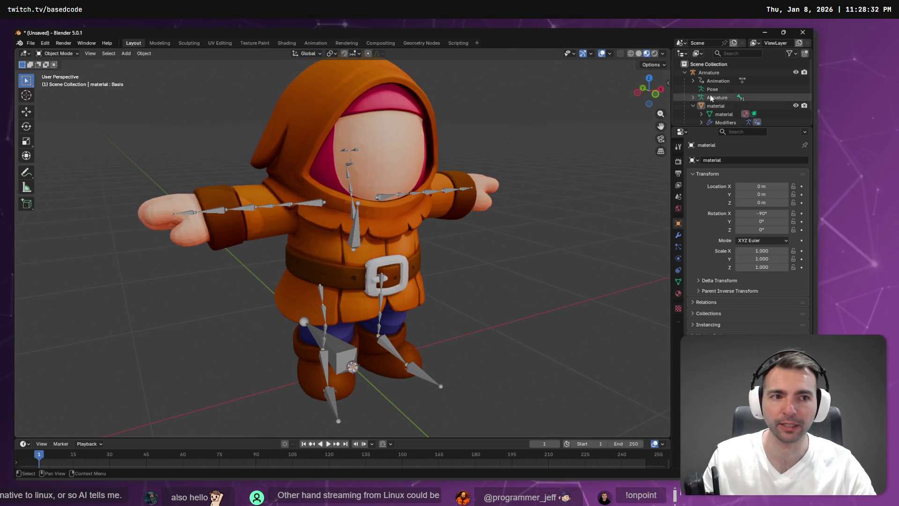
pyautogui.click(693, 80)
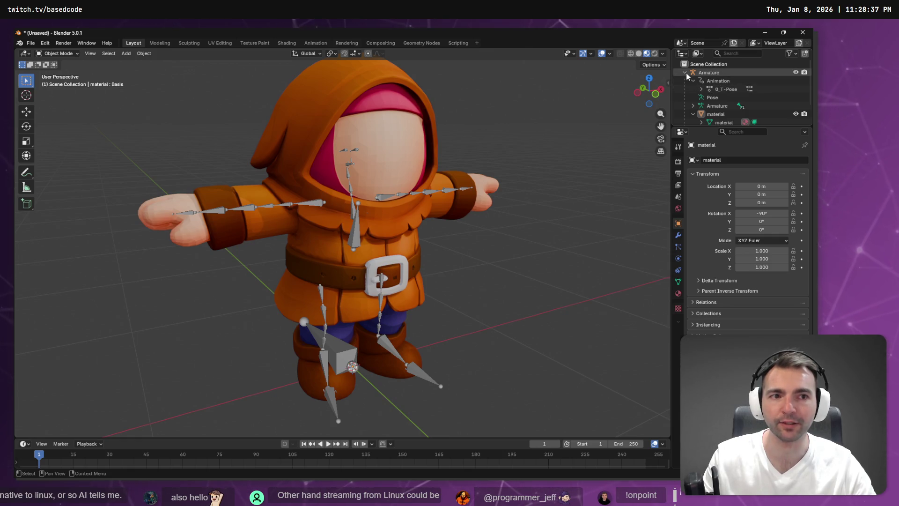
pyautogui.click(693, 81)
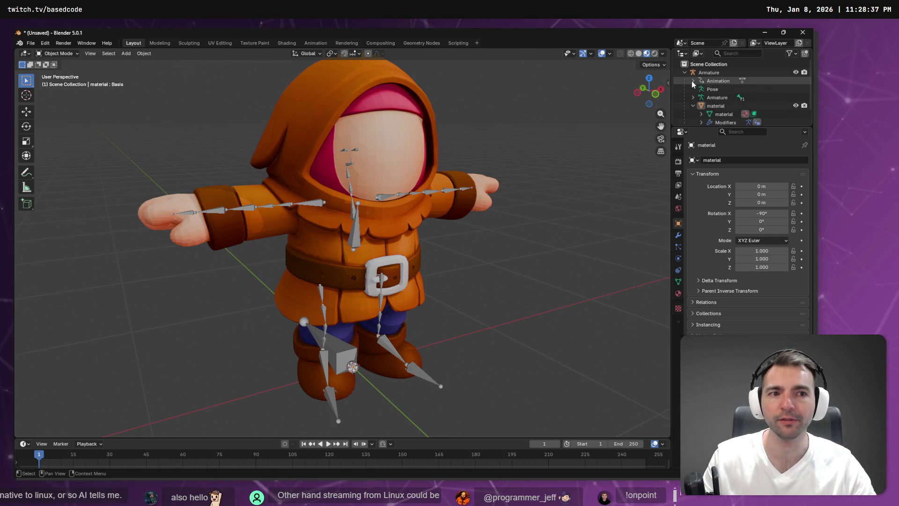
pyautogui.click(692, 105)
pyautogui.click(705, 73)
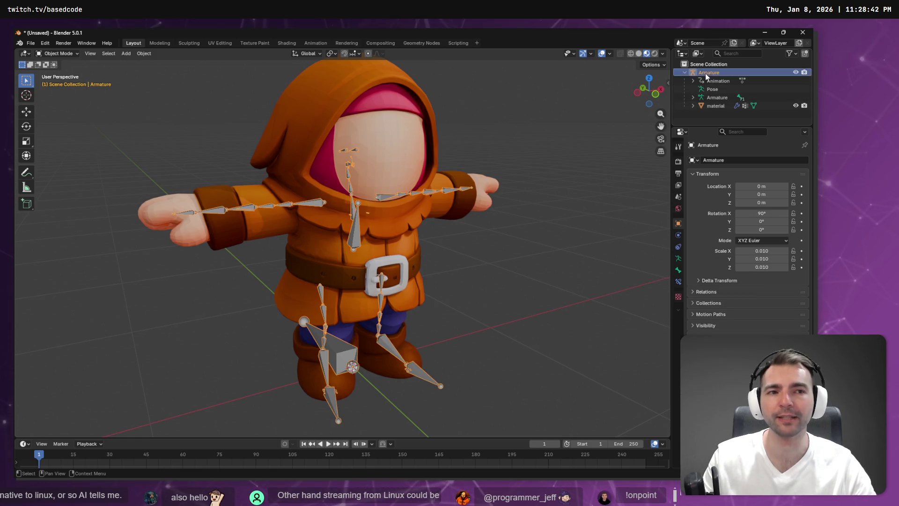
pyautogui.keyDown('shift'); pyautogui.click(716, 105); pyautogui.keyUp('shift')
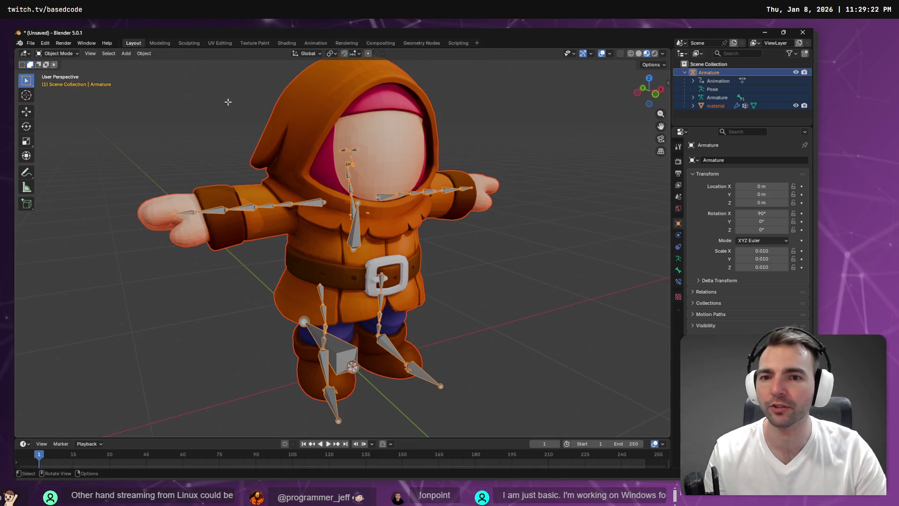
# Return the armature to Object Mode, then put the character mesh in Edit Mode with all vertices selected
pyautogui.press('Tab')
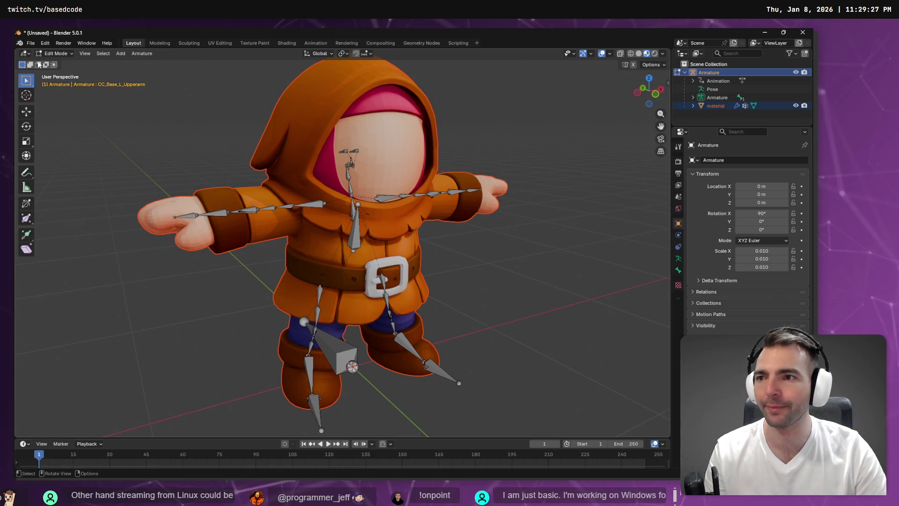
pyautogui.click(56, 53)
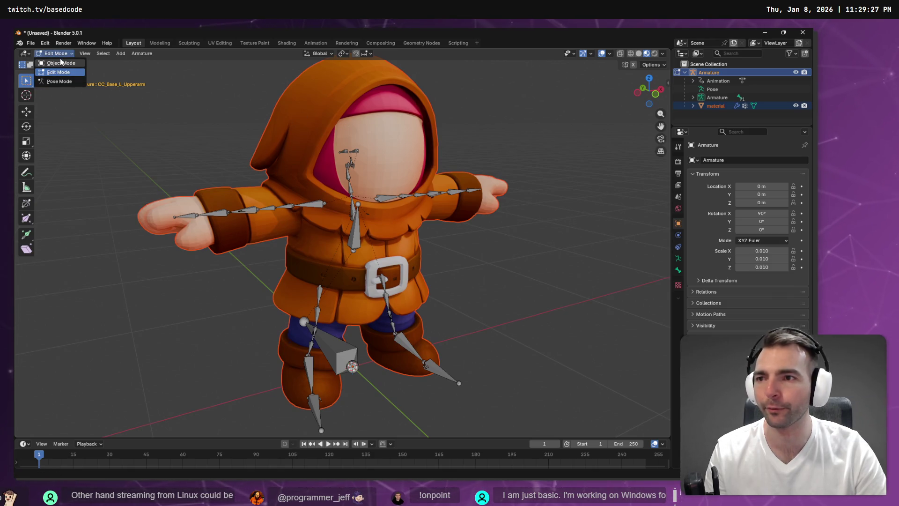
pyautogui.click(61, 63)
pyautogui.click(352, 135)
pyautogui.press('Tab')
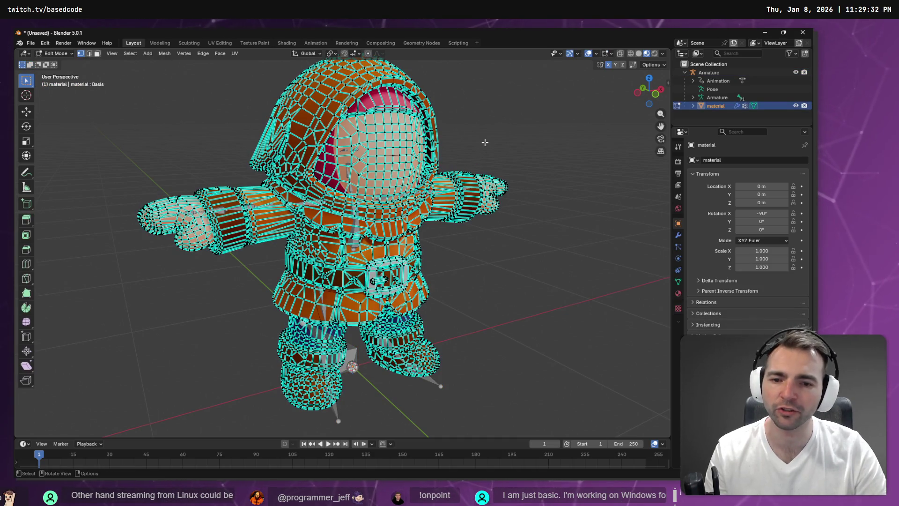
pyautogui.click(136, 57)
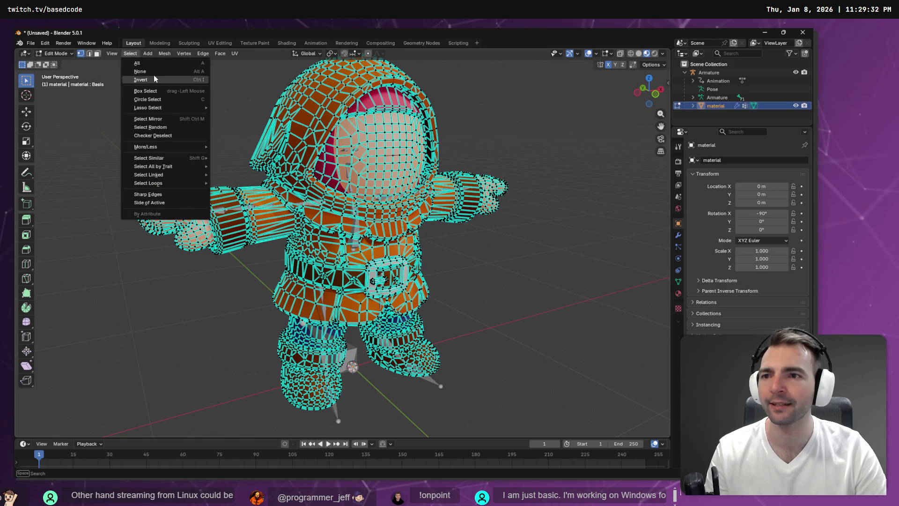
pyautogui.click(162, 67)
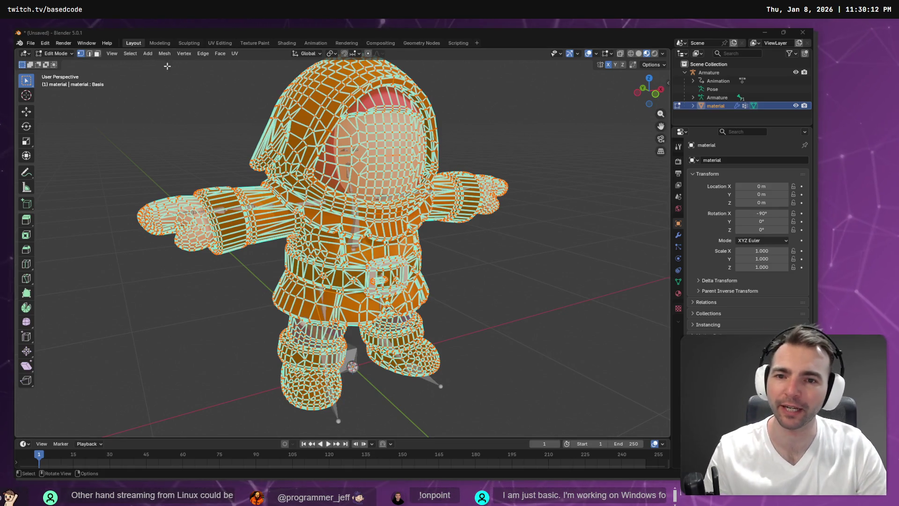
pyautogui.moveTo(487, 128)
pyautogui.mouseDown()
pyautogui.moveTo(538, 127)
pyautogui.moveTo(433, 109)
pyautogui.moveTo(424, 127)
pyautogui.moveTo(482, 151)
pyautogui.moveTo(568, 136)
pyautogui.moveTo(615, 119)
pyautogui.moveTo(629, 100)
pyautogui.moveTo(655, 96)
pyautogui.moveTo(117, 103)
pyautogui.moveTo(456, 128)
pyautogui.moveTo(481, 115)
pyautogui.moveTo(295, 128)
pyautogui.moveTo(352, 135)
pyautogui.mouseUp()
# Re-enter Edit Mode and lasso-select the left arm, right hand and right forearm cuff vertices
pyautogui.press('Tab')
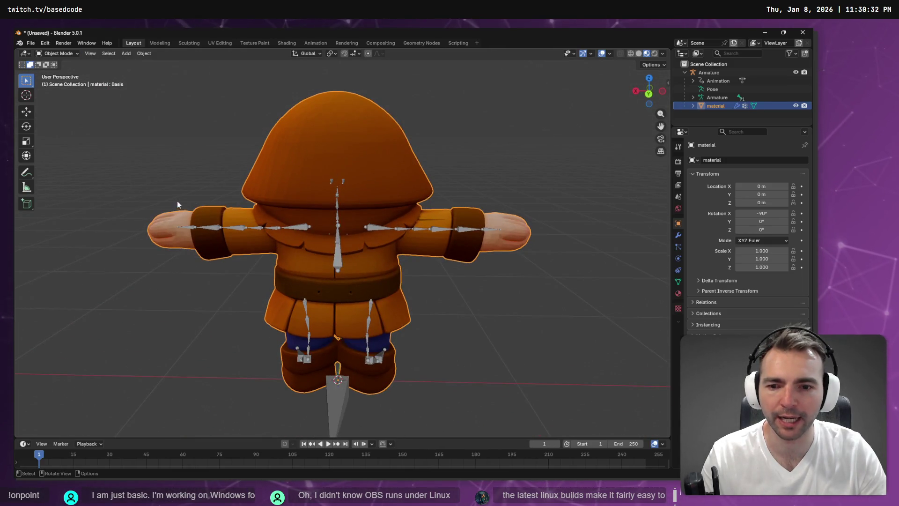
pyautogui.moveTo(305, 244)
pyautogui.mouseDown()
pyautogui.moveTo(381, 252)
pyautogui.moveTo(324, 251)
pyautogui.mouseUp()
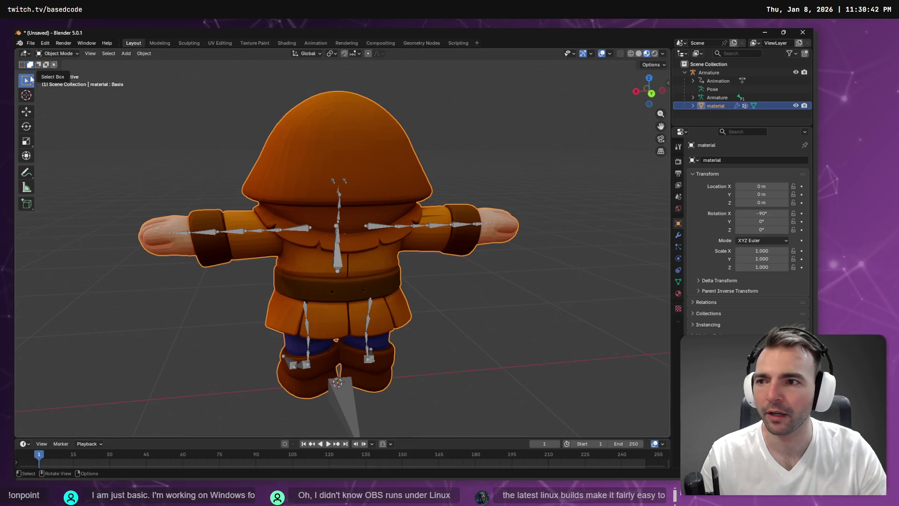
pyautogui.press('Tab')
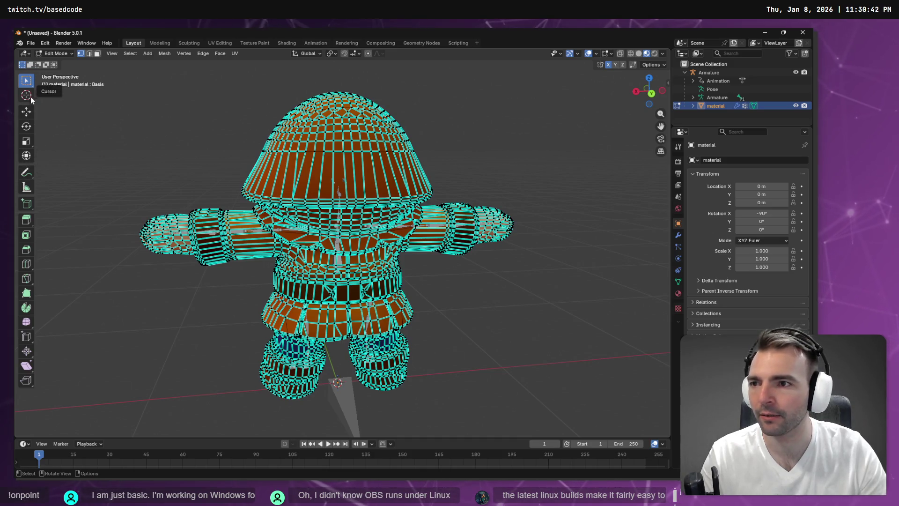
pyautogui.moveTo(29, 85); pyautogui.dragTo(61, 132)
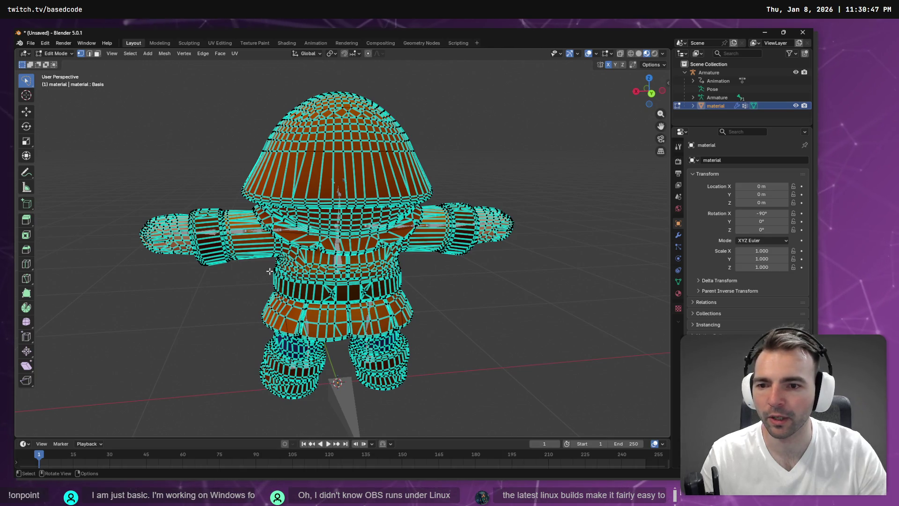
pyautogui.moveTo(237, 203)
pyautogui.mouseDown()
pyautogui.moveTo(124, 255)
pyautogui.moveTo(157, 302)
pyautogui.moveTo(197, 284)
pyautogui.mouseUp()
pyautogui.moveTo(523, 235)
pyautogui.keyDown('shift'); pyautogui.mouseDown()
pyautogui.moveTo(449, 171)
pyautogui.moveTo(468, 255)
pyautogui.moveTo(520, 243)
pyautogui.mouseUp(); pyautogui.keyUp('shift')
pyautogui.moveTo(540, 191)
pyautogui.keyDown('shift'); pyautogui.mouseDown()
pyautogui.moveTo(428, 206)
pyautogui.moveTo(426, 240)
pyautogui.moveTo(497, 283)
pyautogui.moveTo(538, 211)
pyautogui.mouseUp(); pyautogui.keyUp('shift')
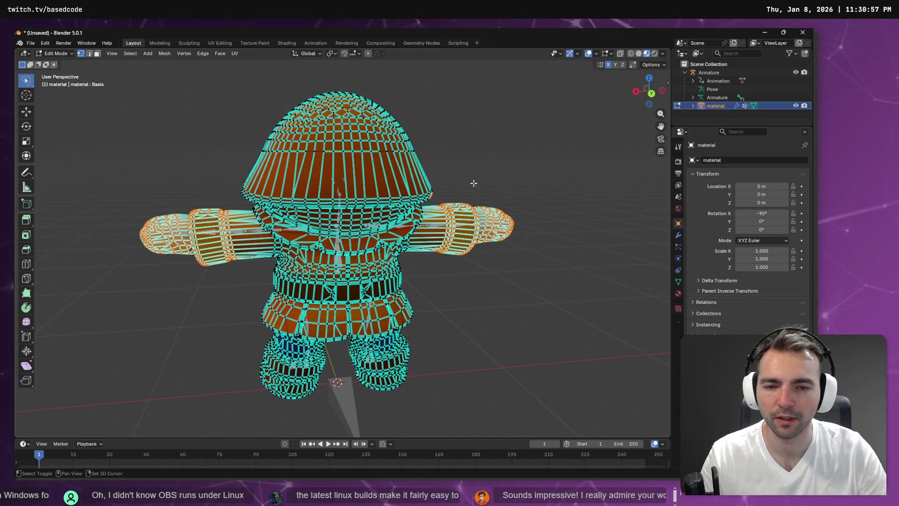
# Enable X-ray and add the whole right arm and the head to the selection, refining the chest vertices
pyautogui.moveTo(479, 180)
pyautogui.mouseDown()
pyautogui.moveTo(468, 170)
pyautogui.moveTo(272, 185)
pyautogui.moveTo(261, 262)
pyautogui.moveTo(127, 206)
pyautogui.mouseUp()
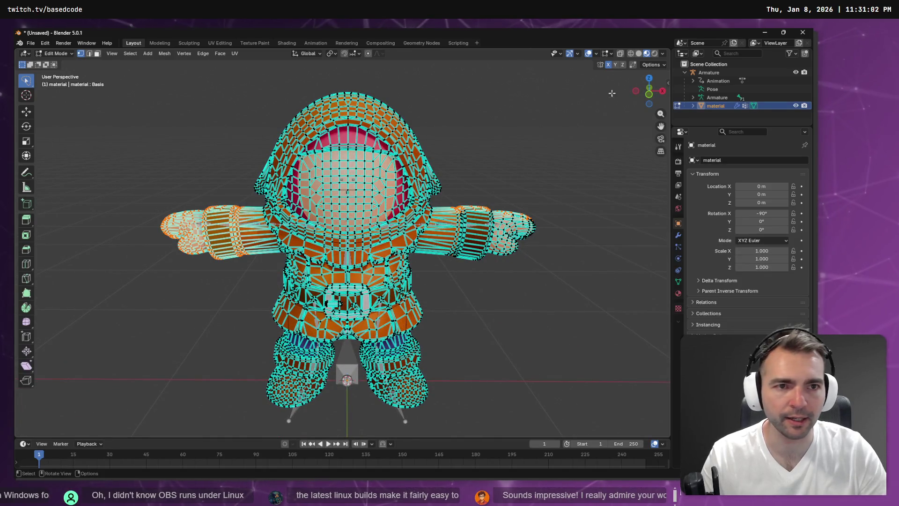
pyautogui.click(620, 53)
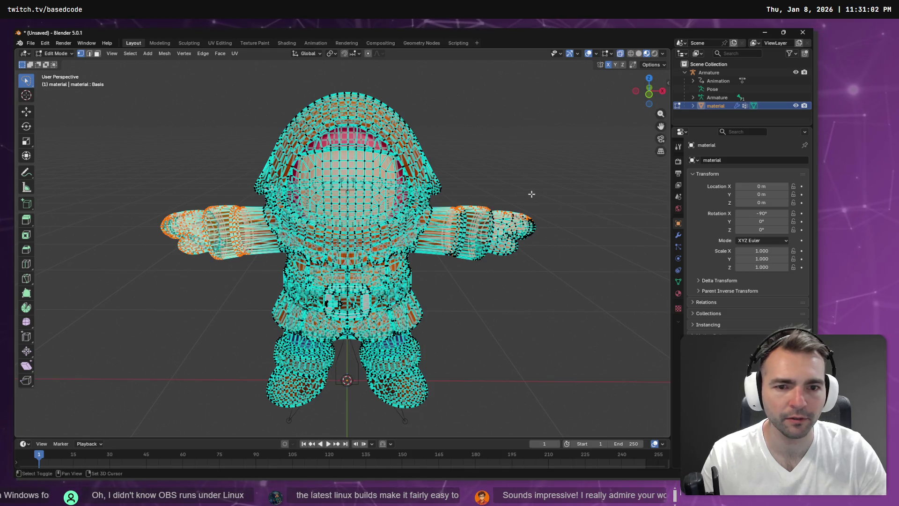
pyautogui.moveTo(544, 162)
pyautogui.mouseDown()
pyautogui.moveTo(454, 206)
pyautogui.moveTo(565, 263)
pyautogui.moveTo(560, 222)
pyautogui.moveTo(451, 214)
pyautogui.moveTo(299, 219)
pyautogui.mouseUp()
pyautogui.moveTo(572, 161)
pyautogui.mouseDown()
pyautogui.moveTo(458, 169)
pyautogui.moveTo(430, 191)
pyautogui.moveTo(421, 251)
pyautogui.moveTo(538, 243)
pyautogui.mouseUp()
pyautogui.moveTo(538, 243)
pyautogui.mouseDown()
pyautogui.moveTo(547, 213)
pyautogui.moveTo(551, 221)
pyautogui.moveTo(538, 162)
pyautogui.mouseUp()
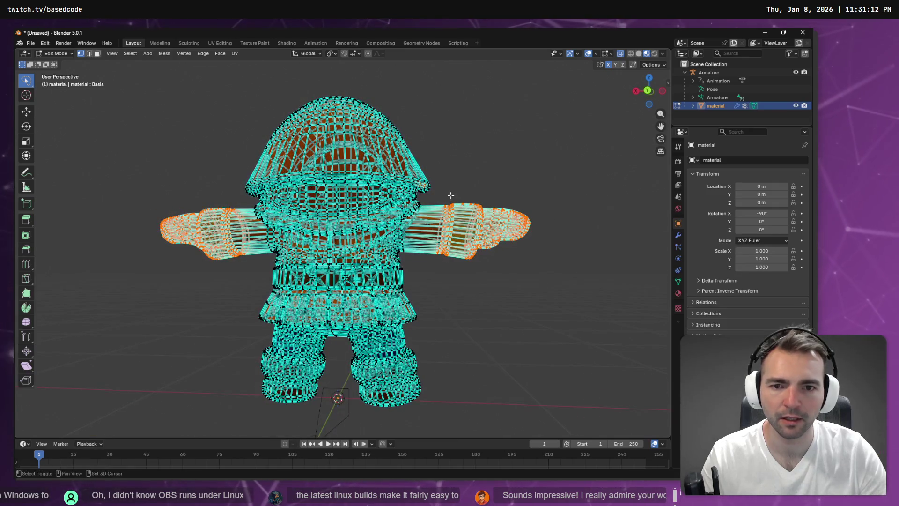
pyautogui.moveTo(424, 196)
pyautogui.mouseDown()
pyautogui.moveTo(438, 185)
pyautogui.moveTo(423, 138)
pyautogui.moveTo(328, 88)
pyautogui.moveTo(219, 152)
pyautogui.moveTo(227, 197)
pyautogui.moveTo(306, 187)
pyautogui.mouseUp()
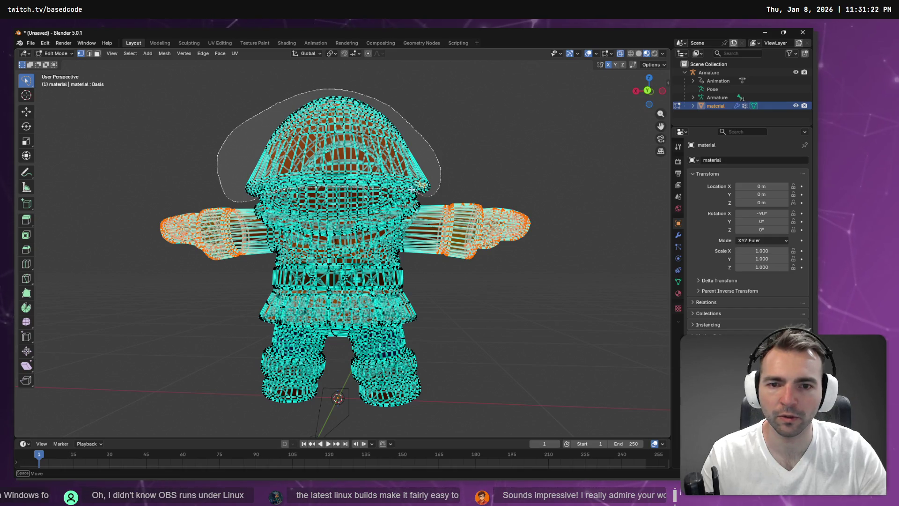
pyautogui.moveTo(431, 195); pyautogui.dragTo(430, 196)
pyautogui.moveTo(520, 139)
pyautogui.mouseDown()
pyautogui.moveTo(445, 138)
pyautogui.moveTo(515, 150)
pyautogui.mouseUp()
pyautogui.moveTo(342, 169)
pyautogui.mouseDown()
pyautogui.moveTo(432, 213)
pyautogui.moveTo(415, 226)
pyautogui.moveTo(330, 216)
pyautogui.moveTo(293, 232)
pyautogui.mouseUp()
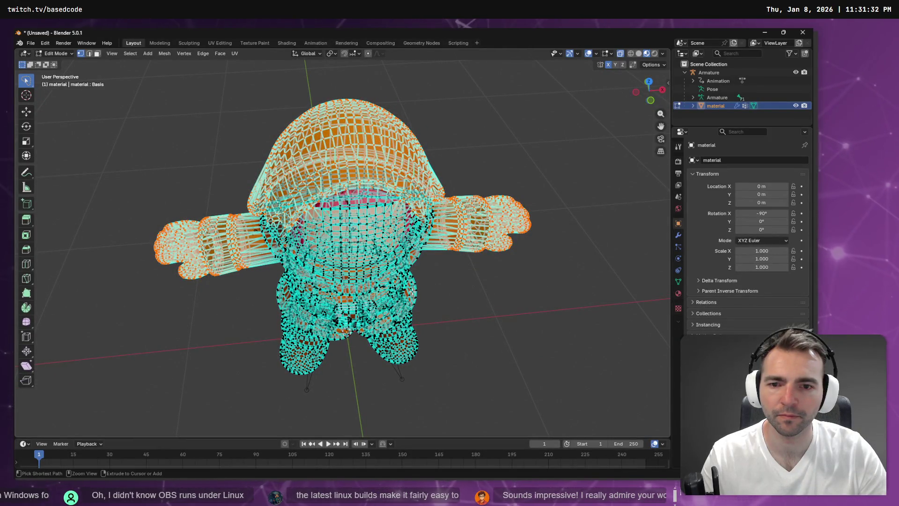
pyautogui.moveTo(420, 297)
pyautogui.mouseDown()
pyautogui.moveTo(418, 263)
pyautogui.moveTo(436, 241)
pyautogui.moveTo(410, 230)
pyautogui.moveTo(382, 139)
pyautogui.mouseUp()
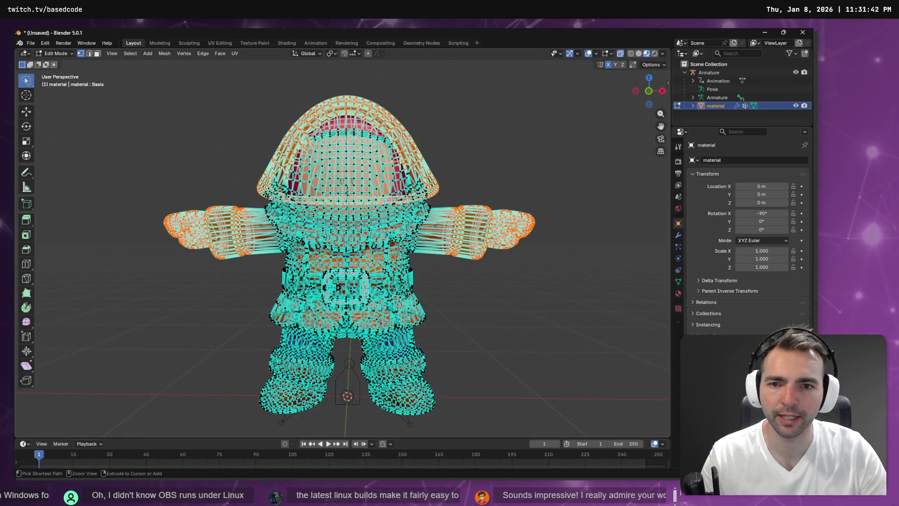
pyautogui.press('KP_4')
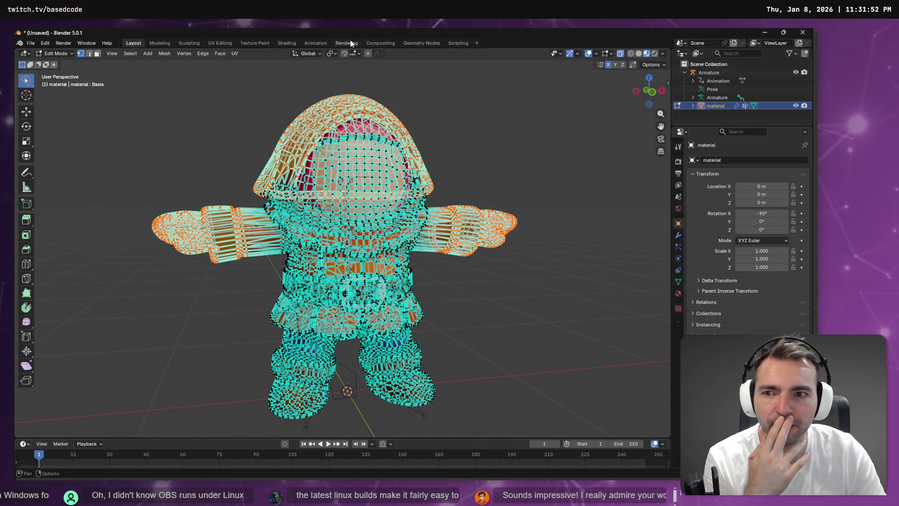
# Look over the Mesh > Normals > Average options, then switch to a new Google tab in Chrome
pyautogui.click(165, 54)
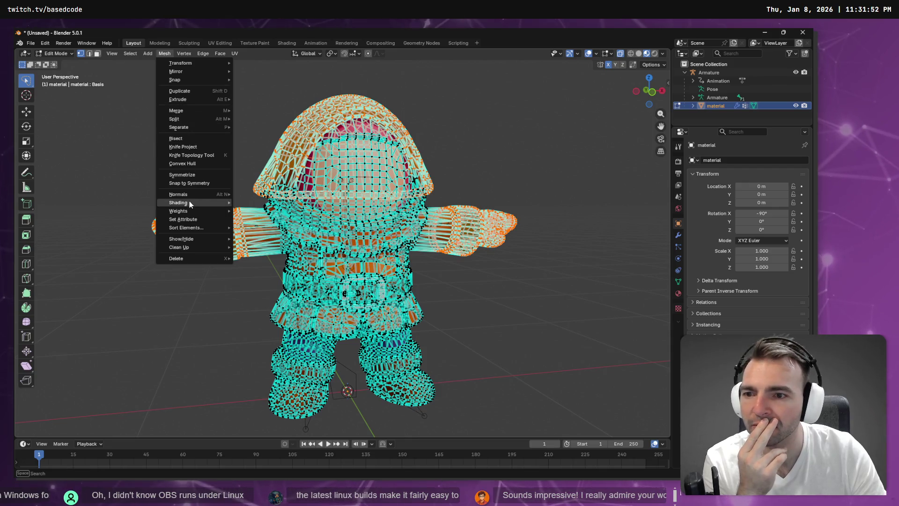
pyautogui.moveTo(199, 192)
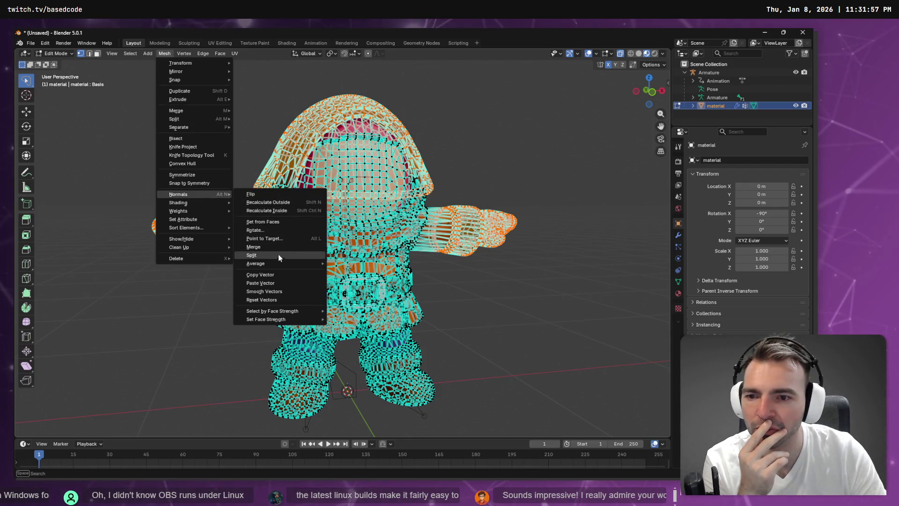
pyautogui.moveTo(280, 265)
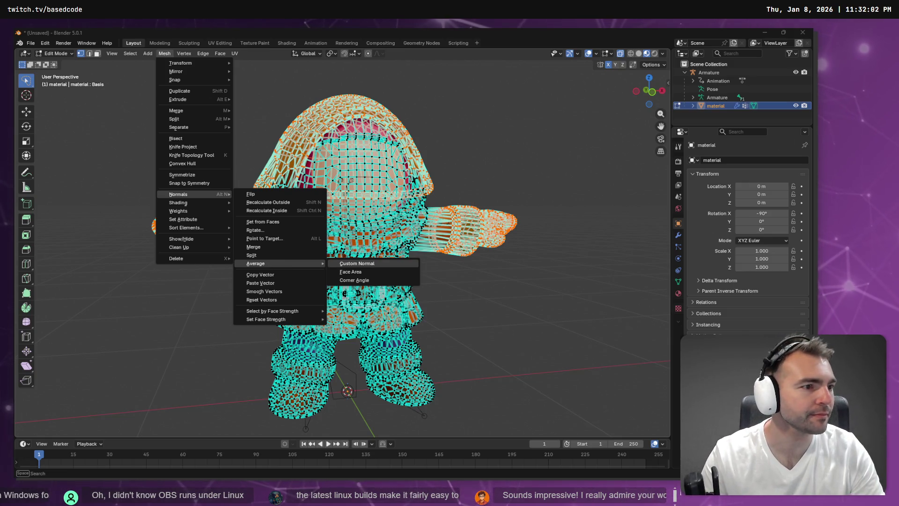
pyautogui.hotkey('alt', 'Tab')
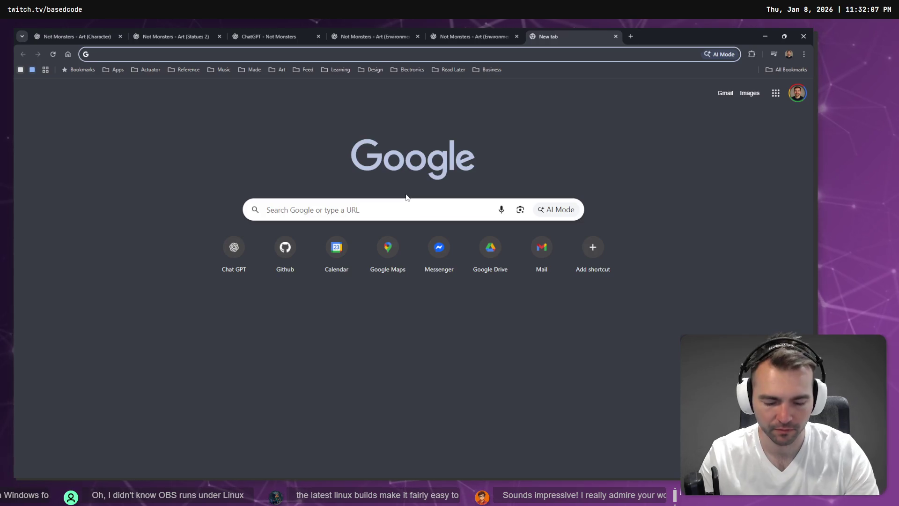
# Go to chatgpt.com and ask how to fix blocky-looking selected polygons and normals in Blender
pyautogui.write('chatgpt.com')
pyautogui.press('Return')
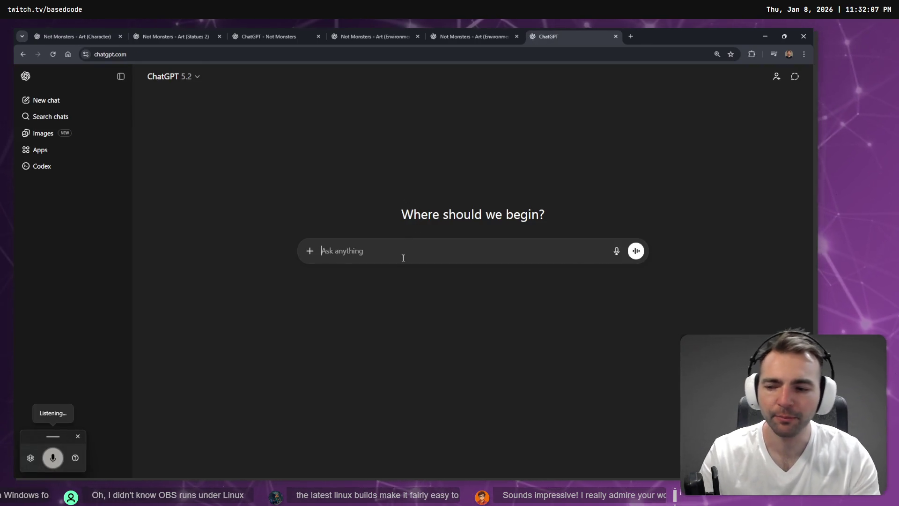
pyautogui.write('in blender')
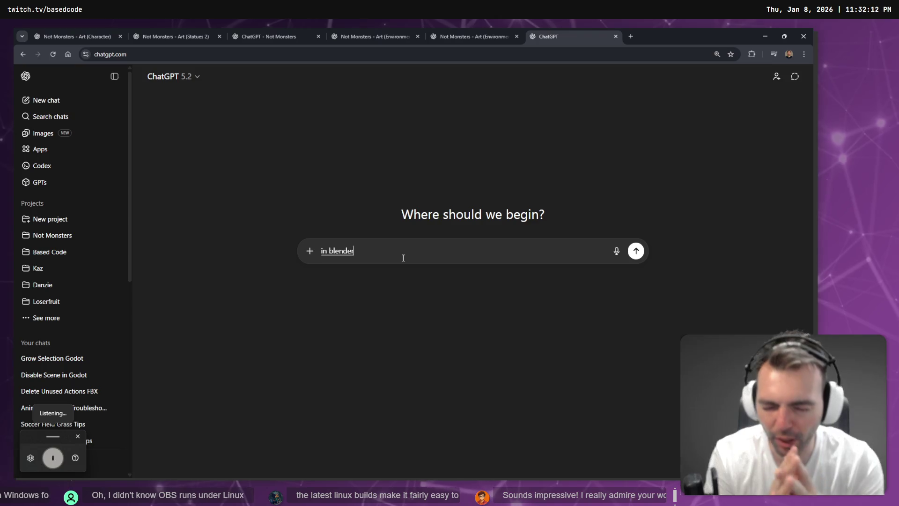
pyautogui.write(' some polygons sometimes look blocky rather than smoot')
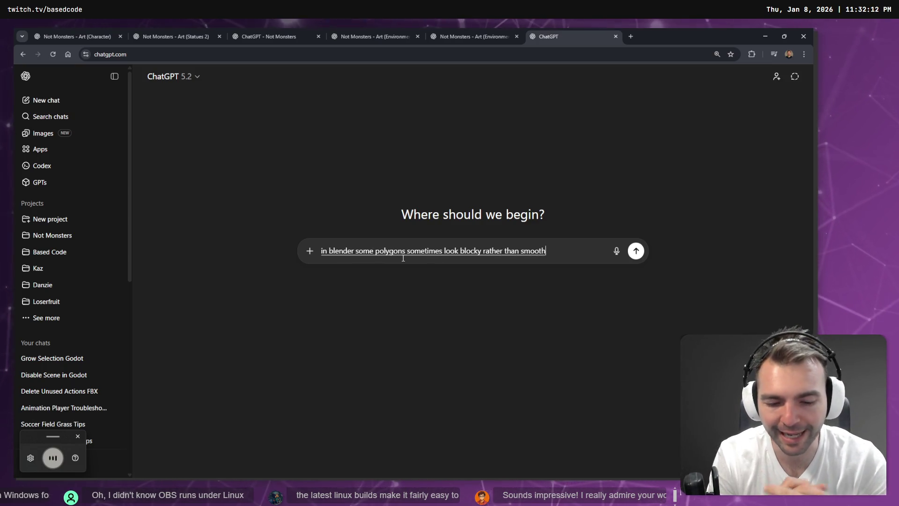
pyautogui.write(' has to do with the normals and I')
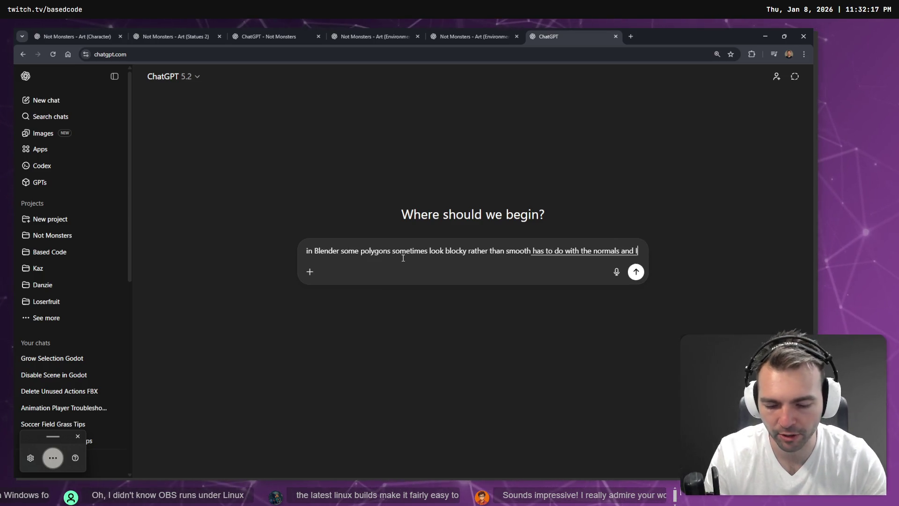
pyautogui.write("'d like to change selected what's the actual option to make")
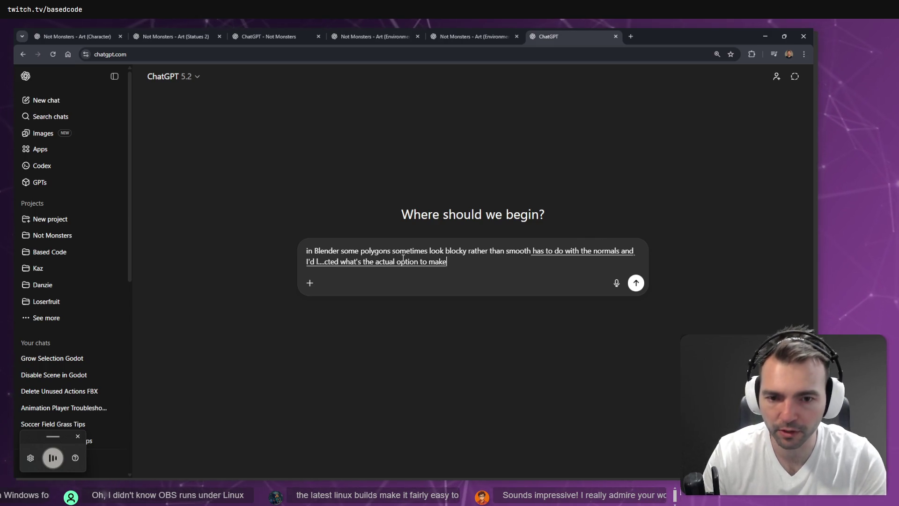
pyautogui.write(' it look smooth?')
pyautogui.press('Return')
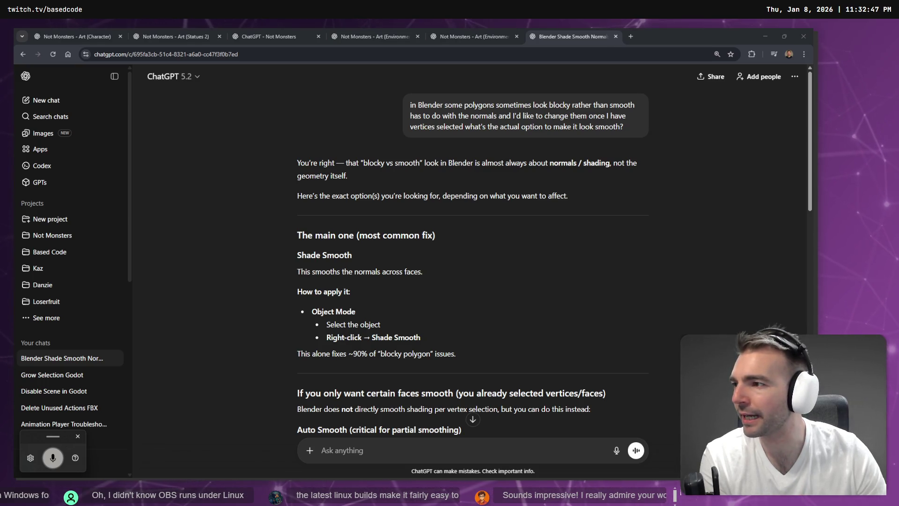
# Scroll through ChatGPT's Shade Smooth and Auto Smooth advice, then return to Blender
pyautogui.scroll(-6, 429, 121)
pyautogui.scroll(6, 429, 120)
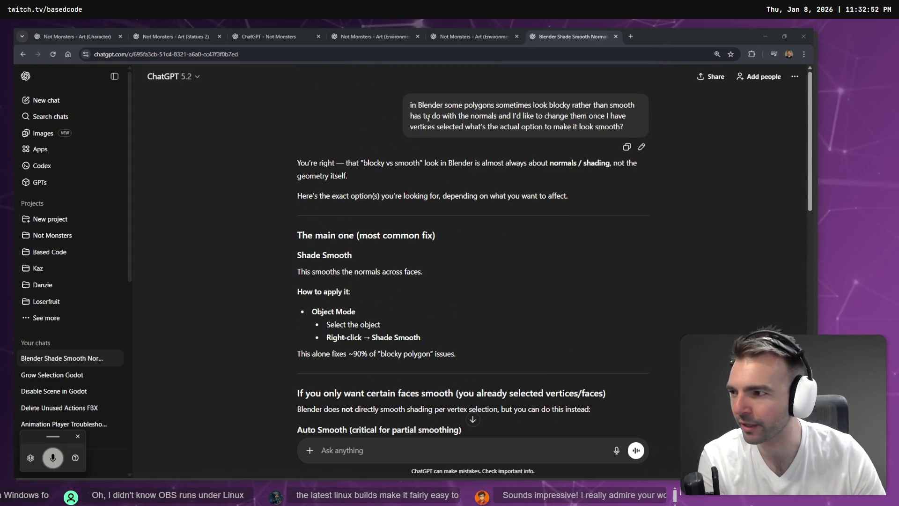
pyautogui.rightClick(428, 121)
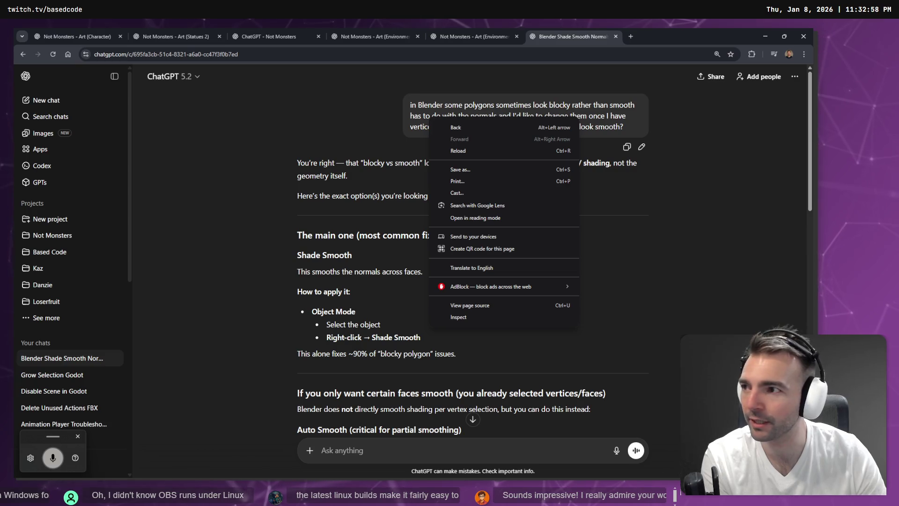
pyautogui.press('Escape')
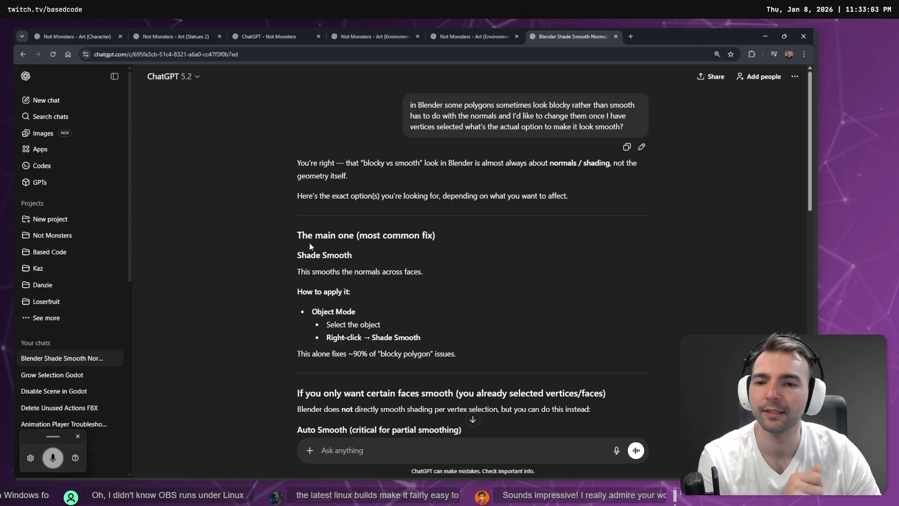
pyautogui.scroll(-1, 348, 236)
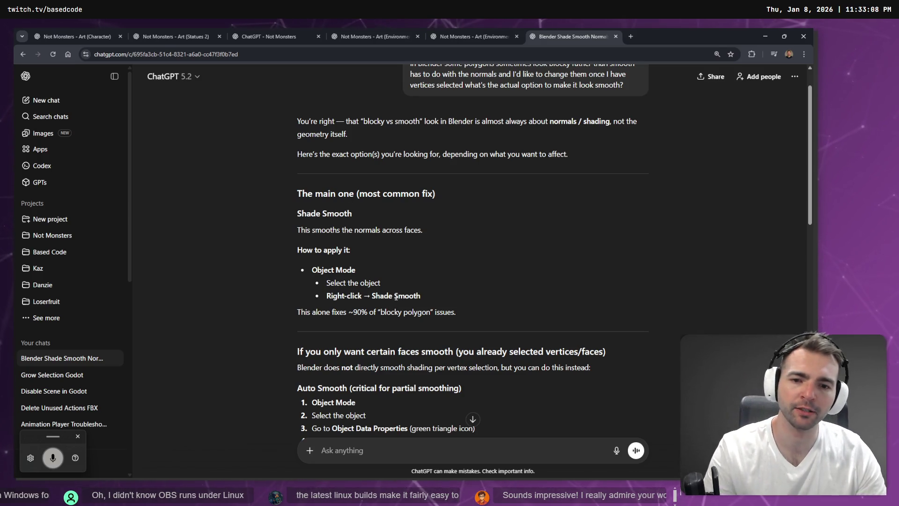
pyautogui.hotkey('alt', 'Tab')
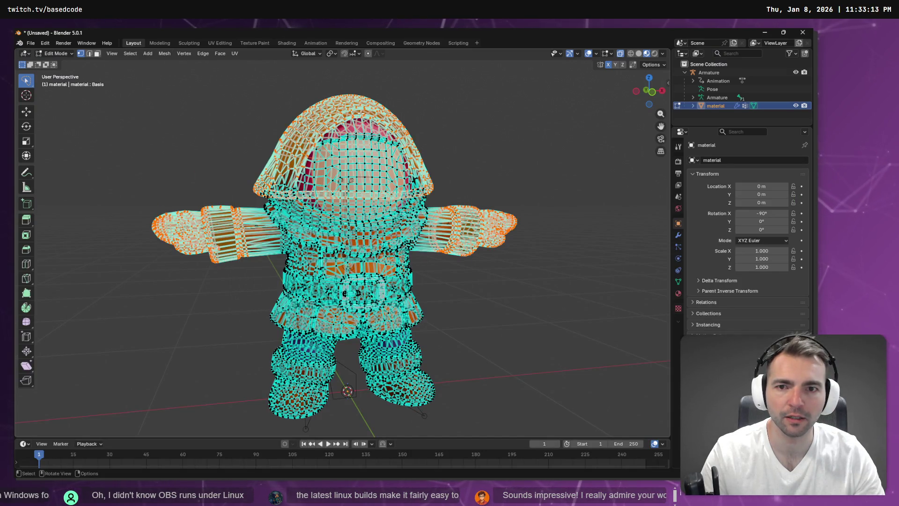
# Browse the Vertex menu and operator search for a smoothing option, then return to ChatGPT
pyautogui.hotkey('ctrl', 'v')
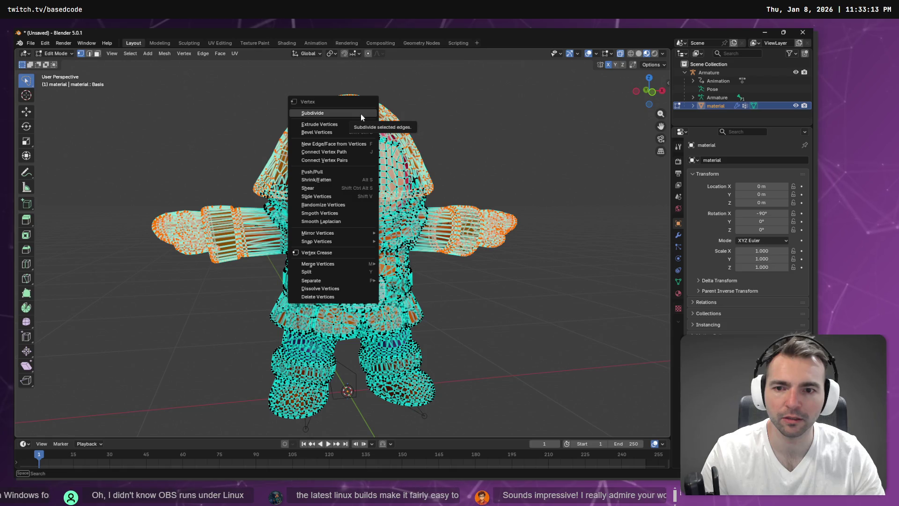
pyautogui.press('space')
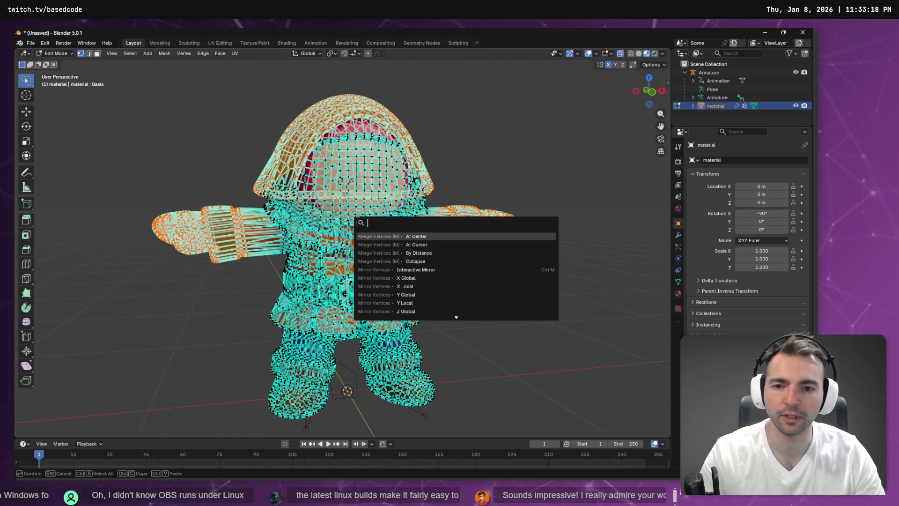
pyautogui.press('Escape')
pyautogui.hotkey('ctrl', 'v')
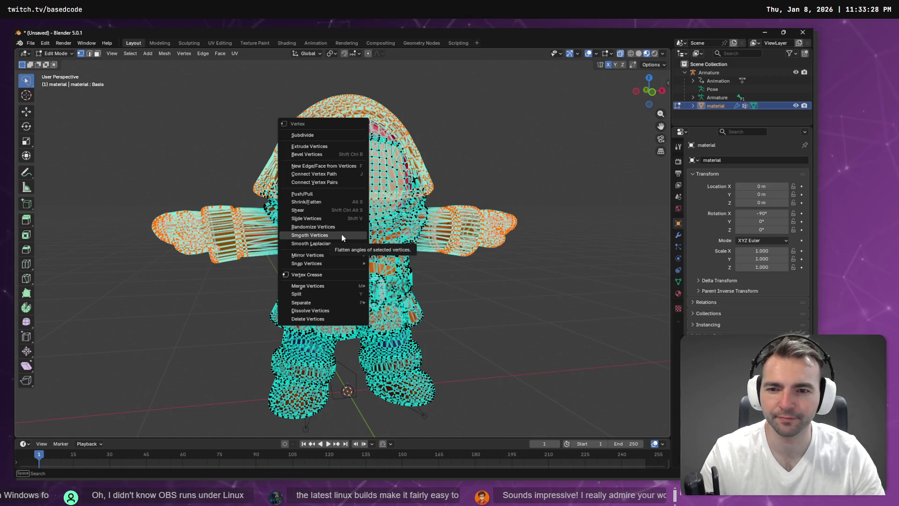
pyautogui.hotkey('alt', 'Tab')
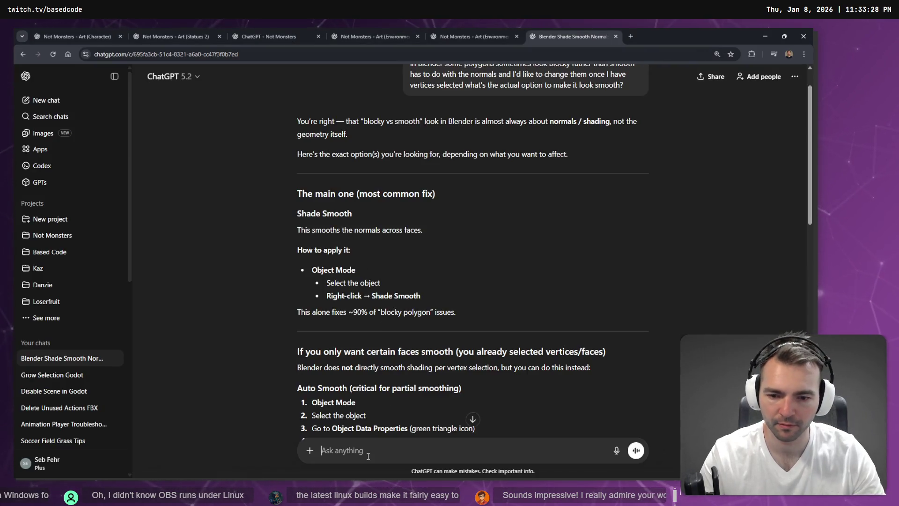
# Dictate and send 'do you mean smooth vertices?', then scroll through the reply
pyautogui.press('super+h')
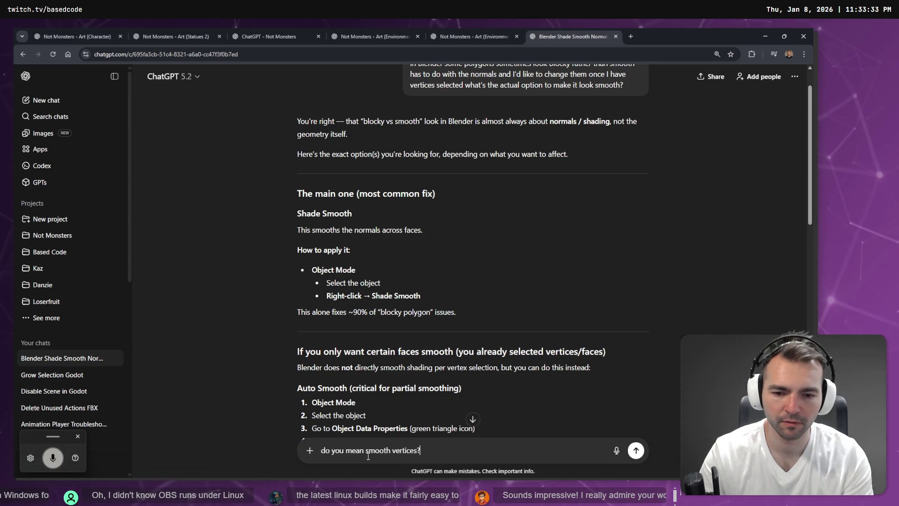
pyautogui.press('Return')
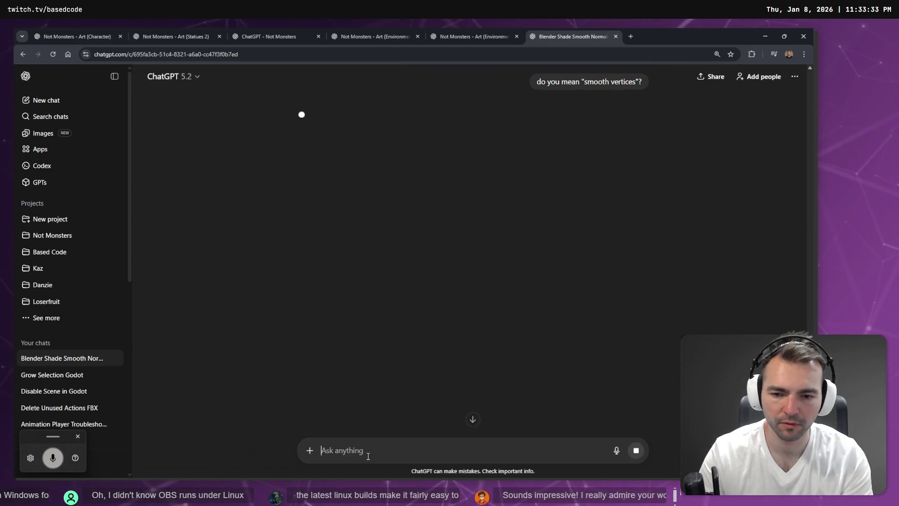
pyautogui.scroll(6, 620, 244)
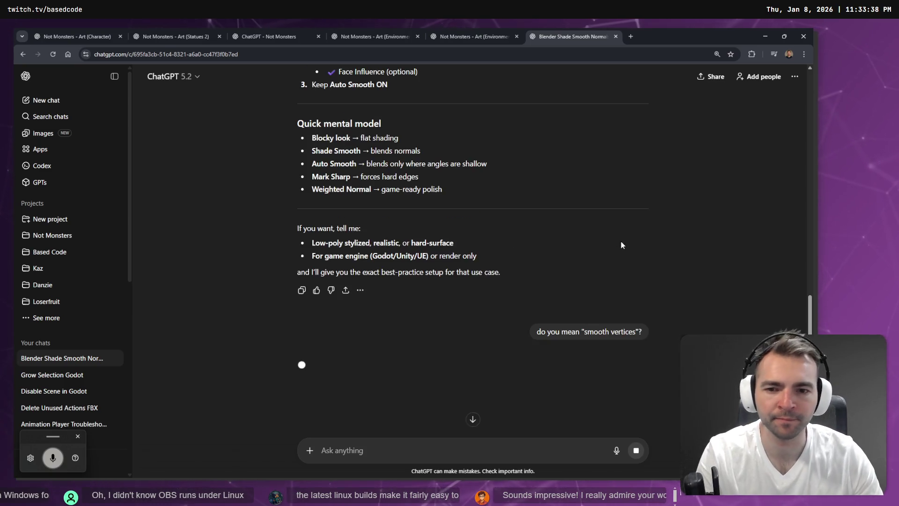
pyautogui.scroll(3, 332, 215)
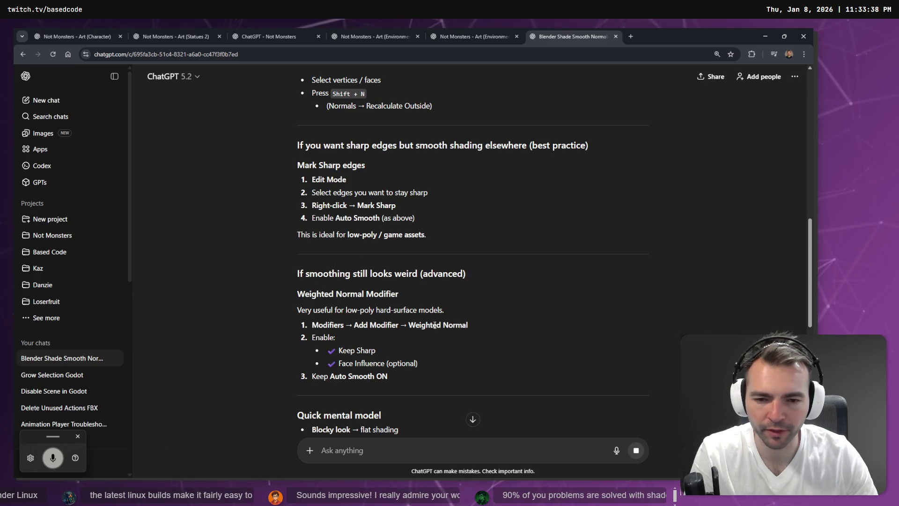
pyautogui.scroll(-3, 448, 318)
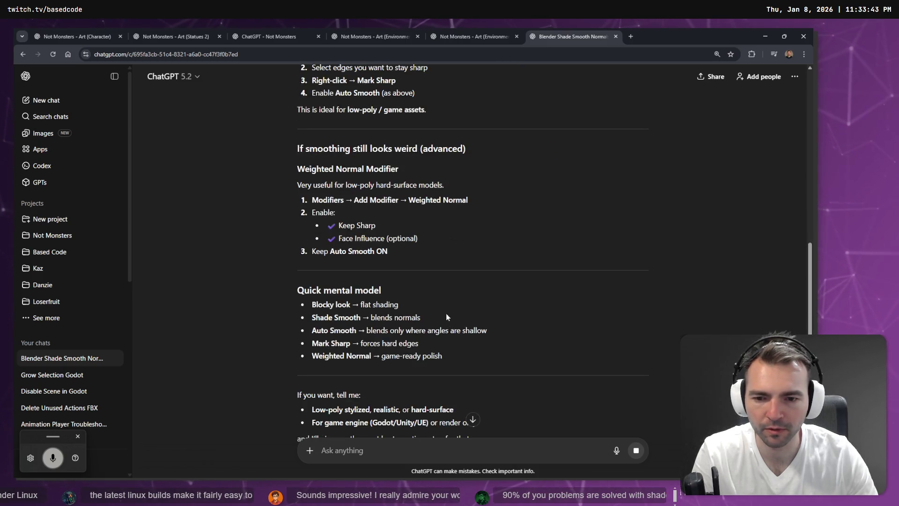
pyautogui.scroll(-8, 333, 327)
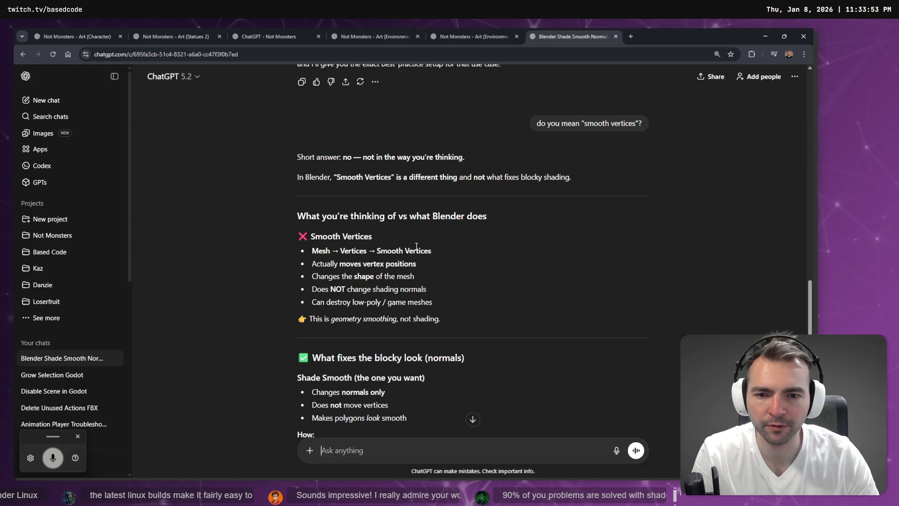
pyautogui.scroll(-3, 456, 254)
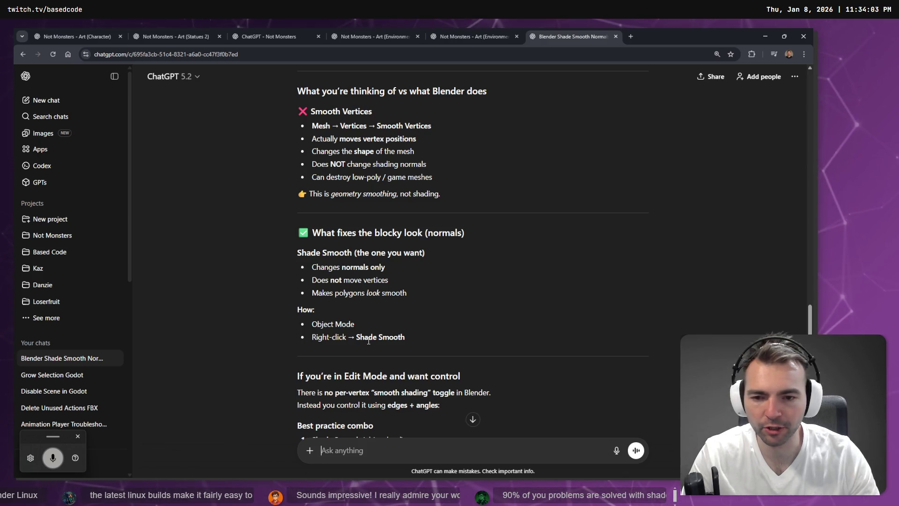
# Recheck Smooth Vertices in Blender, then start dictating a follow-up about smoothing only certain faces
pyautogui.hotkey('alt', 'Tab')
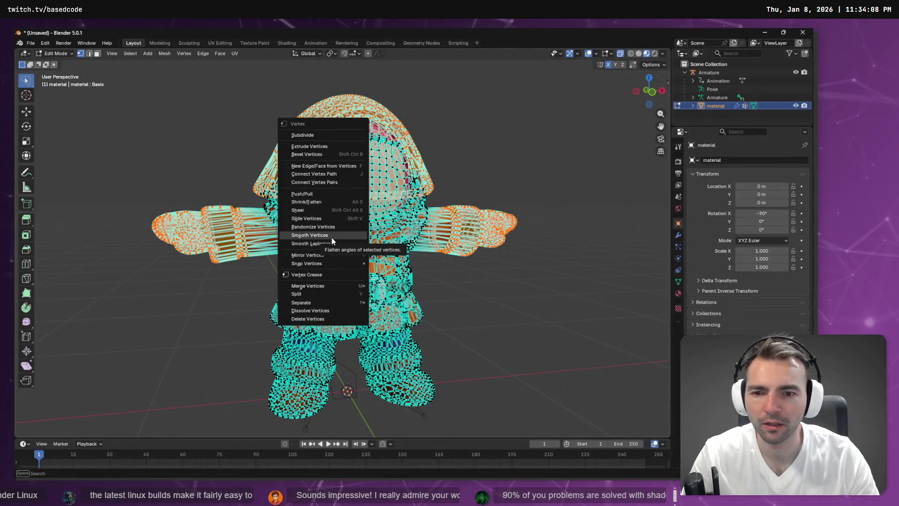
pyautogui.hotkey('alt', 'Tab')
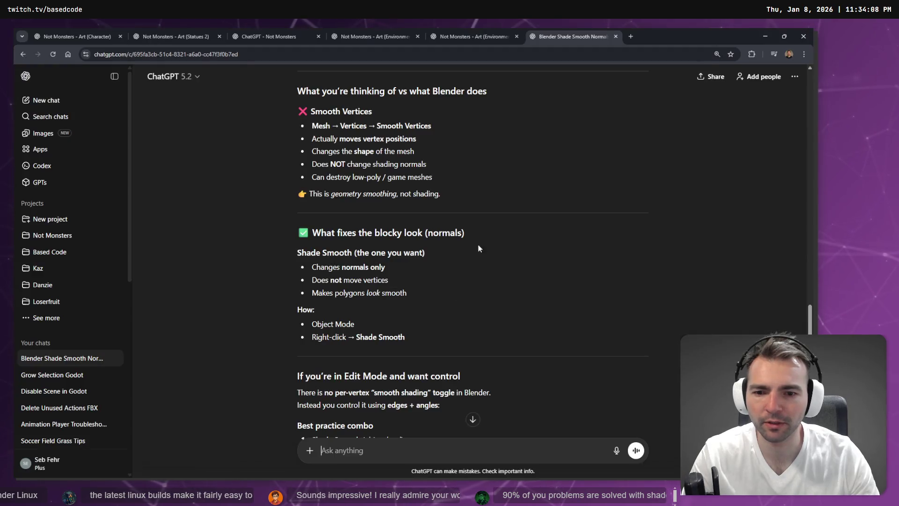
pyautogui.press('super+h')
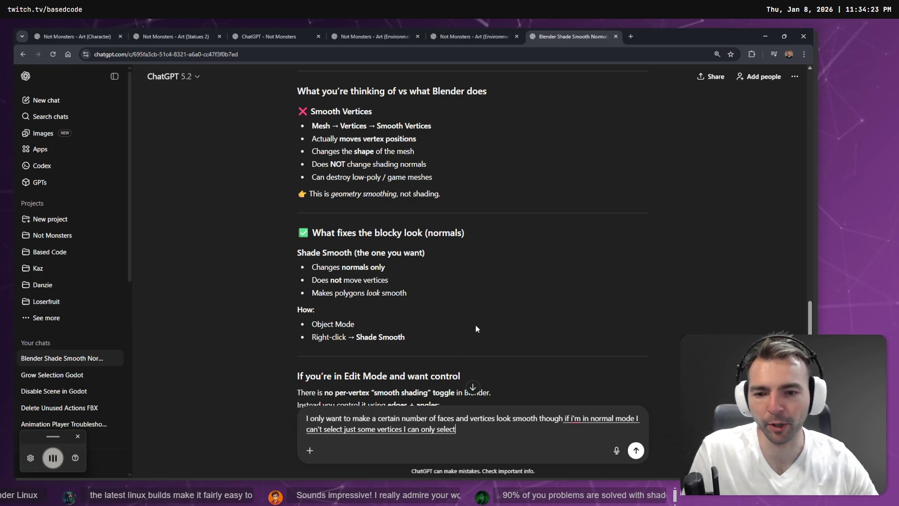
# Send the partial-smoothing follow-up, read the edge-controlled smoothing reply, and return to Blender
pyautogui.scroll(-3, 484, 304)
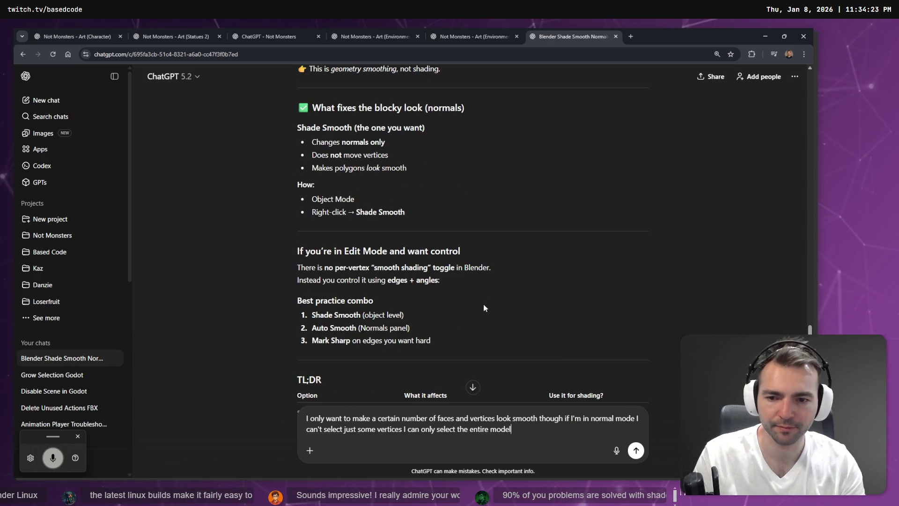
pyautogui.press('Return')
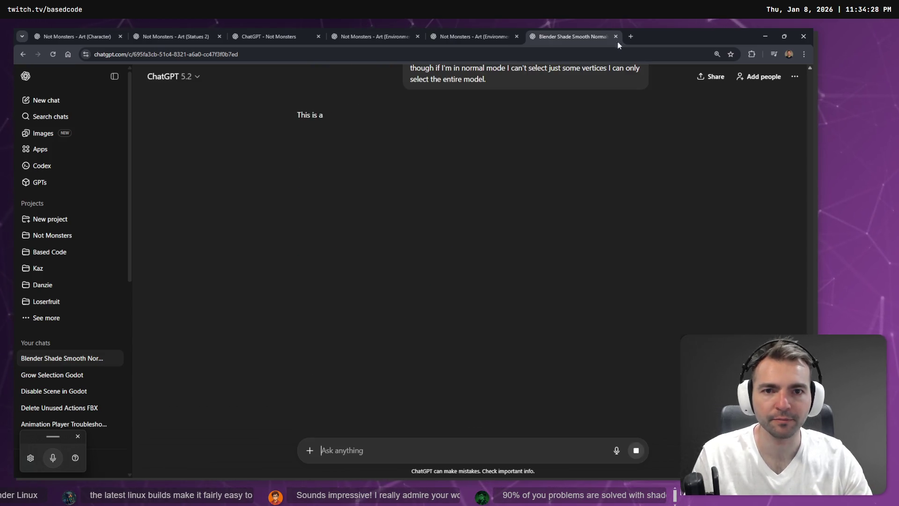
pyautogui.scroll(5, 601, 176)
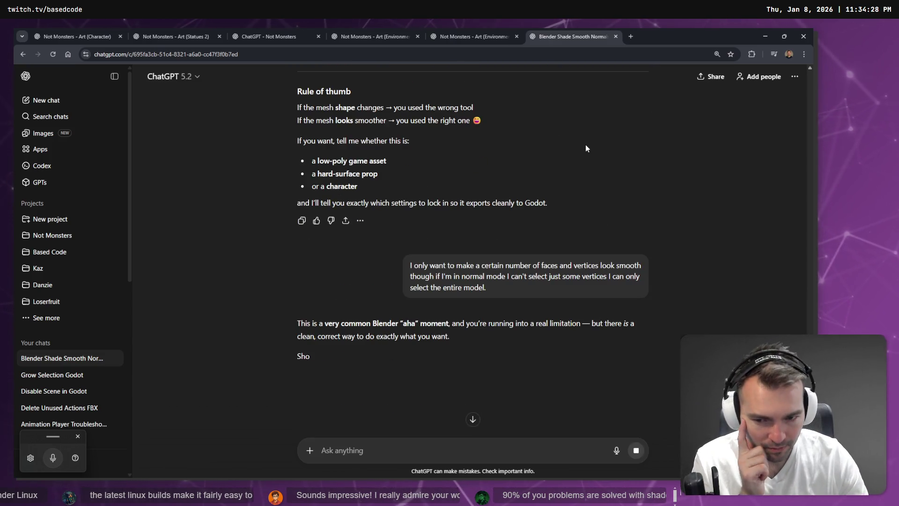
pyautogui.scroll(-2, 581, 157)
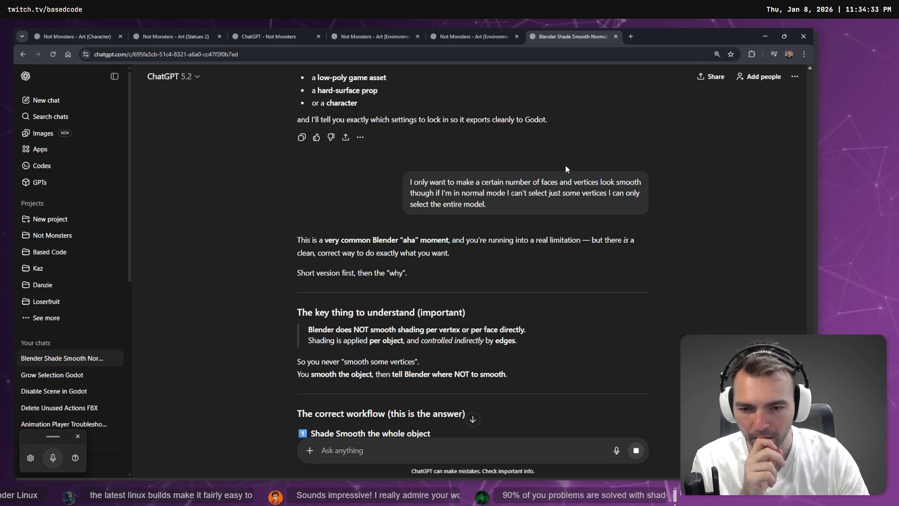
pyautogui.scroll(-2, 565, 168)
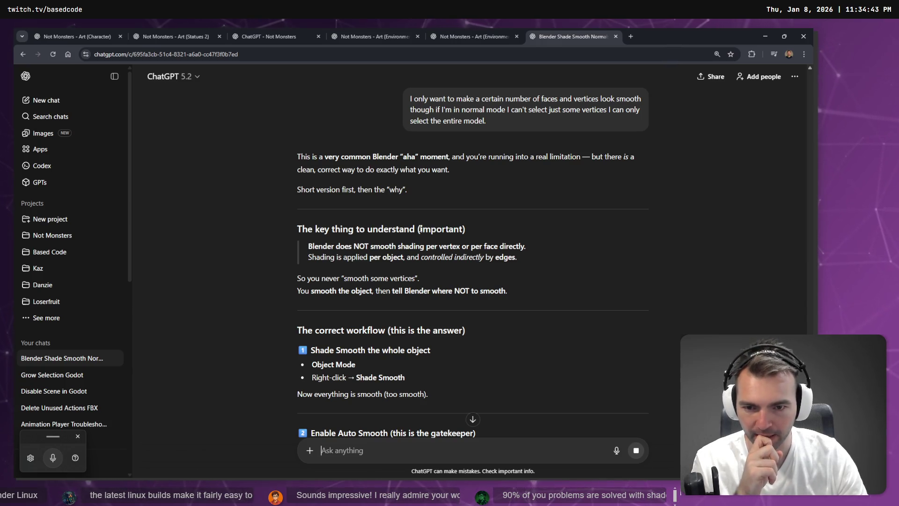
pyautogui.scroll(-2, 419, 228)
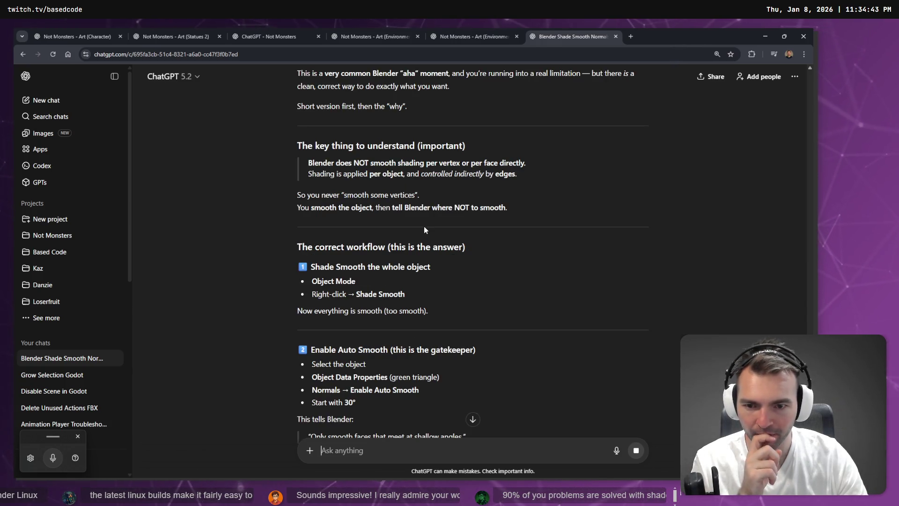
pyautogui.scroll(-2, 423, 226)
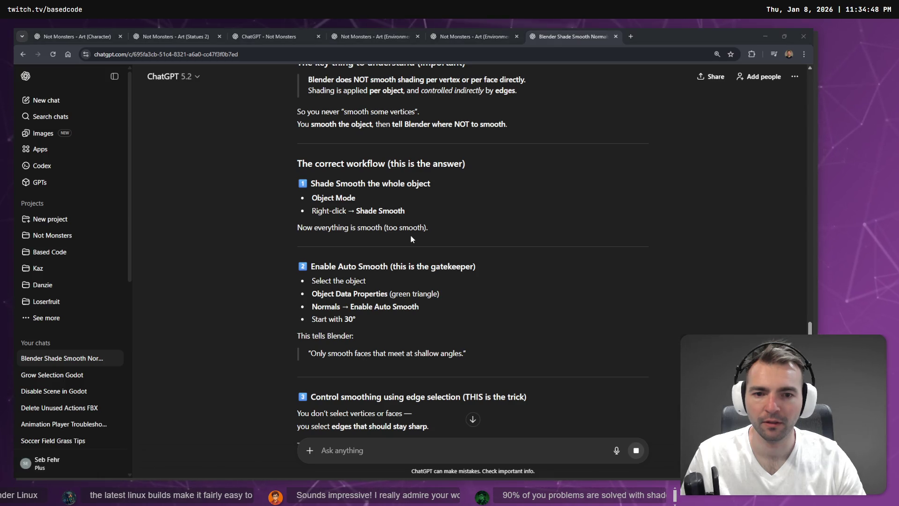
pyautogui.hotkey('alt', 'Tab')
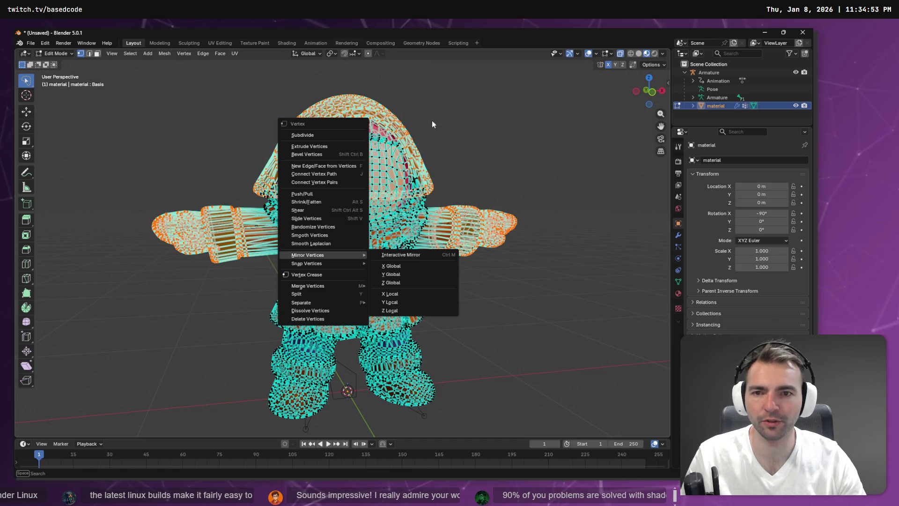
# Apply Smooth Vertices to the selection, undo it, and view the character in Object Mode
pyautogui.hotkey('ctrl', 'v')
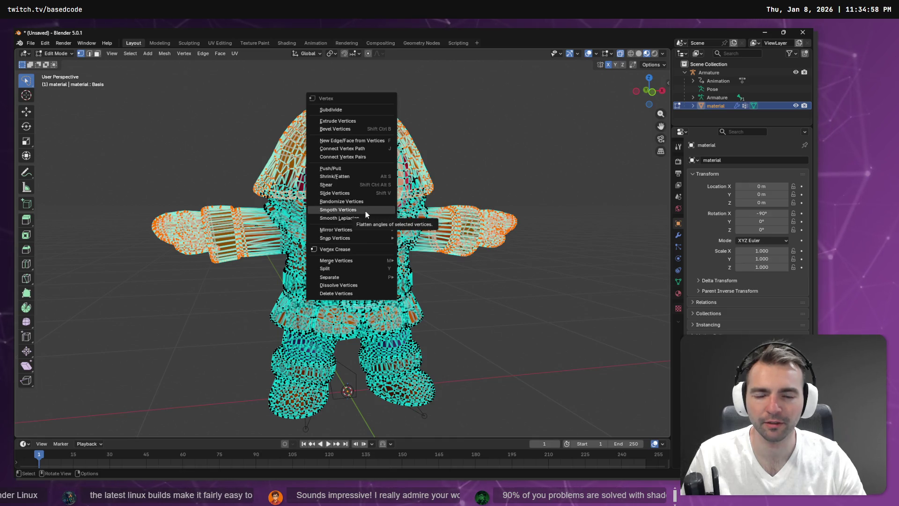
pyautogui.click(366, 210)
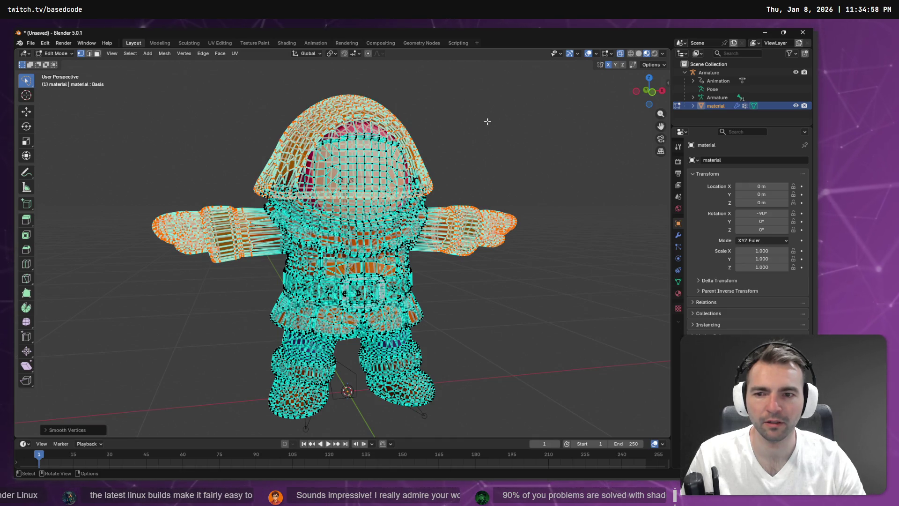
pyautogui.hotkey('ctrl', 'z')
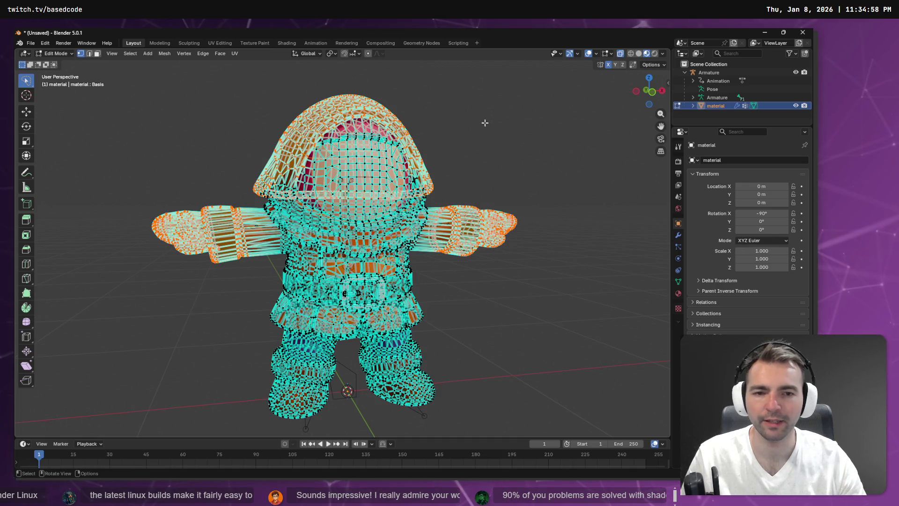
pyautogui.press('Tab')
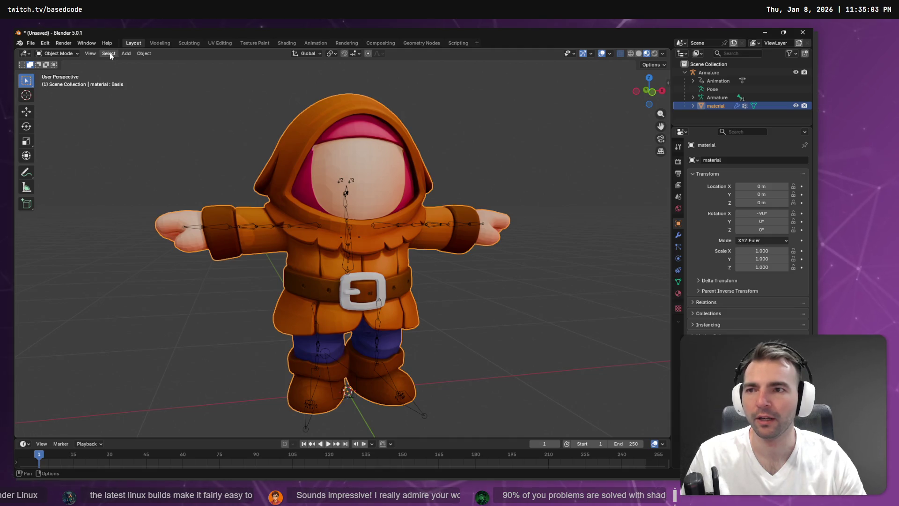
# Apply Object > Shade Smooth to the whole hooded character and inspect it from behind and above
pyautogui.click(144, 53)
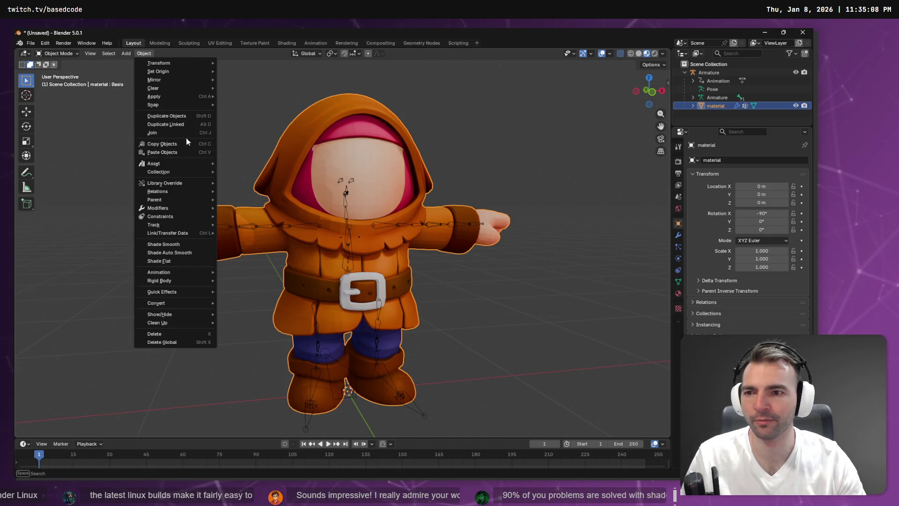
pyautogui.click(173, 244)
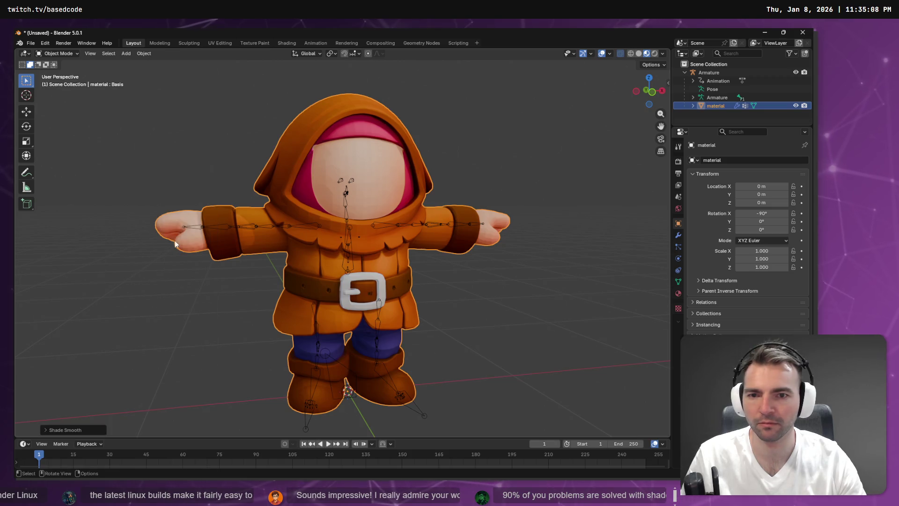
pyautogui.moveTo(305, 204)
pyautogui.mouseDown()
pyautogui.moveTo(332, 188)
pyautogui.moveTo(440, 182)
pyautogui.moveTo(383, 168)
pyautogui.mouseUp()
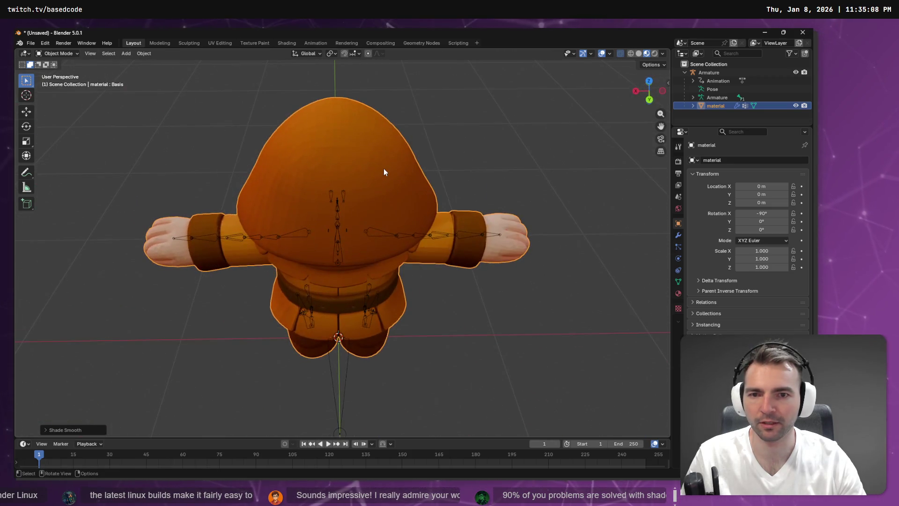
pyautogui.press('Tab')
pyautogui.press('Tab')
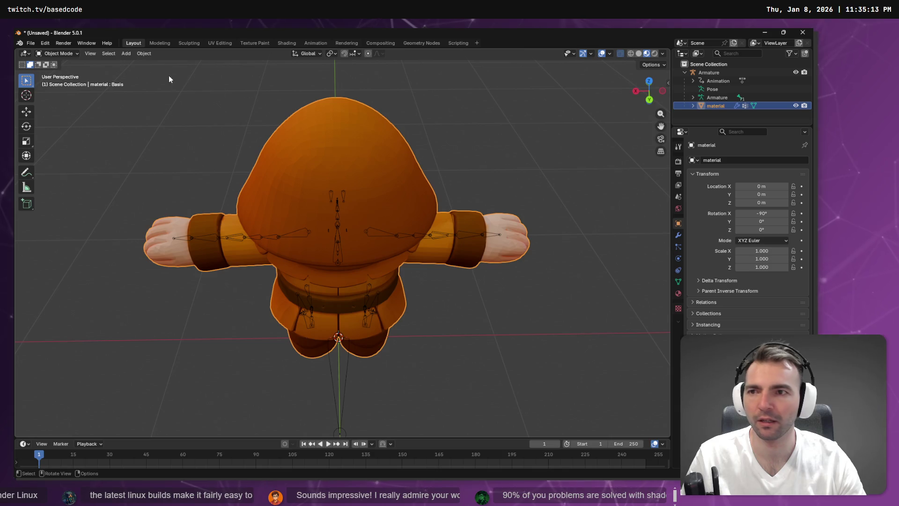
pyautogui.click(109, 54)
pyautogui.moveTo(144, 54)
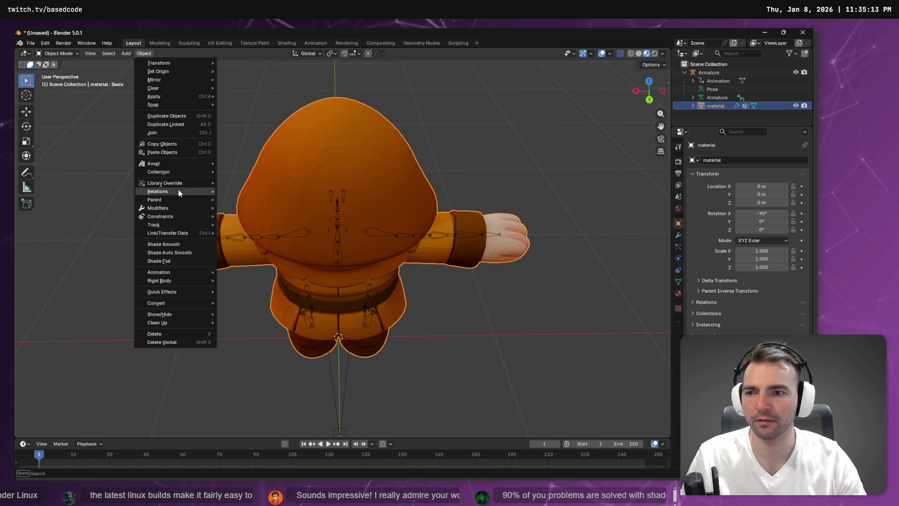
# Apply Shade Smooth, then run Laplacian Smooth Vertices once on the selection in Edit Mode
pyautogui.click(188, 244)
pyautogui.press('Tab')
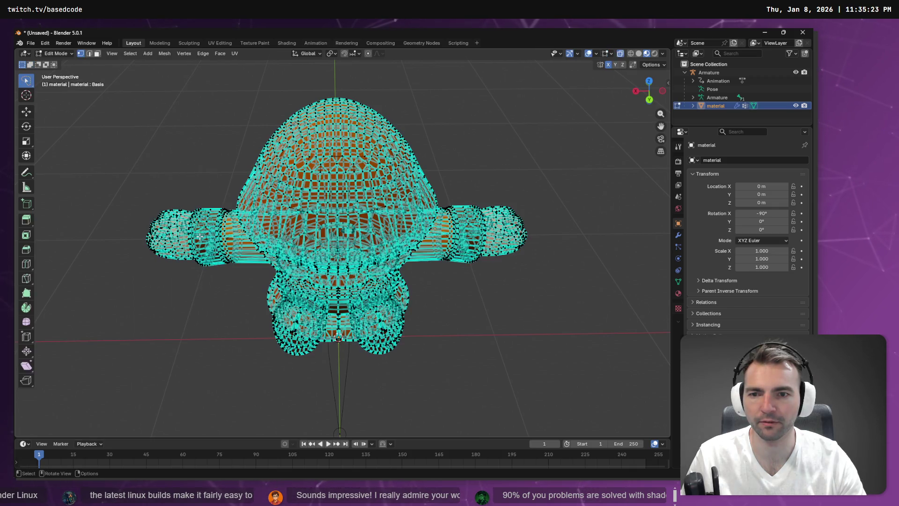
pyautogui.click(182, 54)
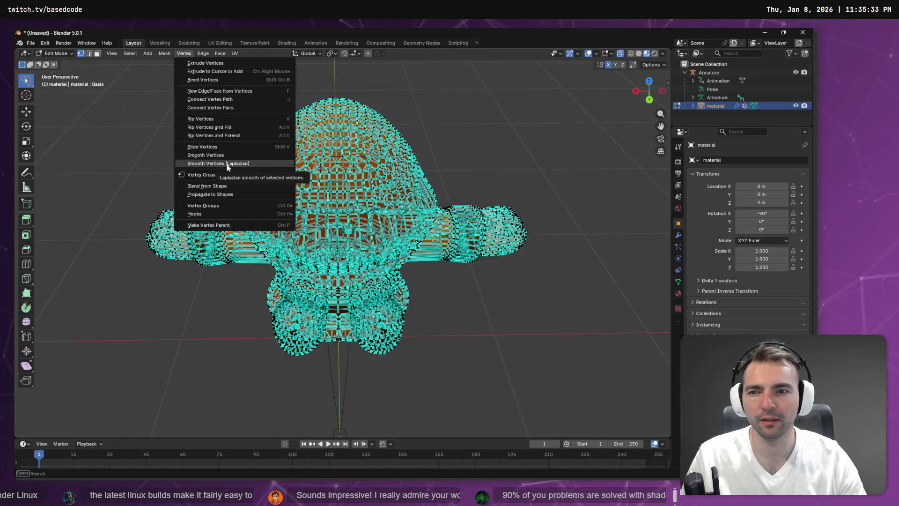
pyautogui.click(227, 165)
pyautogui.press('Tab')
pyautogui.press('Tab')
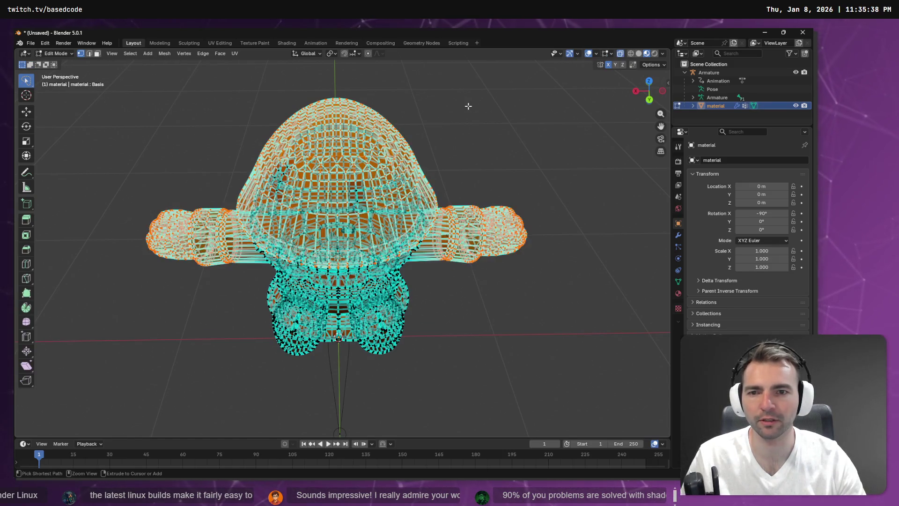
# Repeat the Laplacian smoothing, undoing and reapplying it, then scroll ChatGPT's workflow answer
pyautogui.click(184, 53)
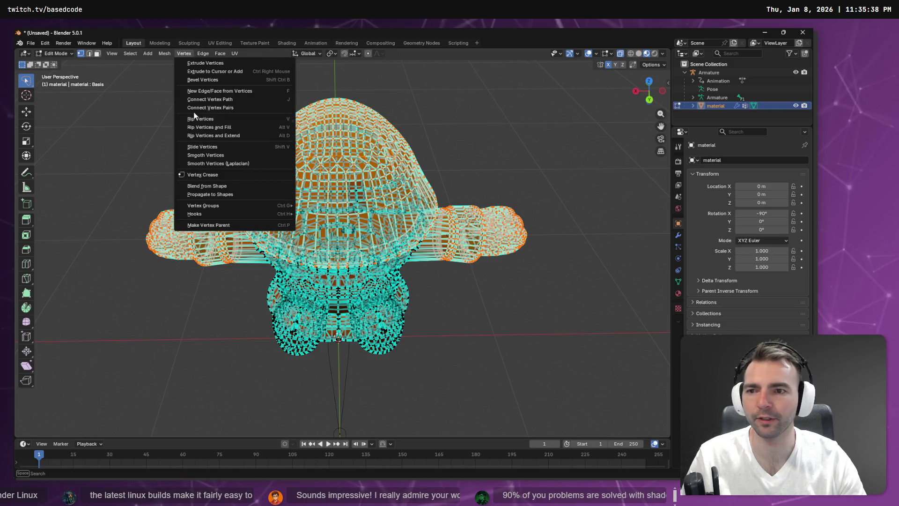
pyautogui.click(242, 161)
pyautogui.hotkey('ctrl', 'z')
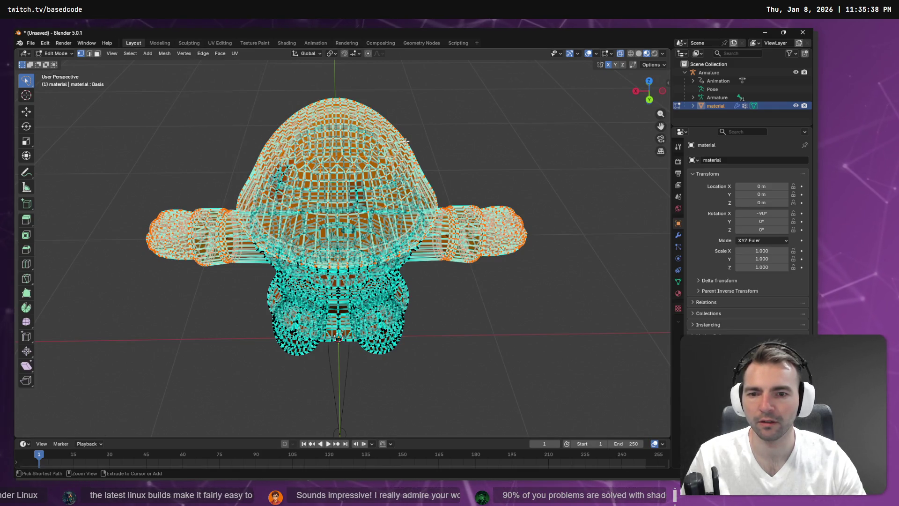
pyautogui.click(184, 53)
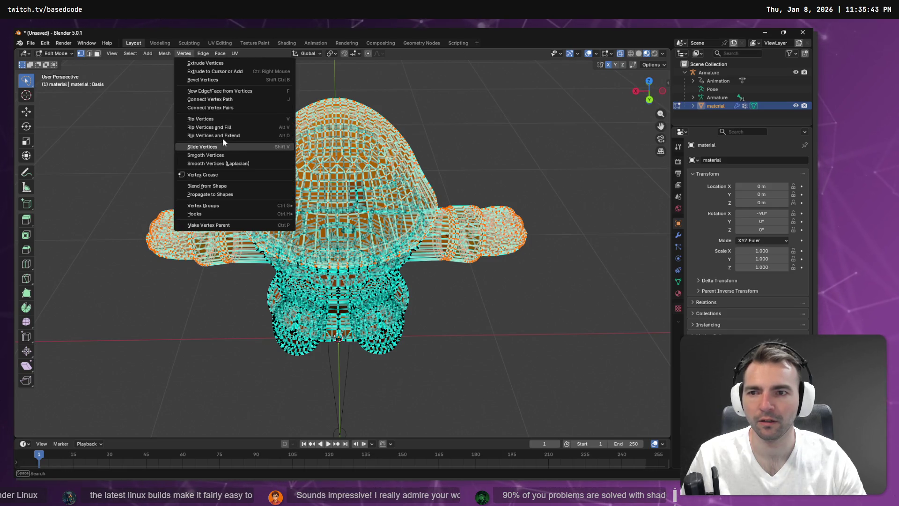
pyautogui.click(229, 163)
pyautogui.press('Tab')
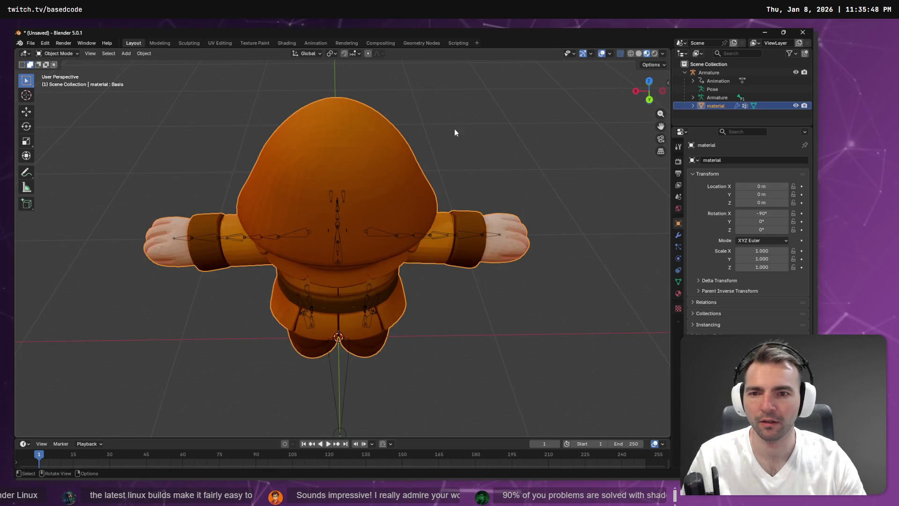
pyautogui.press('Tab')
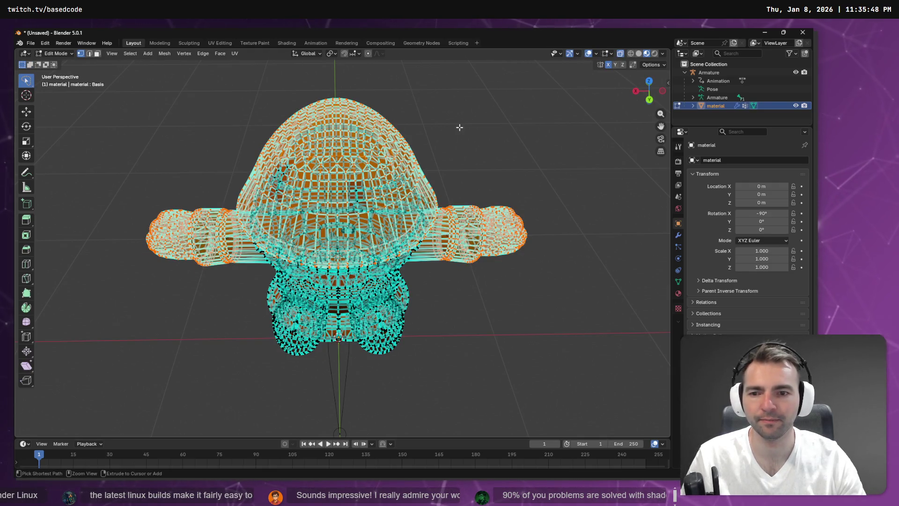
pyautogui.hotkey('alt', 'Tab')
pyautogui.scroll(-3, 385, 168)
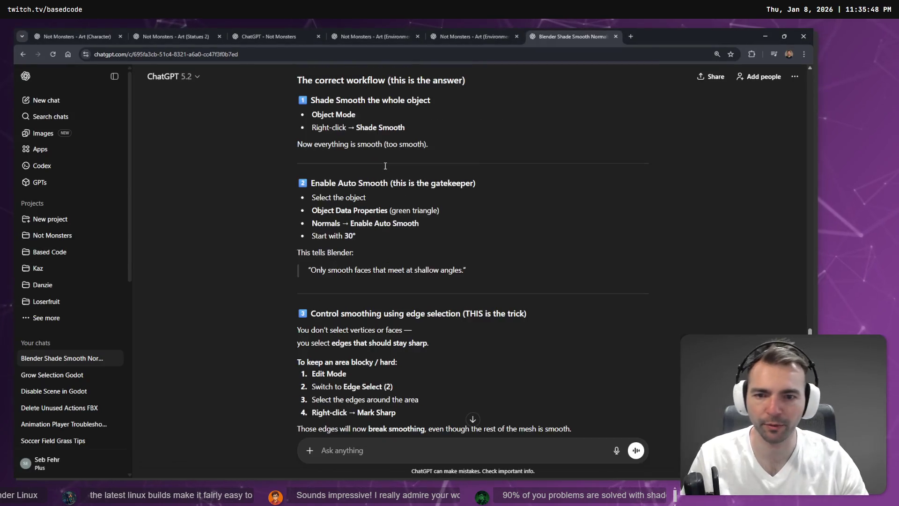
# In ChatGPT, highlight the four Mark Sharp steps and the sentence about edges breaking smoothing
pyautogui.scroll(-1, 462, 126)
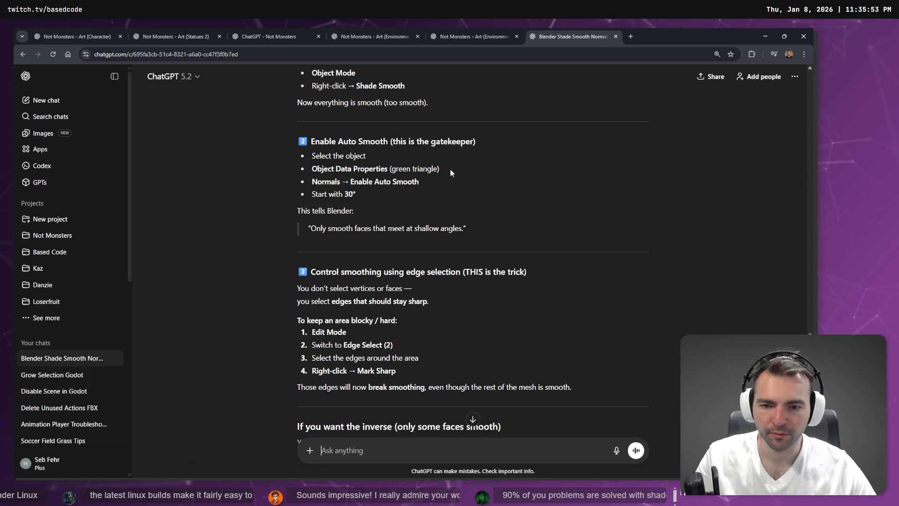
pyautogui.moveTo(400, 373)
pyautogui.mouseDown()
pyautogui.moveTo(302, 333)
pyautogui.moveTo(299, 323)
pyautogui.moveTo(290, 331)
pyautogui.mouseUp()
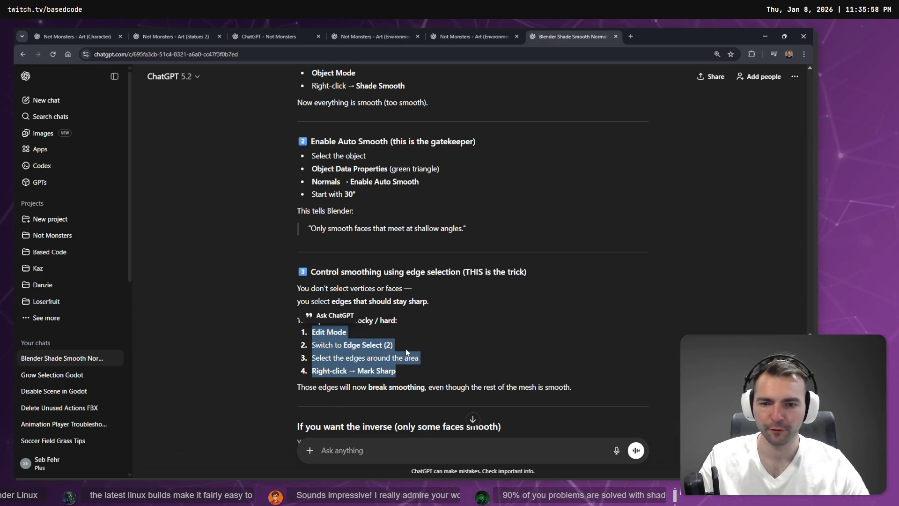
pyautogui.scroll(-2, 407, 347)
pyautogui.moveTo(301, 303); pyautogui.dragTo(439, 301)
pyautogui.click(437, 304)
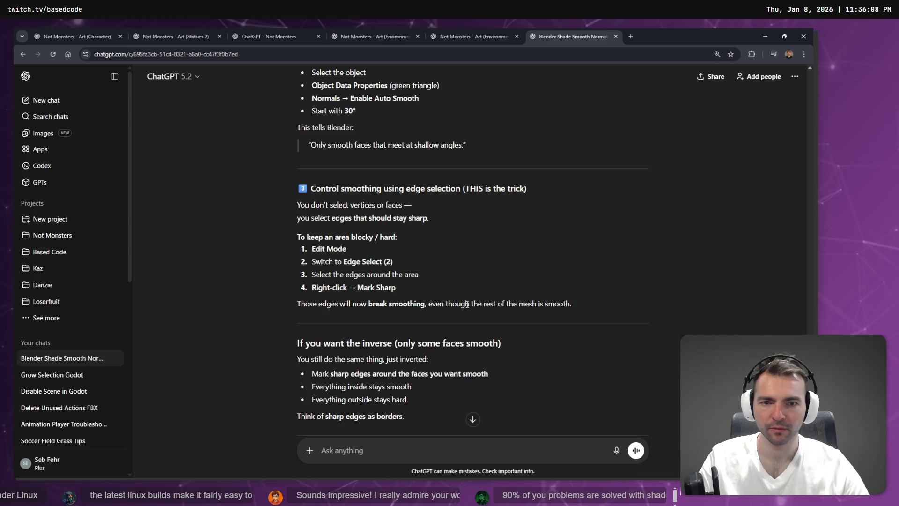
# Read the rest of ChatGPT's reply, then go back to the character in Blender
pyautogui.scroll(-4, 465, 300)
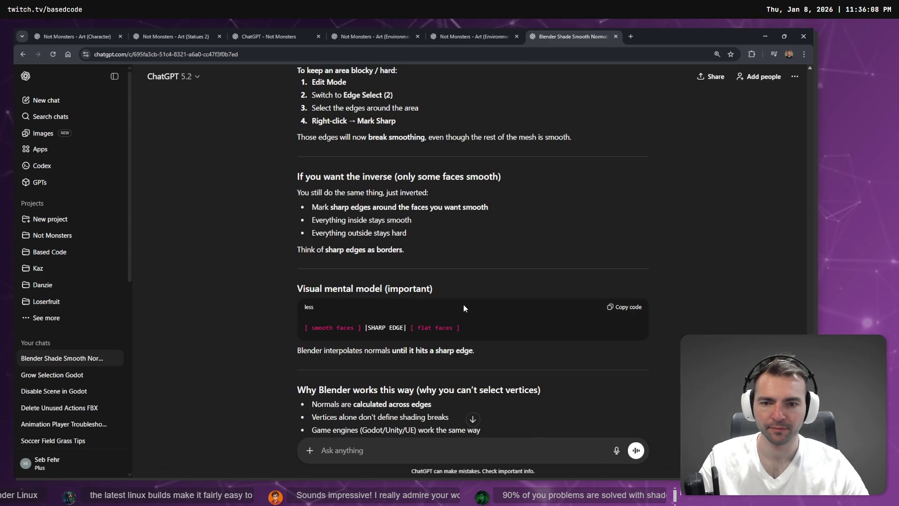
pyautogui.scroll(-6, 356, 289)
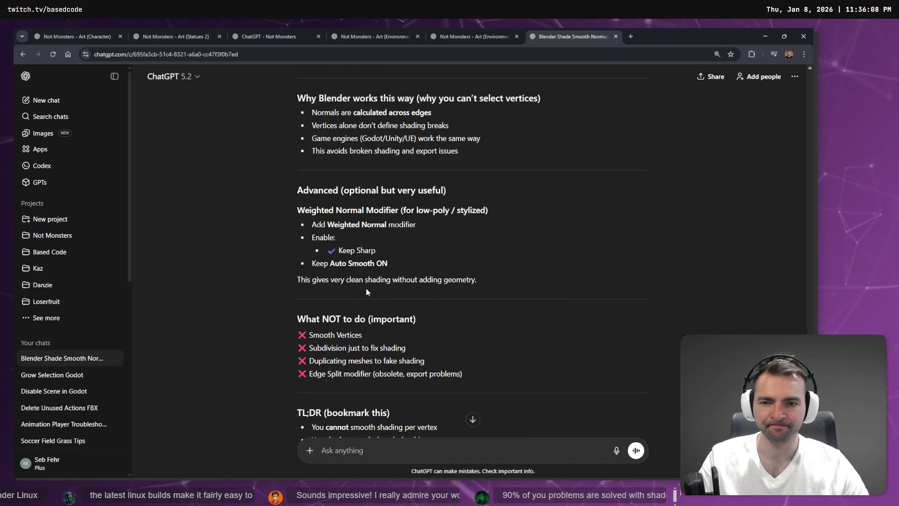
pyautogui.scroll(-3, 389, 298)
pyautogui.hotkey('alt', 'Tab')
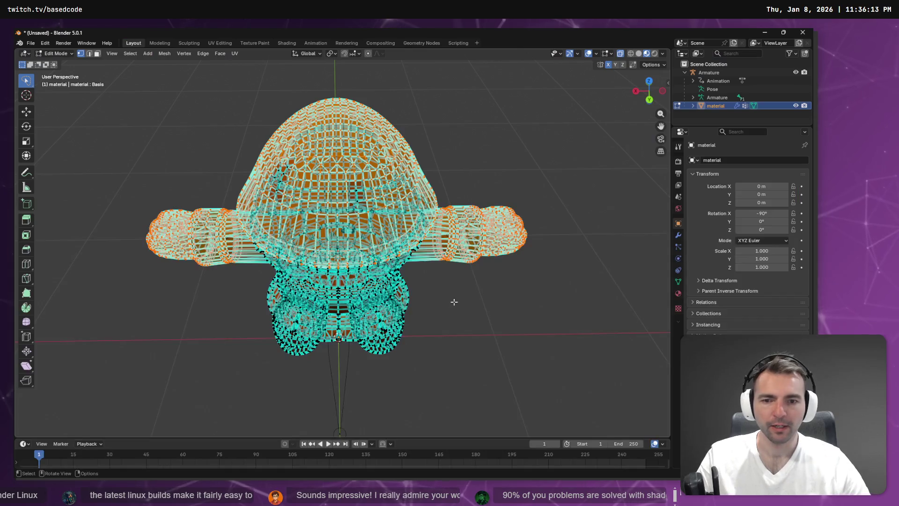
# Select the Armature together with the character mesh and start an FBX export
pyautogui.moveTo(555, 140); pyautogui.dragTo(359, 116)
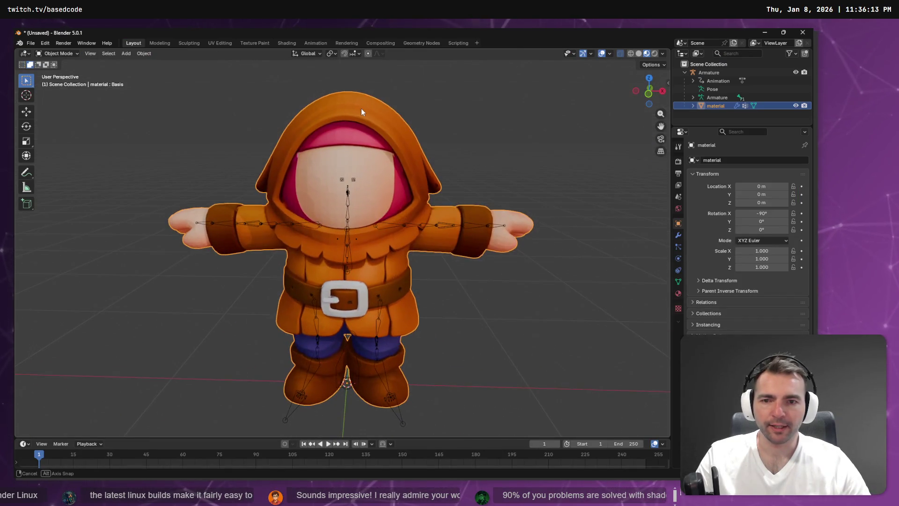
pyautogui.scroll(-5, 361, 108)
pyautogui.scroll(3, 255, 132)
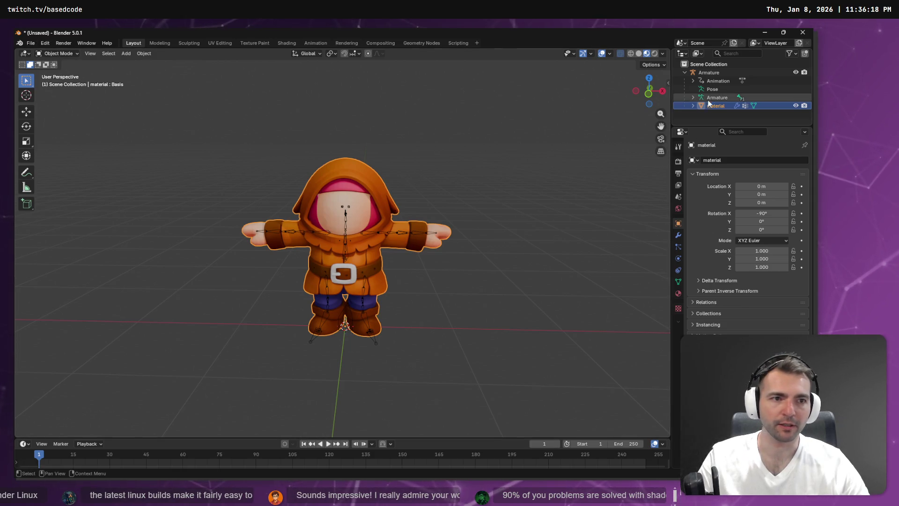
pyautogui.keyDown('shift'); pyautogui.click(713, 73); pyautogui.keyUp('shift')
pyautogui.click(29, 43)
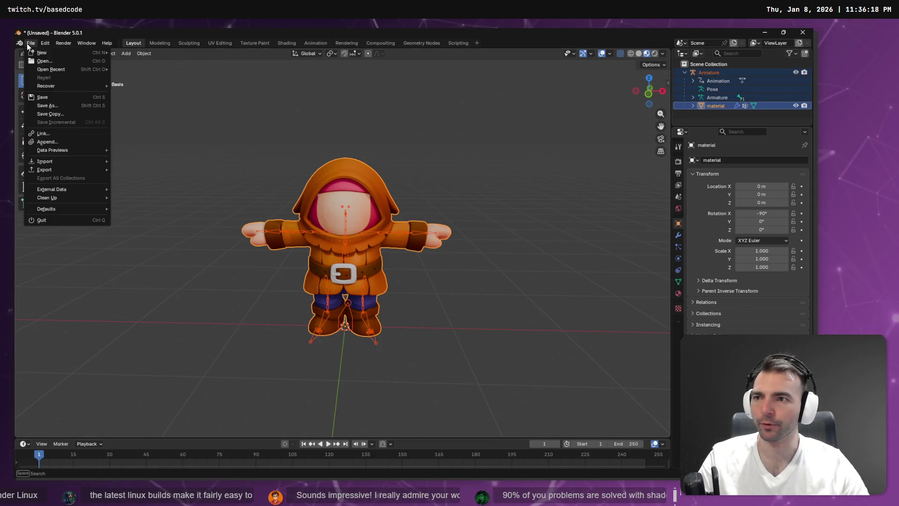
pyautogui.moveTo(47, 170)
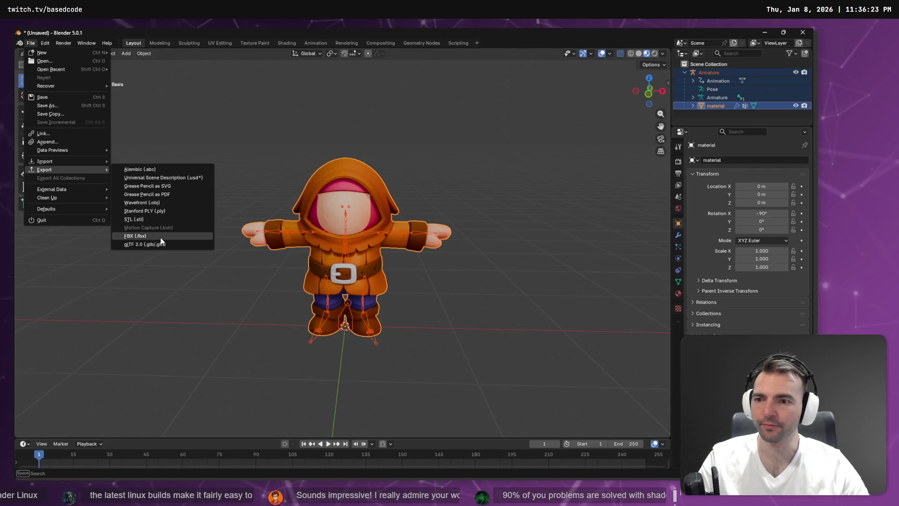
pyautogui.click(140, 239)
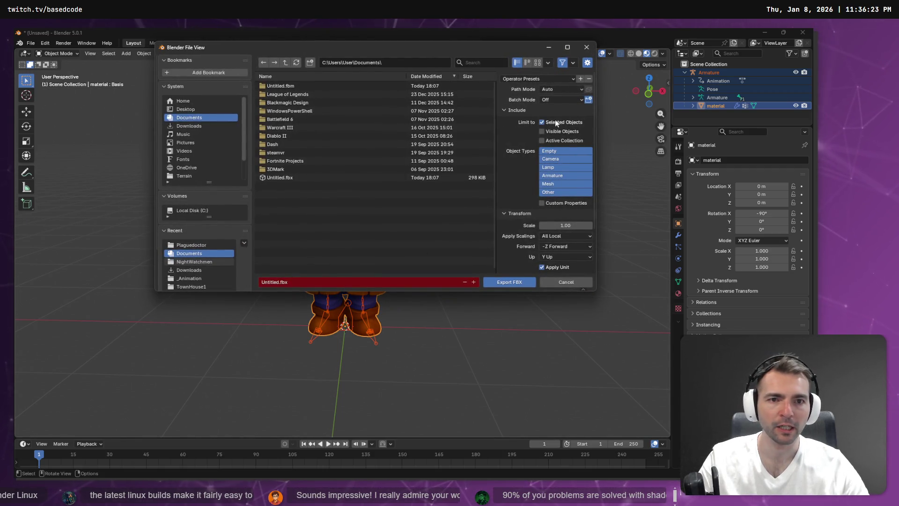
# Set Path Mode to Copy and limit Object Types to Armature, Mesh and Other
pyautogui.click(581, 90)
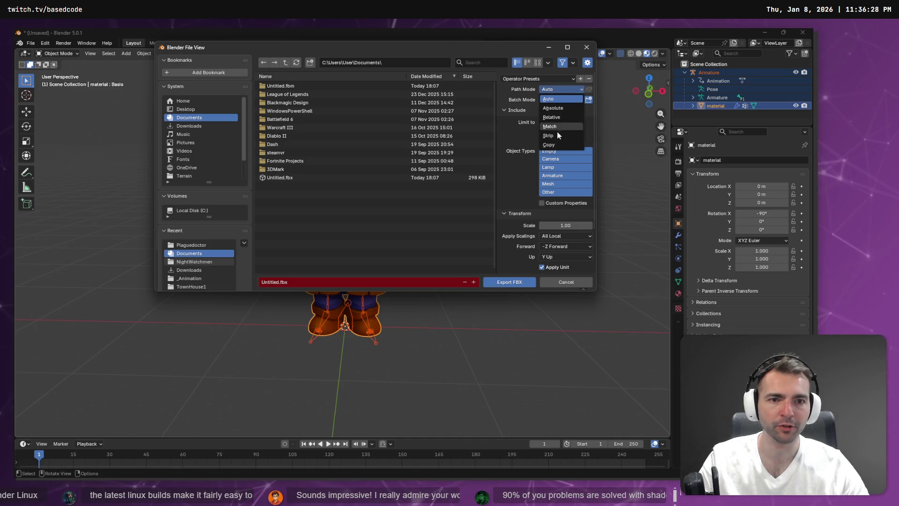
pyautogui.click(552, 140)
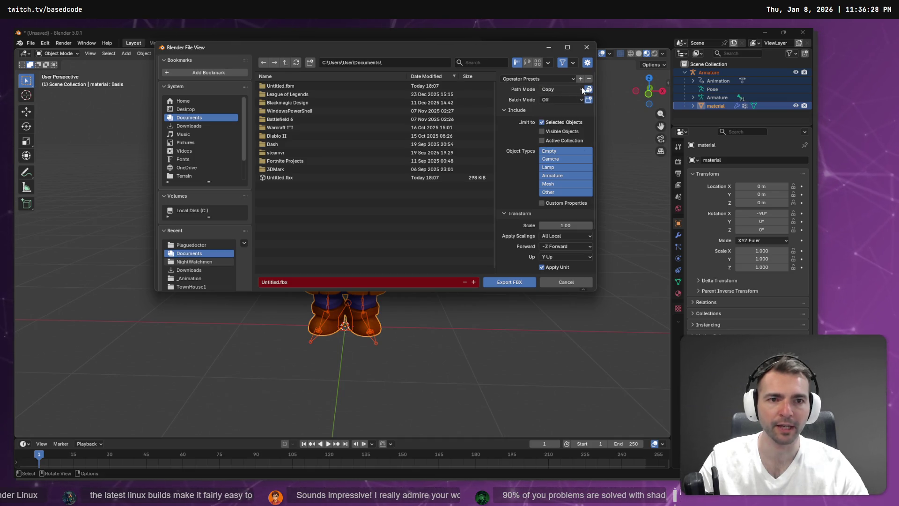
pyautogui.click(557, 152)
pyautogui.click(559, 174)
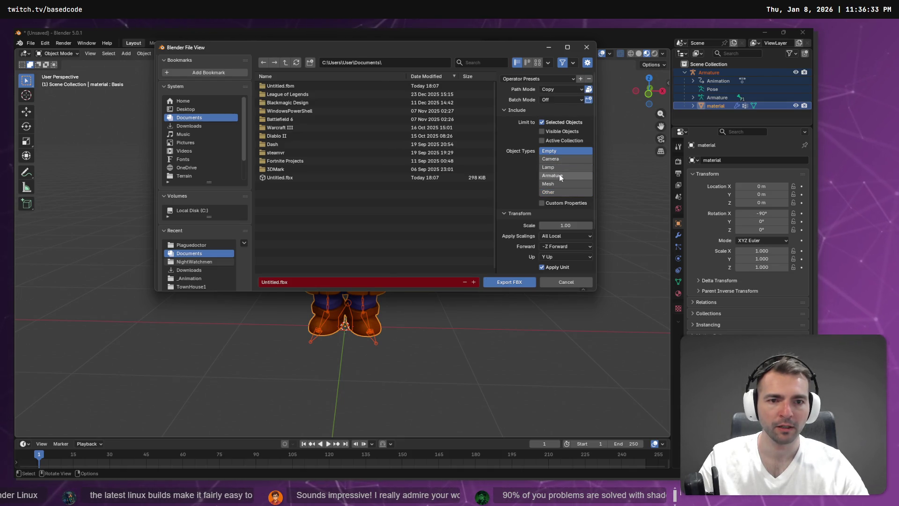
pyautogui.keyDown('shift'); pyautogui.click(560, 184); pyautogui.keyUp('shift')
pyautogui.keyDown('shift'); pyautogui.click(561, 192); pyautogui.keyUp('shift')
pyautogui.scroll(-3, 558, 220)
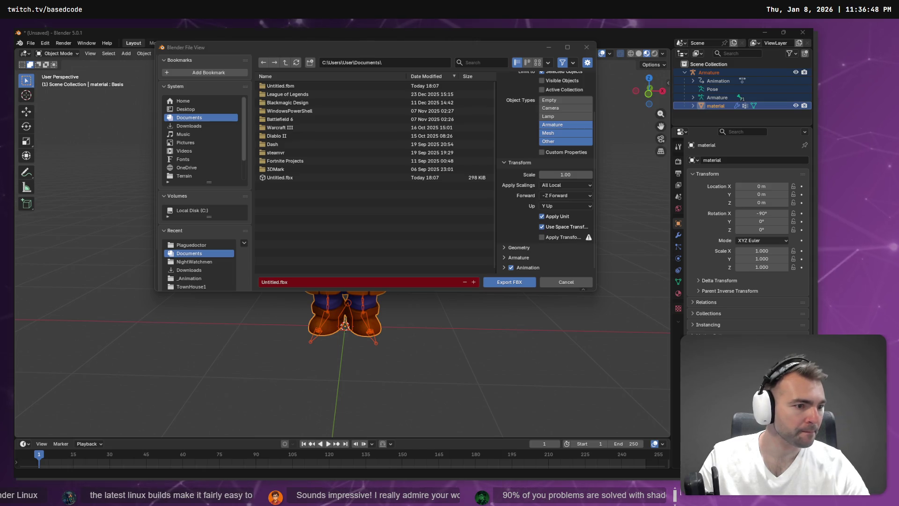
# In Godot, copy the absolute path of Townsmen1.fbx, then return to Blender's export settings
pyautogui.hotkey('alt', 'Tab')
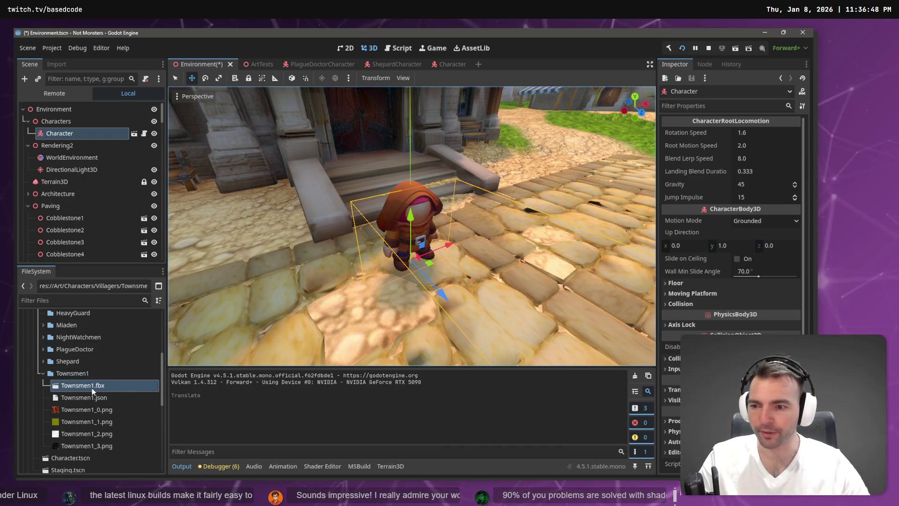
pyautogui.rightClick(92, 387)
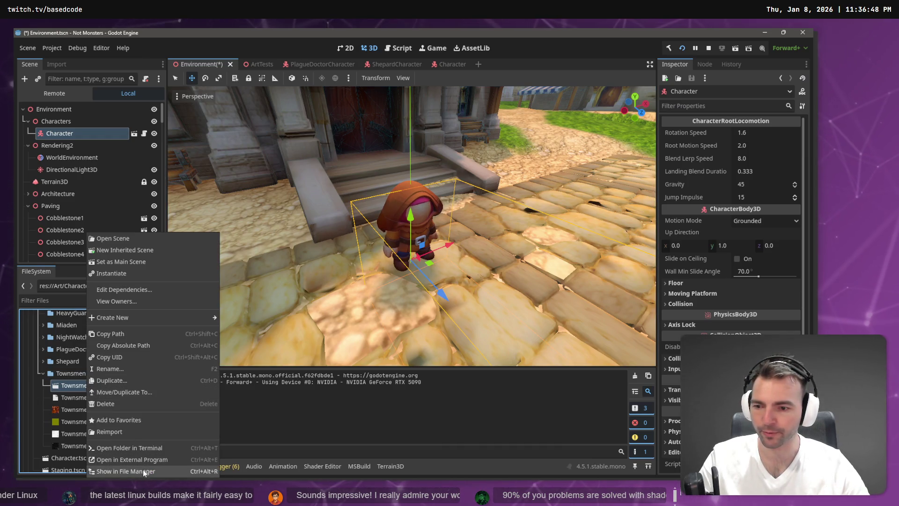
pyautogui.click(187, 345)
pyautogui.hotkey('alt', 'Tab')
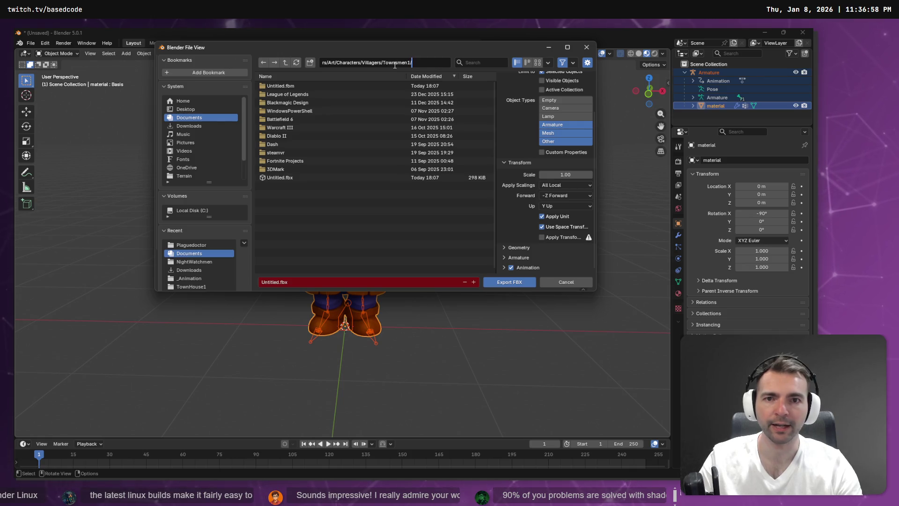
# Export over Townsmen1.fbx in the Townsmen1 folder, then go back to Godot
pyautogui.press('Return')
pyautogui.doubleClick(305, 86)
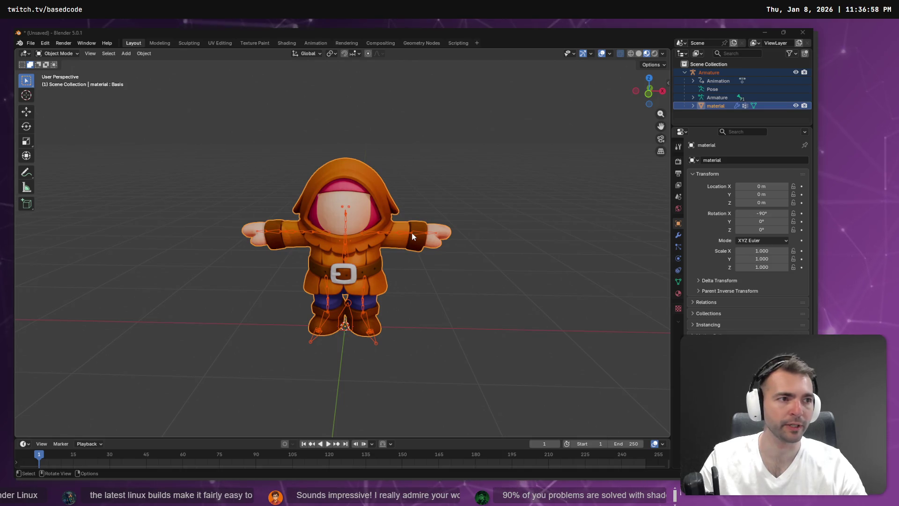
pyautogui.hotkey('alt', 'Tab')
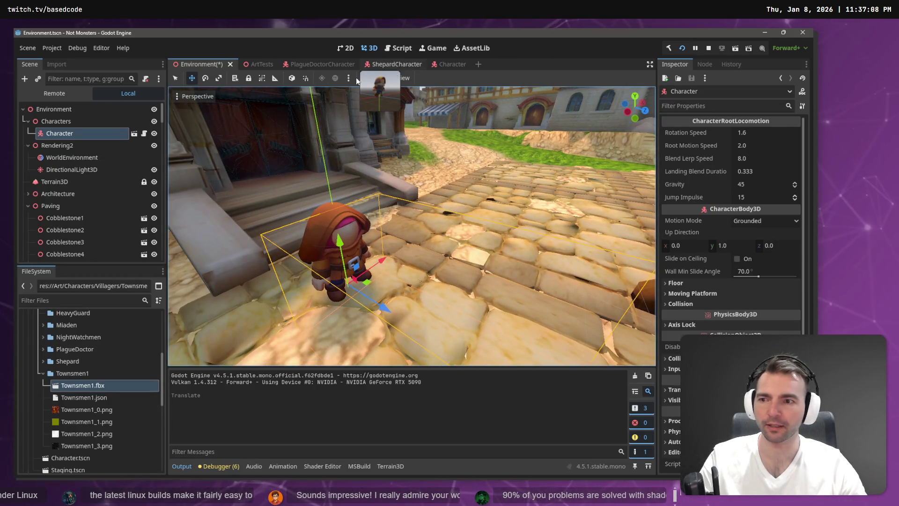
# In the Character scene, move AnimationTree under the Character root and delete CharacterNode3D
pyautogui.click(113, 134)
pyautogui.click(134, 133)
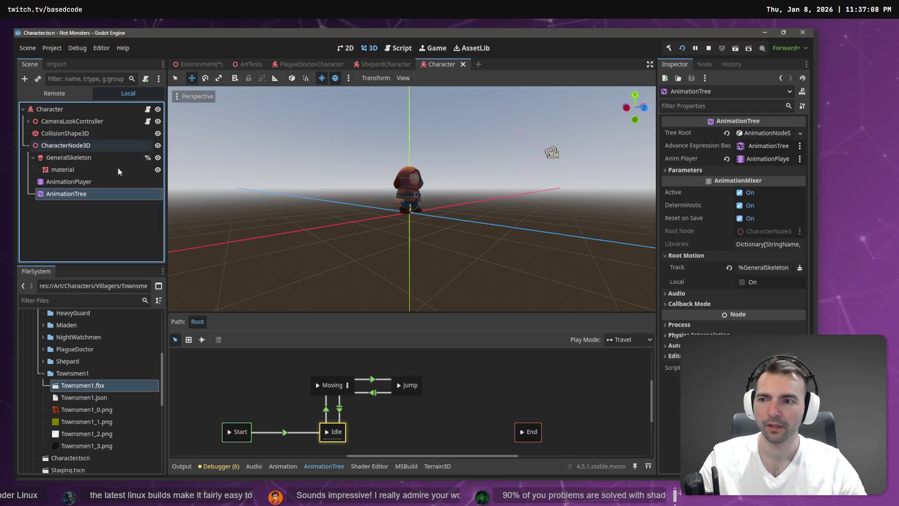
pyautogui.click(66, 145)
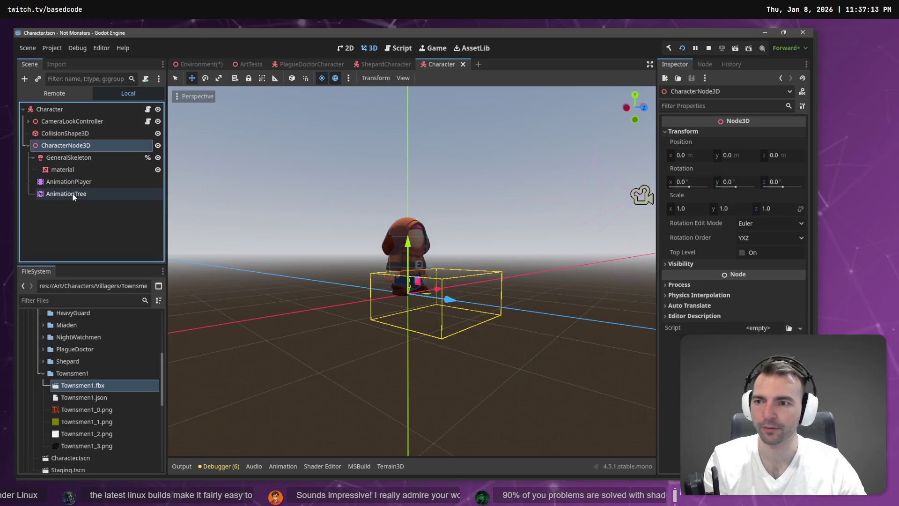
pyautogui.click(52, 197)
pyautogui.moveTo(60, 118); pyautogui.dragTo(59, 113)
pyautogui.click(65, 146)
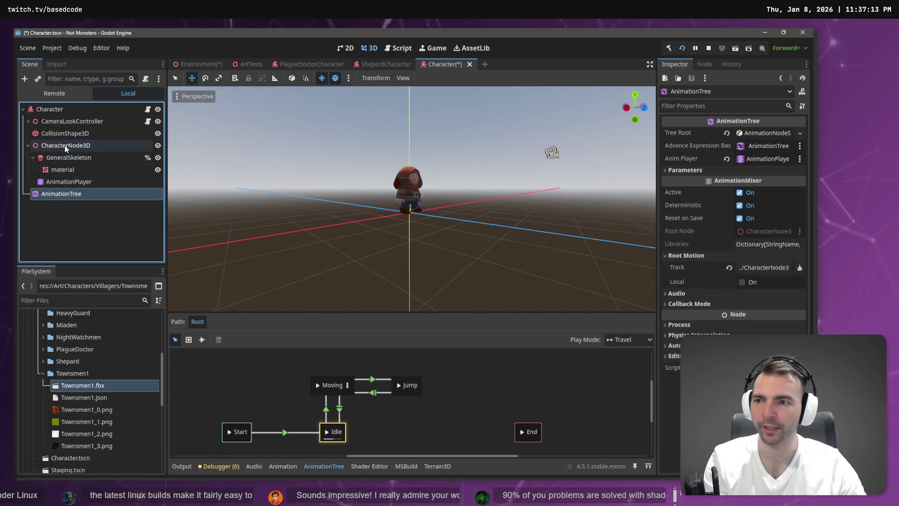
pyautogui.press('Delete')
pyautogui.click(393, 259)
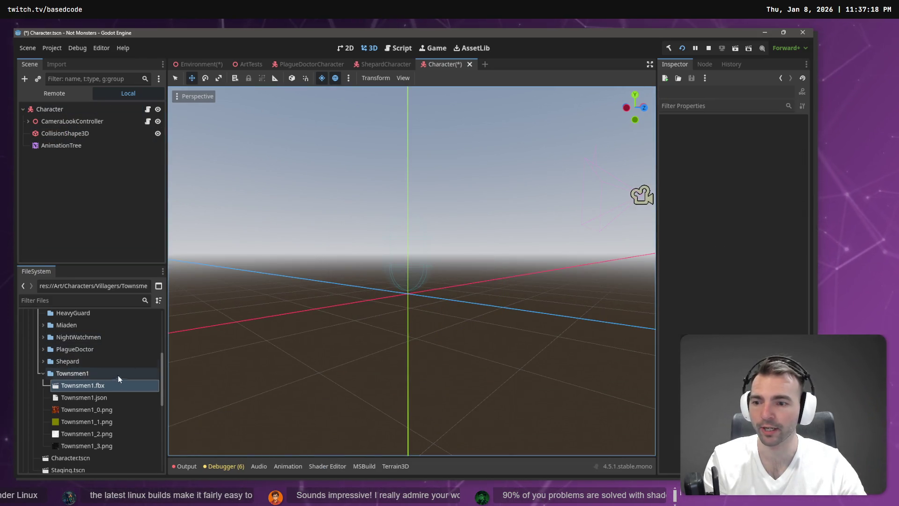
# Open the Advanced Import Settings for Townsmen1.fbx
pyautogui.click(96, 385)
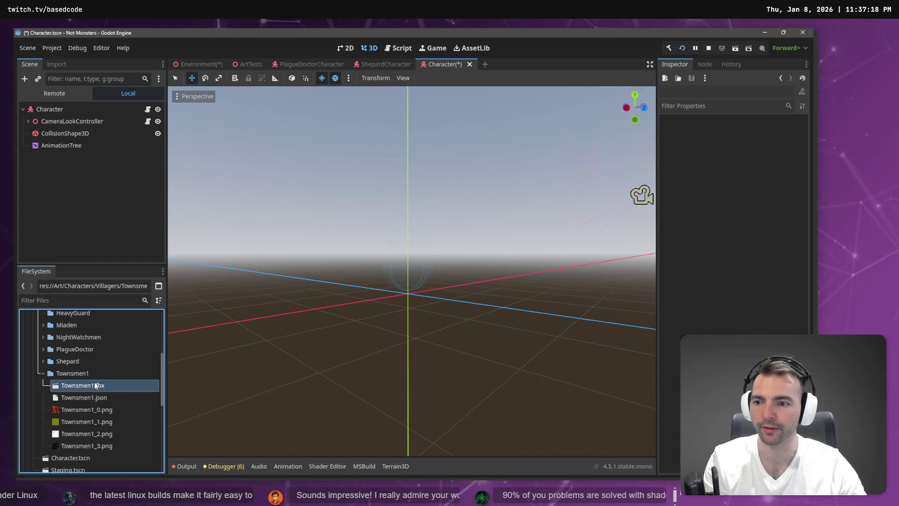
pyautogui.click(55, 65)
pyautogui.click(58, 255)
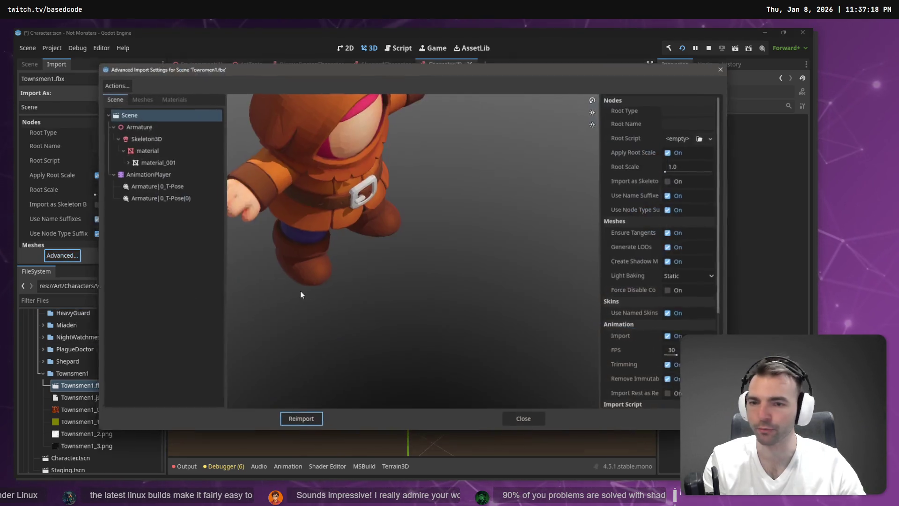
# Give Skeleton3D a new bone map with the SkeletonProfileHumanoid profile
pyautogui.click(141, 137)
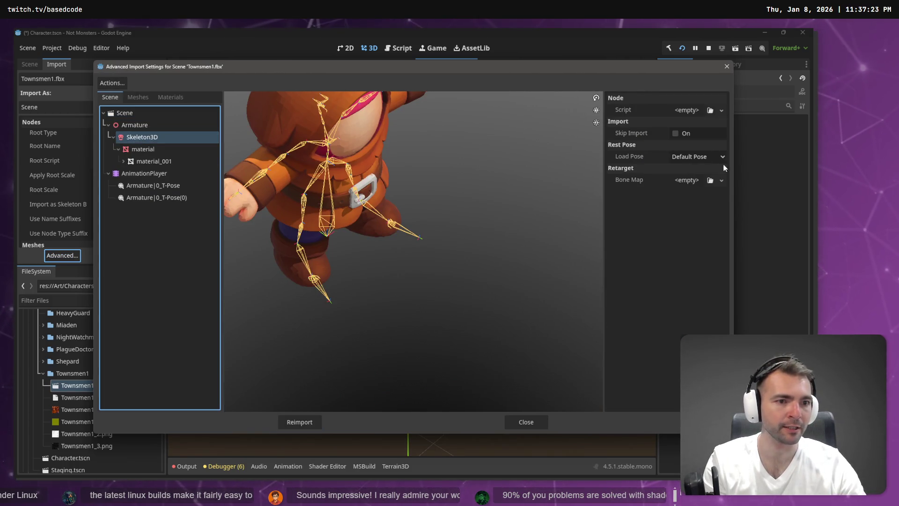
pyautogui.click(721, 180)
pyautogui.click(719, 205)
pyautogui.click(717, 180)
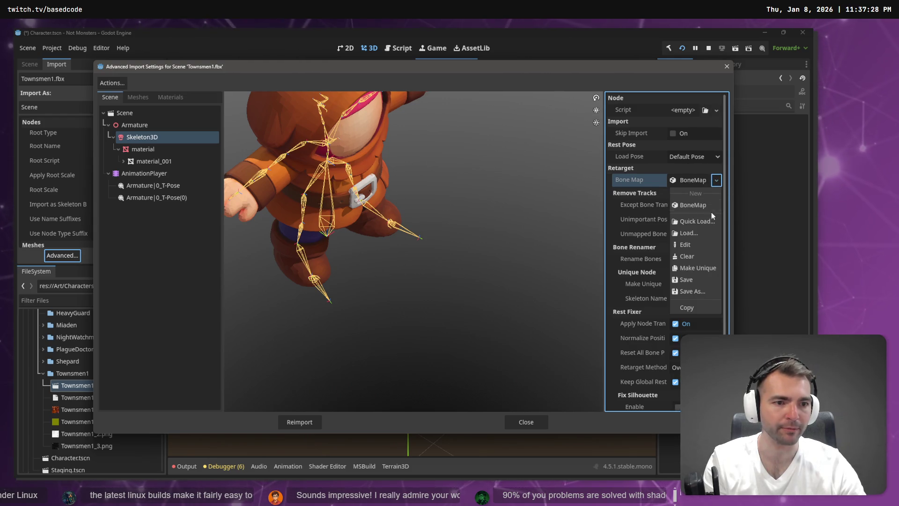
pyautogui.click(702, 204)
pyautogui.click(694, 180)
pyautogui.click(715, 195)
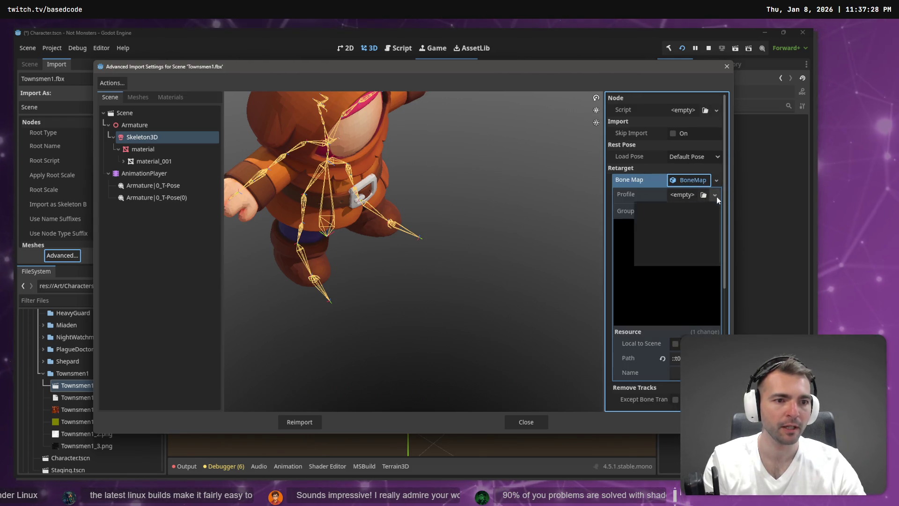
pyautogui.click(689, 231)
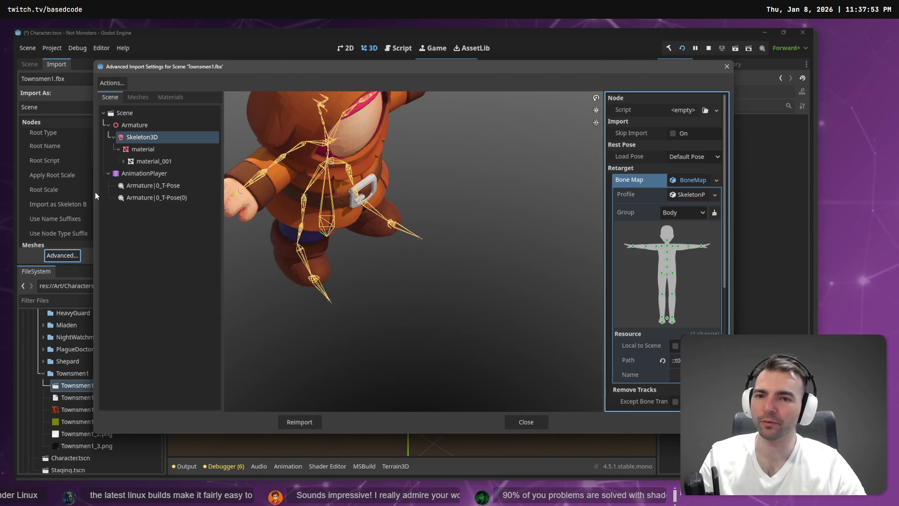
# Check the material_001 mesh and the bone map's profile, then close the import settings
pyautogui.click(149, 161)
pyautogui.click(165, 137)
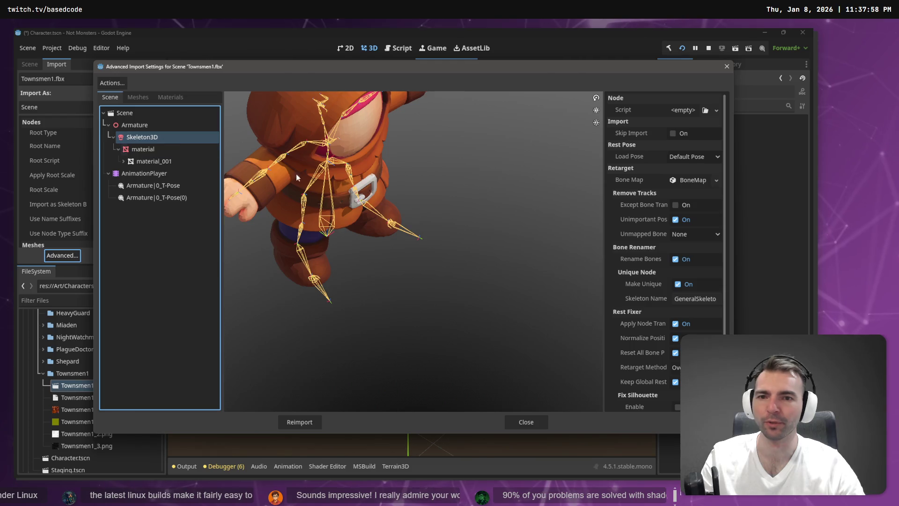
pyautogui.click(684, 181)
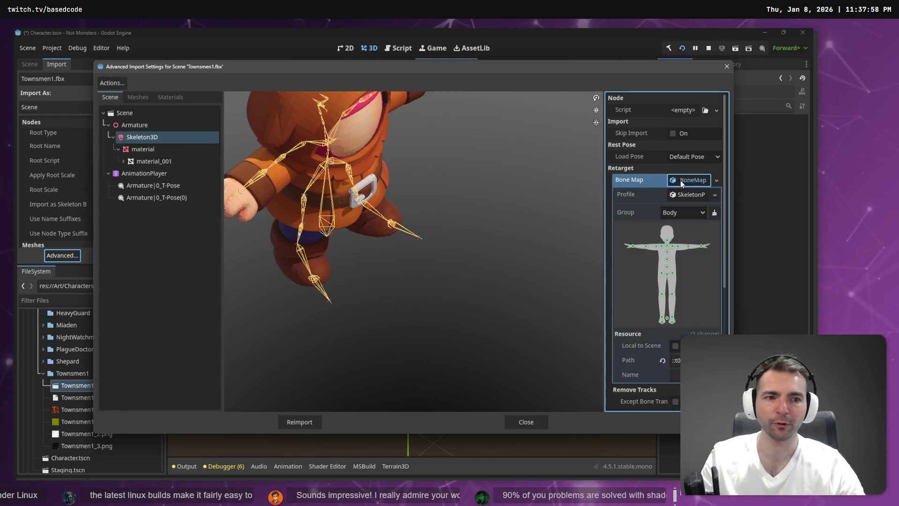
pyautogui.click(687, 194)
pyautogui.press('Escape')
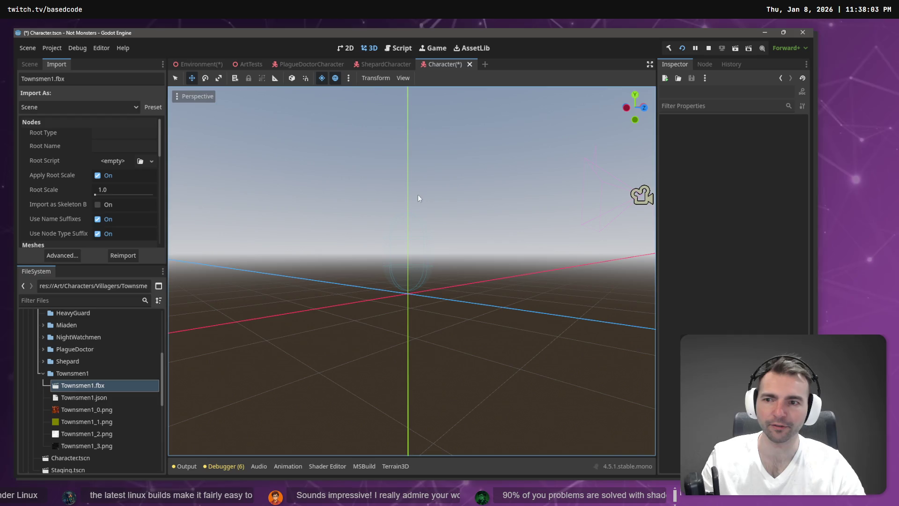
# Reassign a new bone map with SkeletonProfileHumanoid to Skeleton3D and reimport Townsmen1.fbx
pyautogui.click(73, 256)
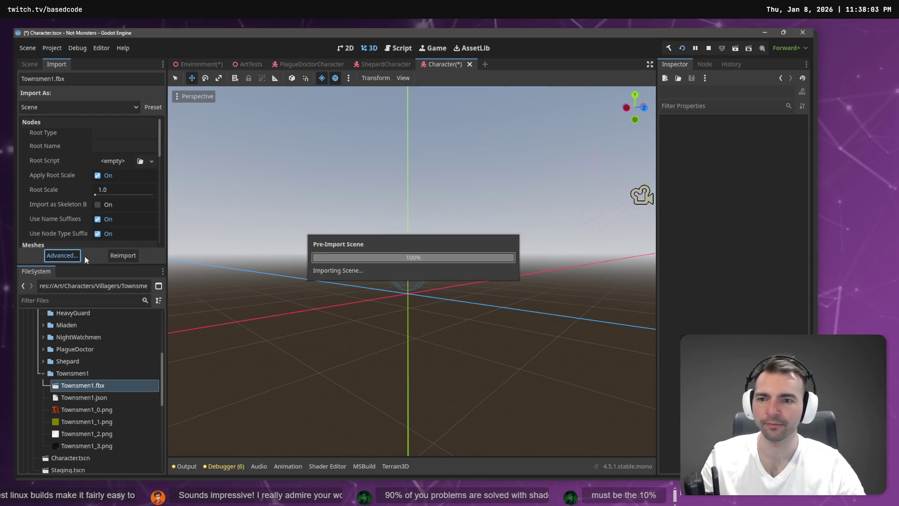
pyautogui.click(157, 137)
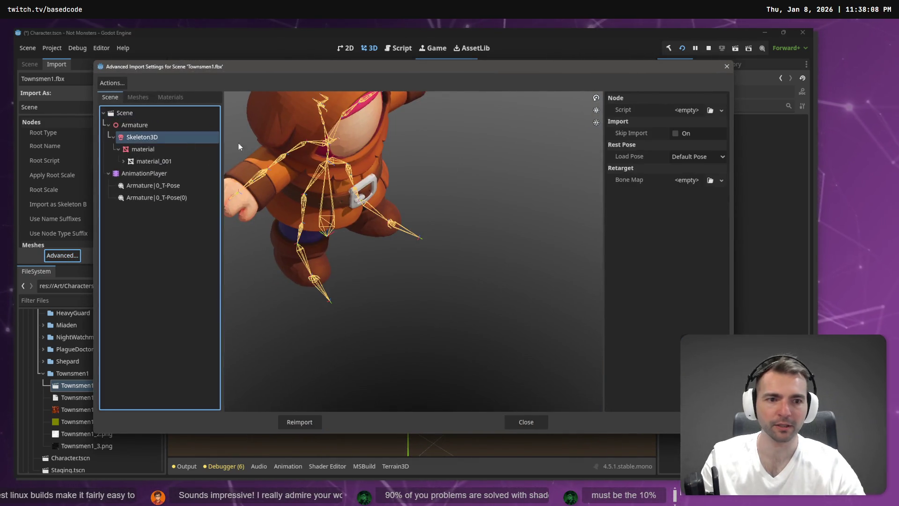
pyautogui.click(721, 181)
pyautogui.click(703, 195)
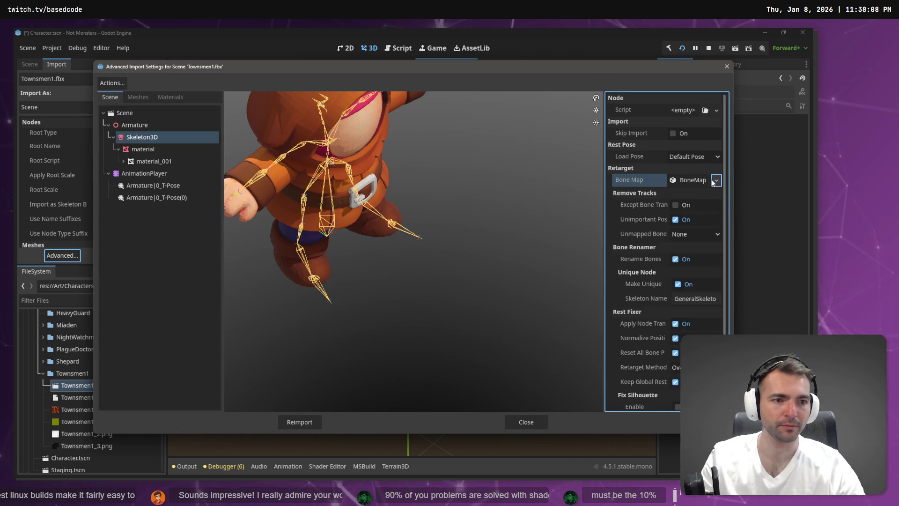
pyautogui.click(715, 195)
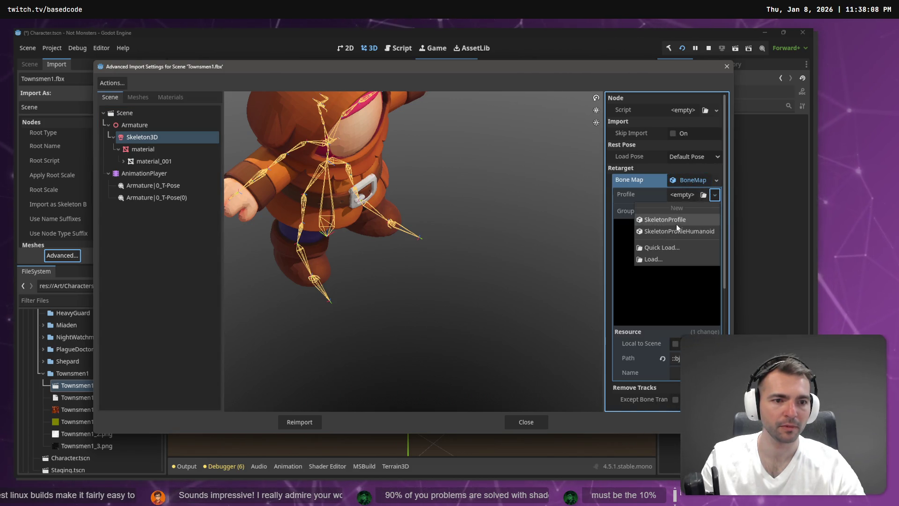
pyautogui.click(679, 231)
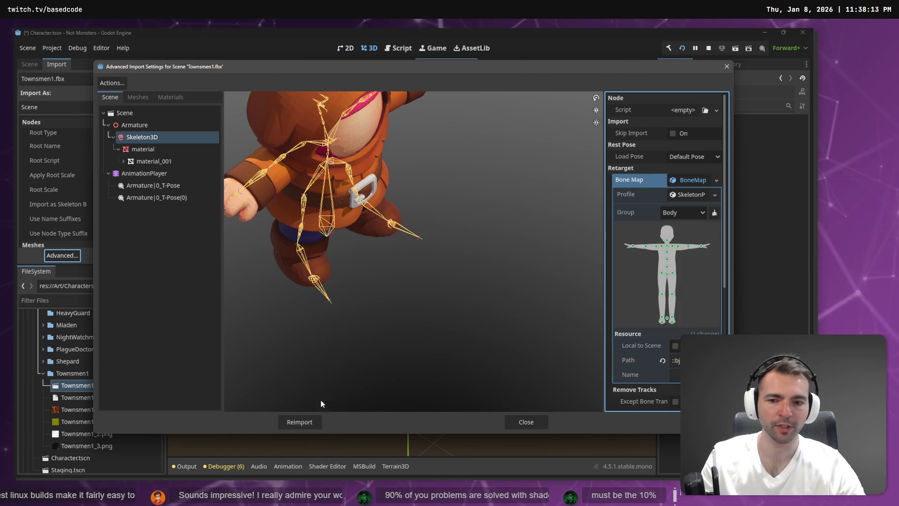
pyautogui.click(297, 422)
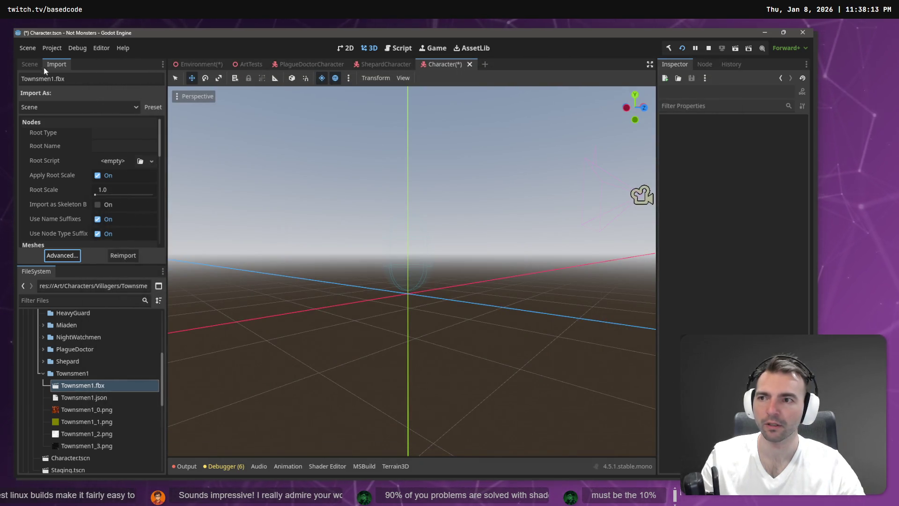
# Add Townsmen1.fbx under Character and rename the node to CharacterNode3D
pyautogui.click(29, 65)
pyautogui.moveTo(89, 385); pyautogui.dragTo(52, 111)
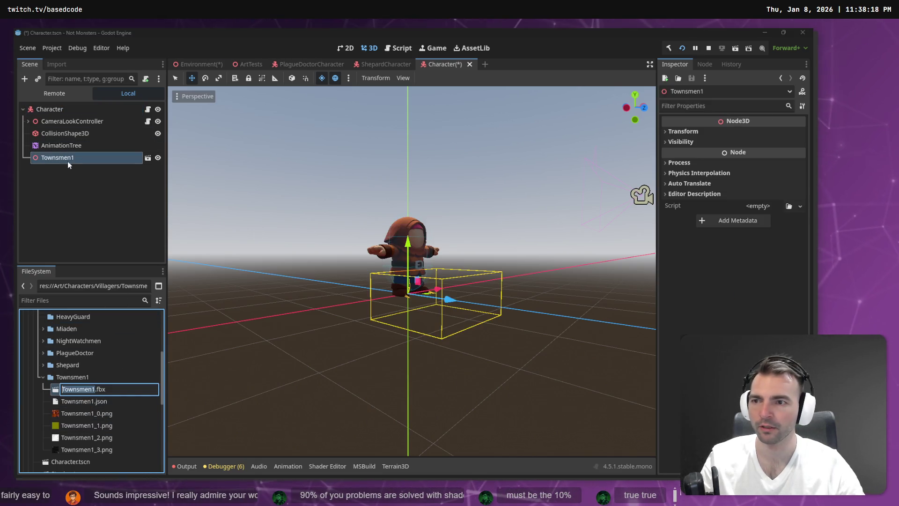
pyautogui.click(71, 161)
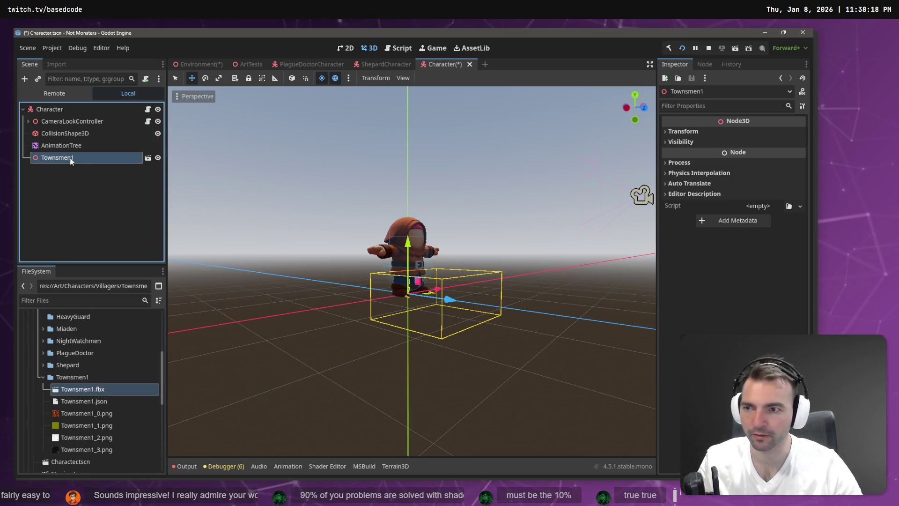
pyautogui.click(72, 157)
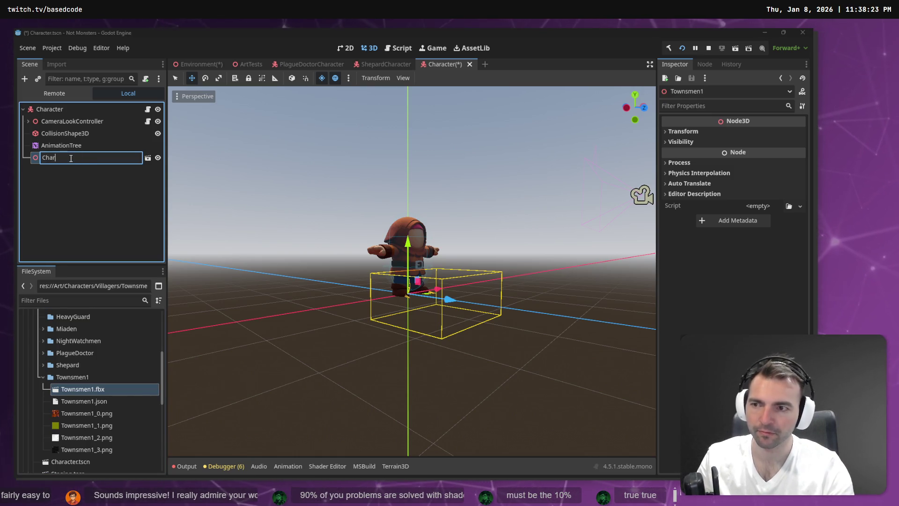
pyautogui.write('CharacterNode3D')
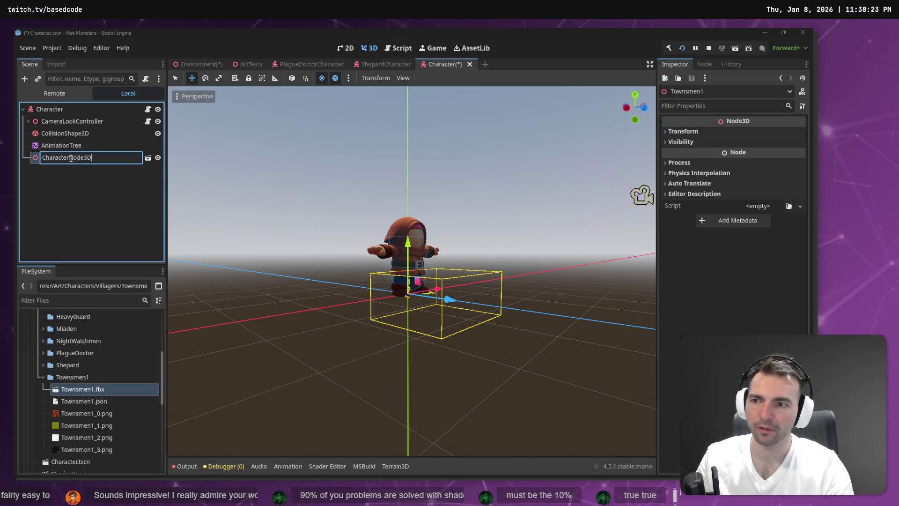
pyautogui.press('Return')
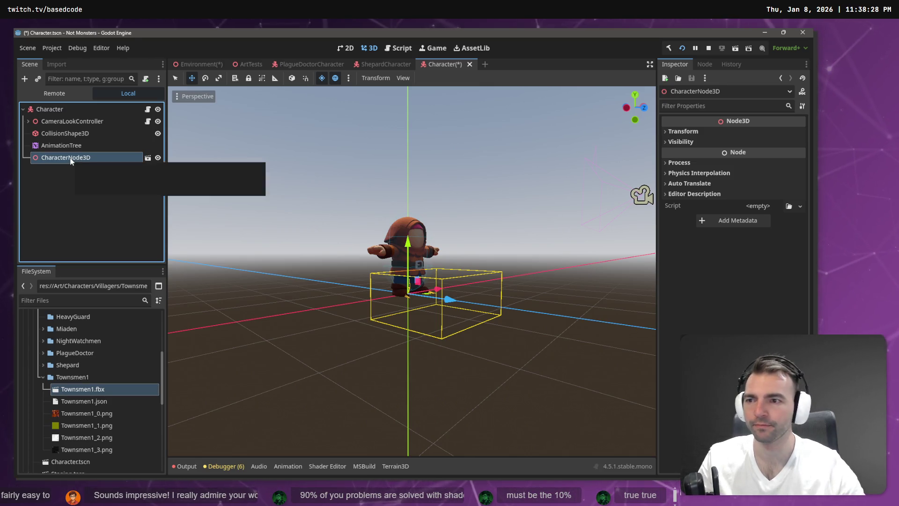
# Make CharacterNode3D's children editable and move AnimationTree inside it
pyautogui.rightClick(71, 161)
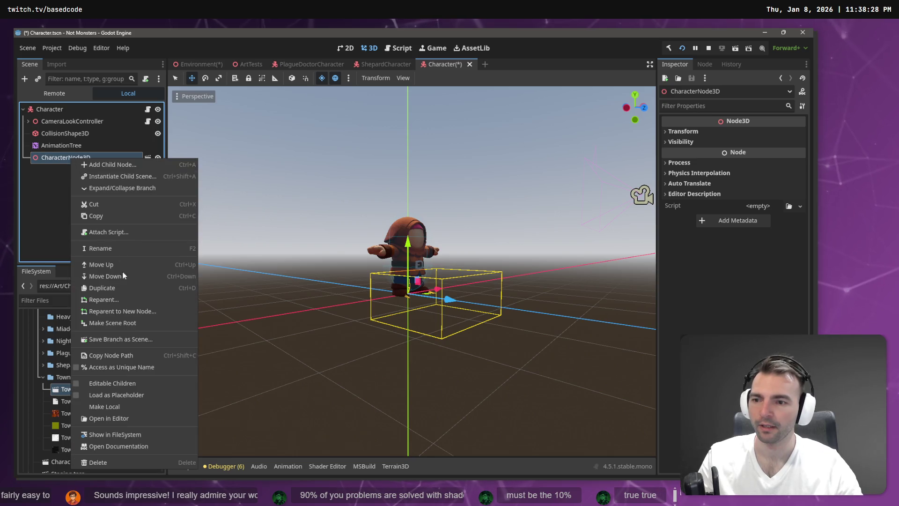
pyautogui.click(128, 409)
pyautogui.moveTo(75, 150); pyautogui.dragTo(79, 159)
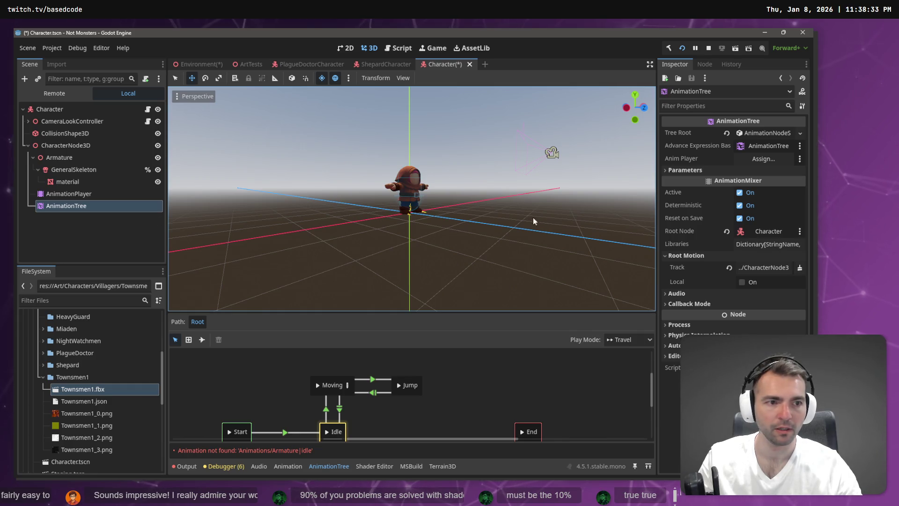
# Assign AnimationPlayer as AnimationTree's Anim Player and set Root Motion Track to Root
pyautogui.moveTo(105, 195); pyautogui.dragTo(435, 193)
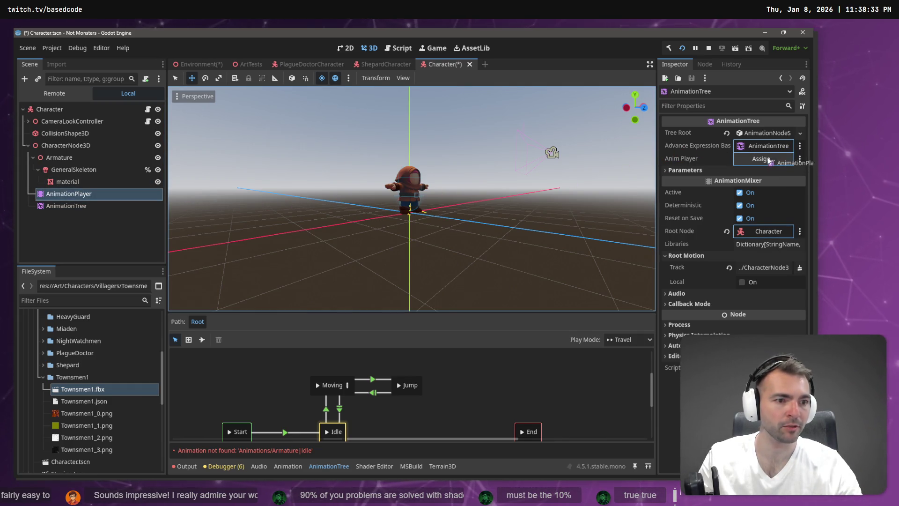
pyautogui.moveTo(770, 161); pyautogui.dragTo(769, 160)
pyautogui.click(763, 267)
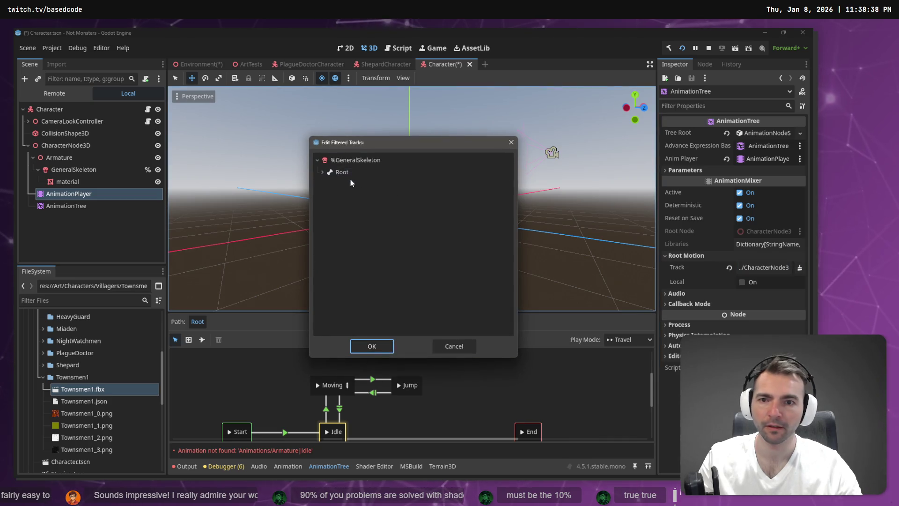
pyautogui.doubleClick(342, 172)
# Load the Animations library into the AnimationPlayer via Manage Animations
pyautogui.click(78, 229)
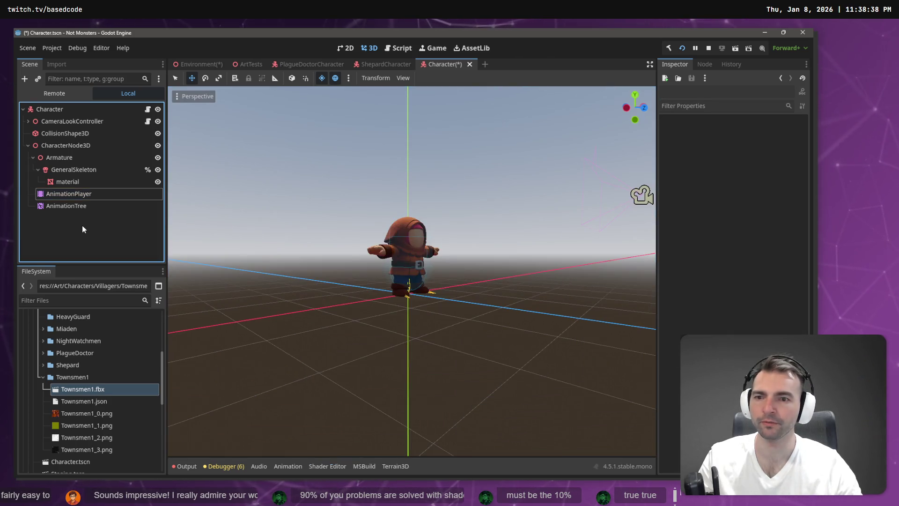
pyautogui.click(94, 194)
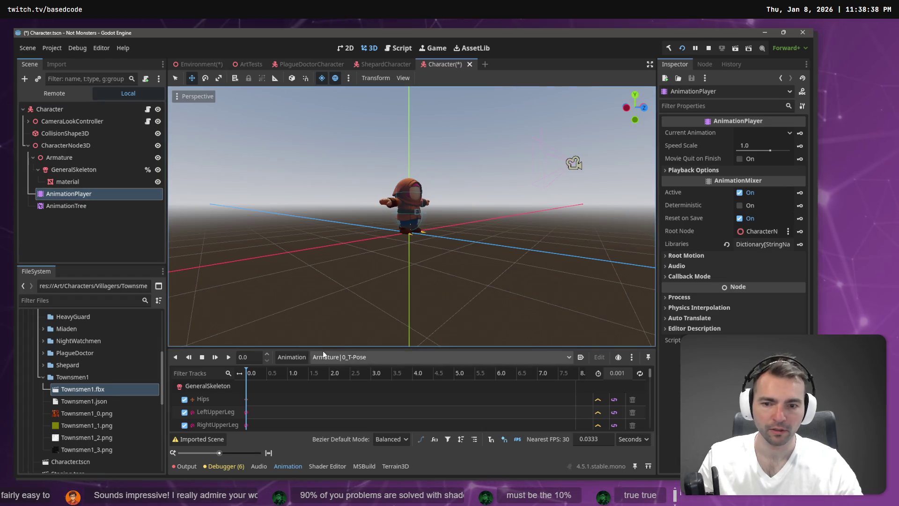
pyautogui.click(300, 362)
pyautogui.click(311, 388)
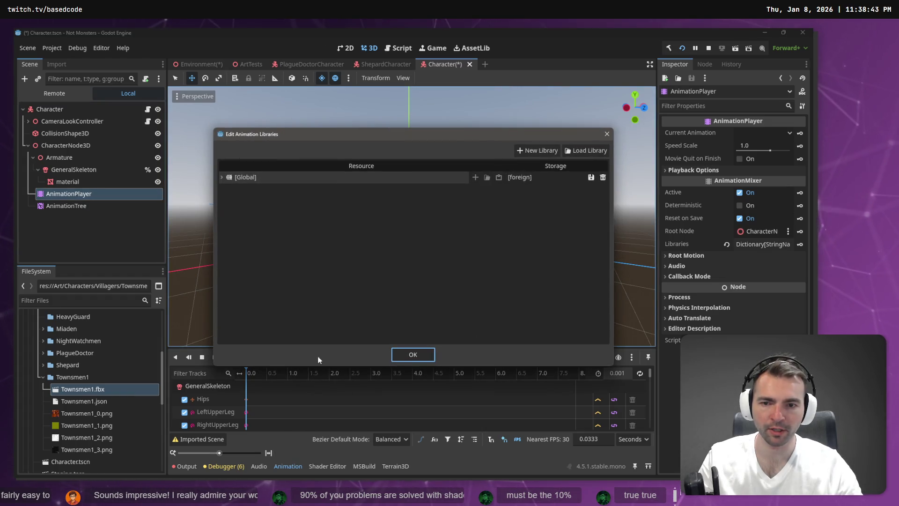
pyautogui.click(584, 151)
pyautogui.doubleClick(184, 136)
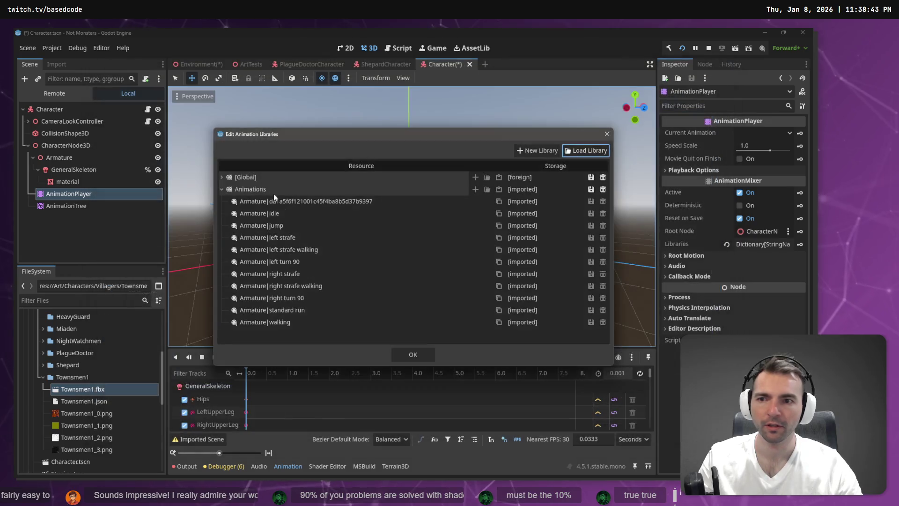
pyautogui.click(393, 356)
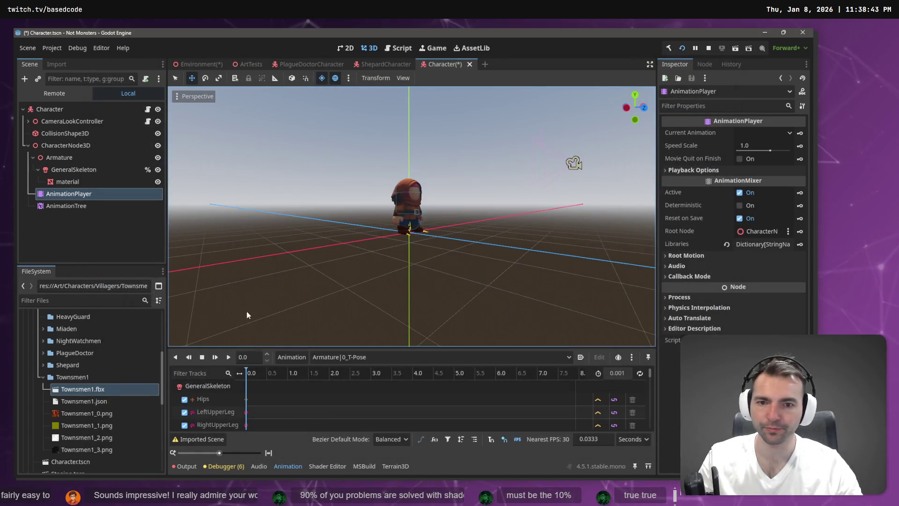
# Play the 'Animations/Armature|standard run' animation on the character
pyautogui.click(291, 356)
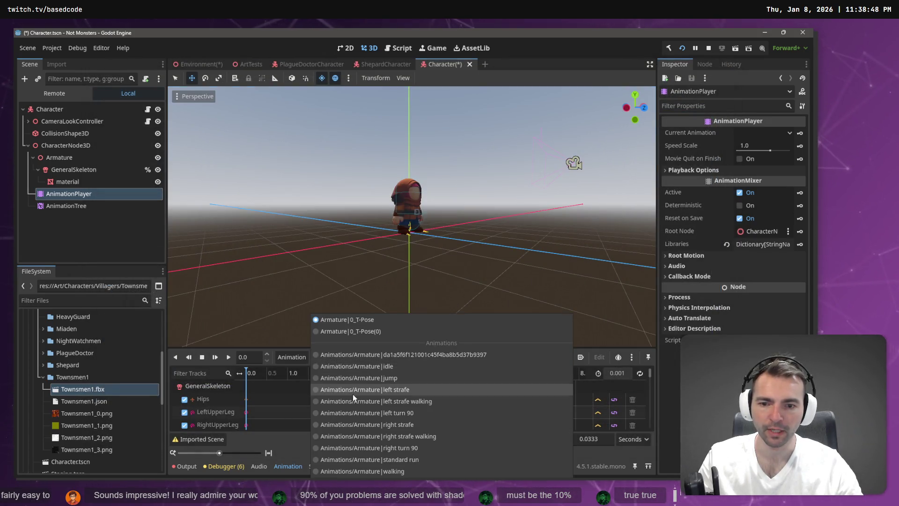
pyautogui.click(403, 459)
pyautogui.click(229, 358)
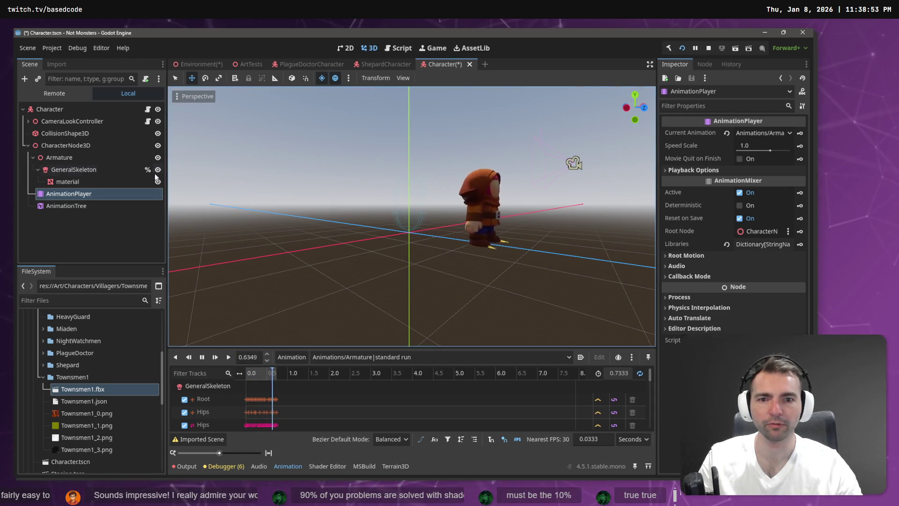
pyautogui.click(56, 64)
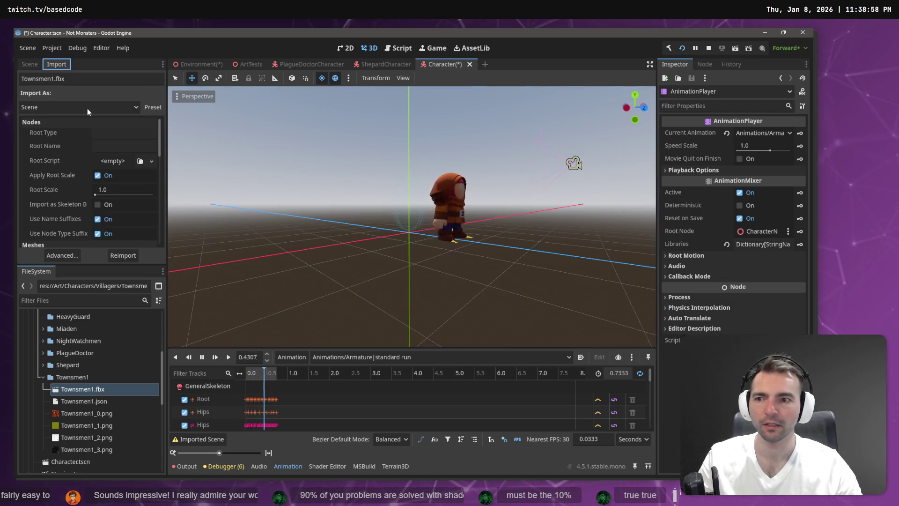
# Set the Skeleton3D bone map profile to SkeletonProfileHumanoid and reimport Townsmen1.fbx
pyautogui.click(62, 255)
pyautogui.click(142, 149)
pyautogui.click(143, 174)
pyautogui.click(142, 137)
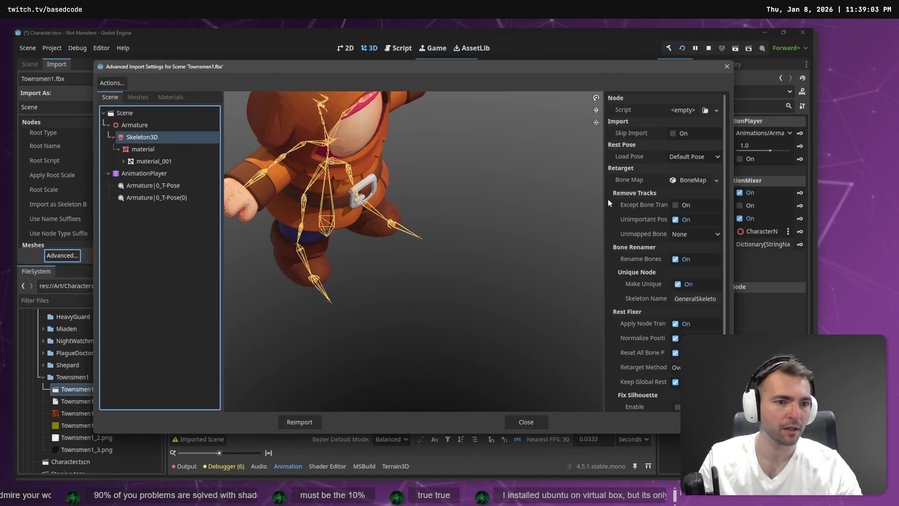
pyautogui.click(692, 180)
pyautogui.click(715, 194)
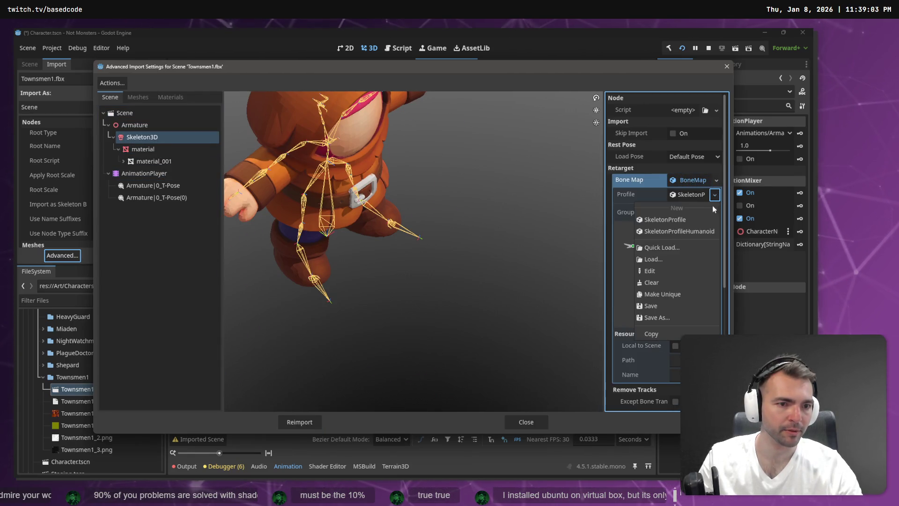
pyautogui.click(689, 231)
pyautogui.scroll(-3, 657, 103)
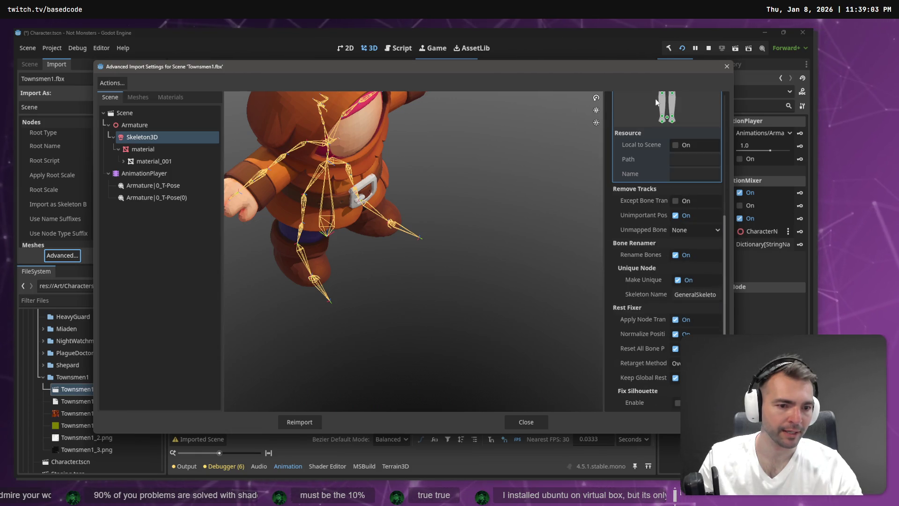
pyautogui.click(289, 426)
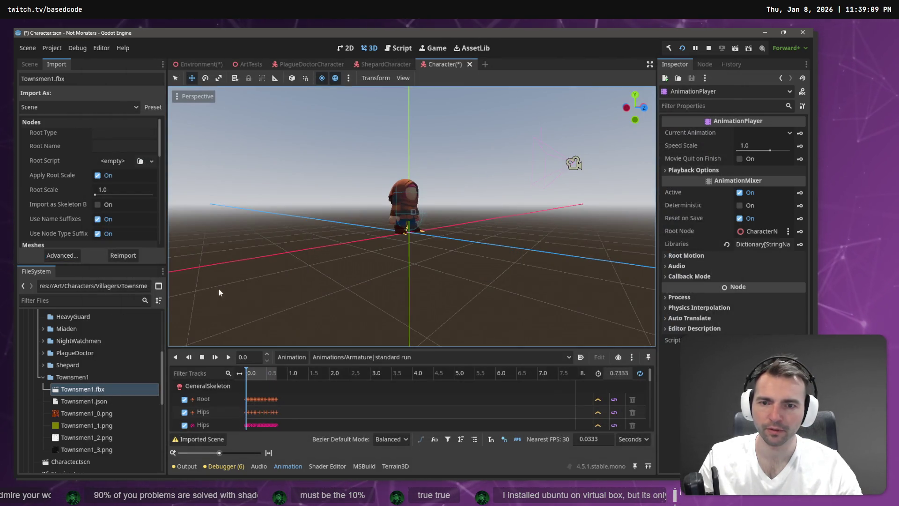
# Reimport Townsmen1.fbx again from the FileSystem dock's context menu
pyautogui.click(124, 257)
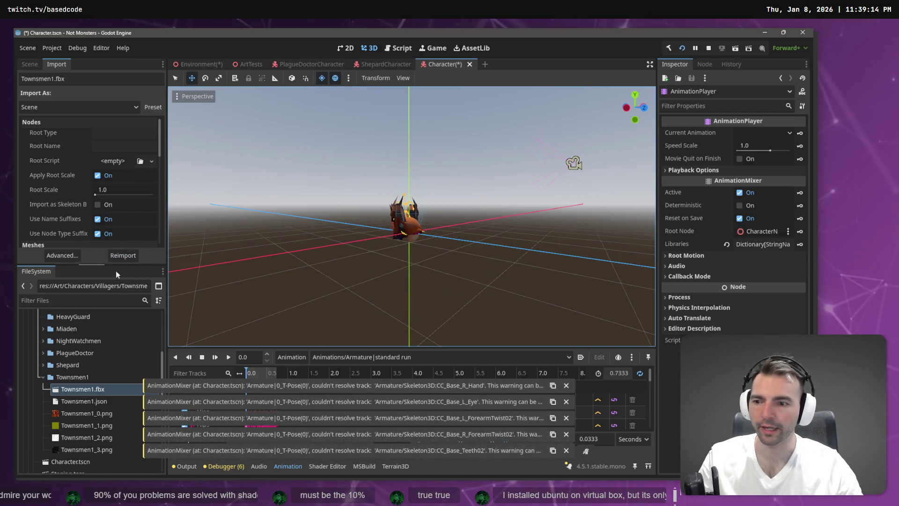
pyautogui.click(74, 377)
pyautogui.click(29, 65)
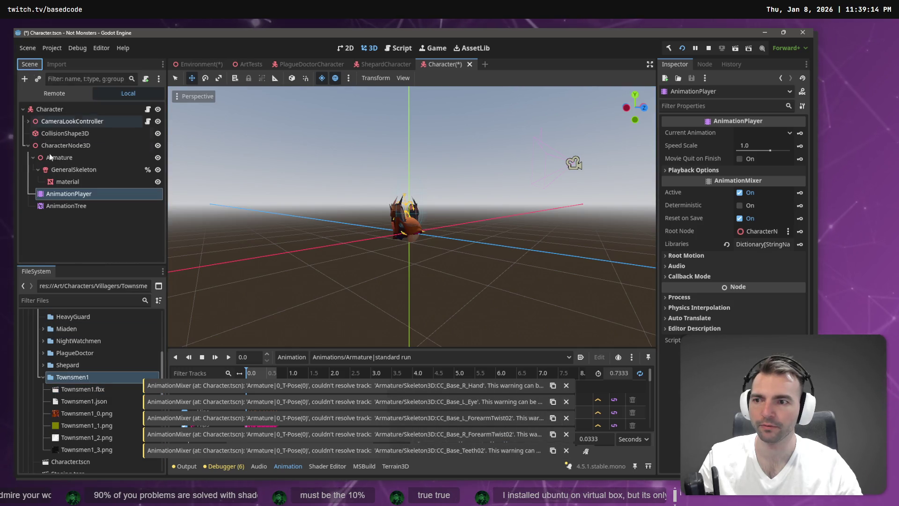
pyautogui.click(66, 145)
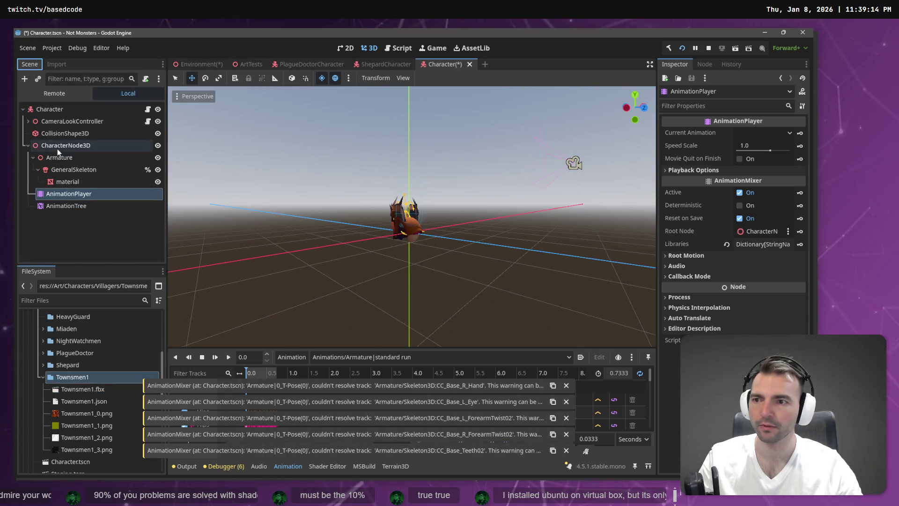
pyautogui.rightClick(96, 389)
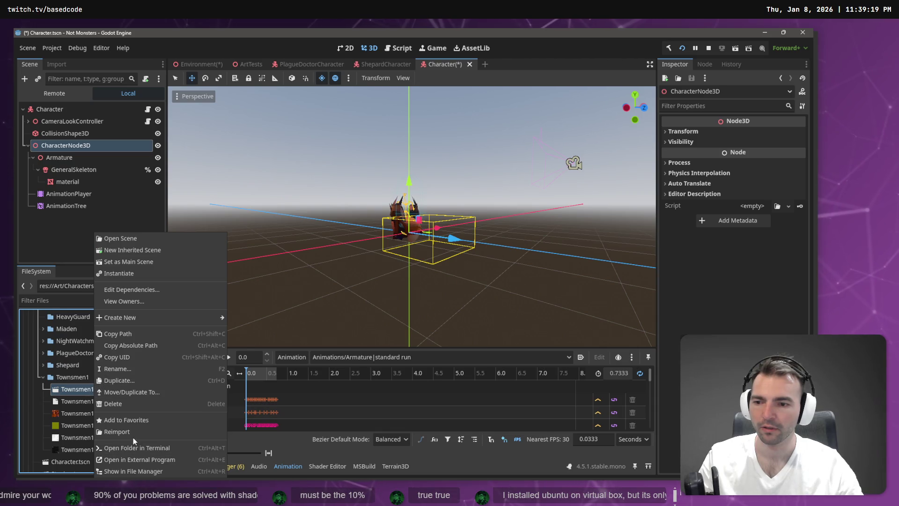
pyautogui.click(134, 431)
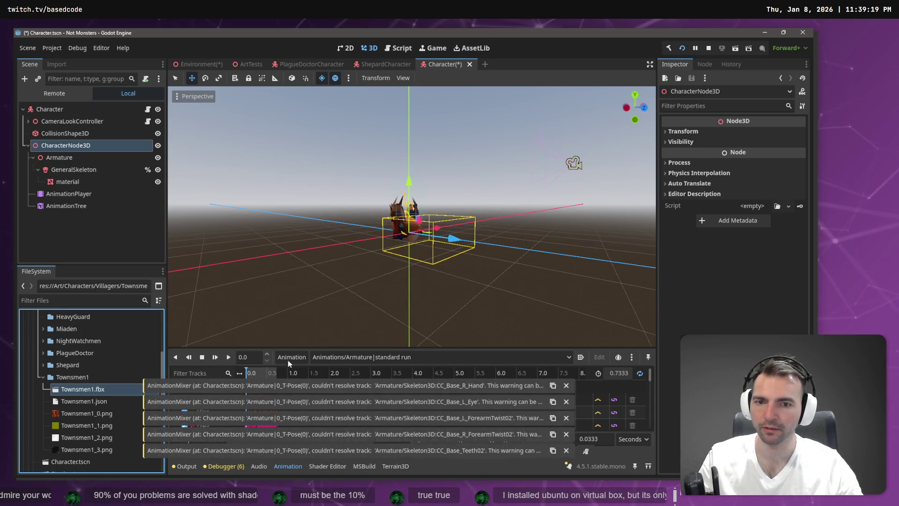
# Move AnimationTree under Character, delete CharacterNode3D, and add Townsmen1.fbx back into the scene
pyautogui.moveTo(66, 206); pyautogui.dragTo(68, 137)
pyautogui.click(66, 145)
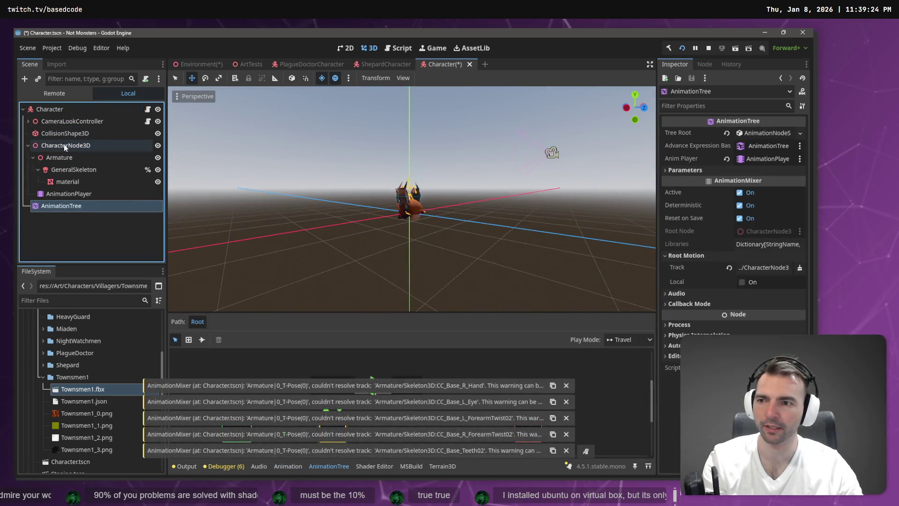
pyautogui.press('Delete')
pyautogui.press('Return')
pyautogui.moveTo(80, 396); pyautogui.dragTo(68, 116)
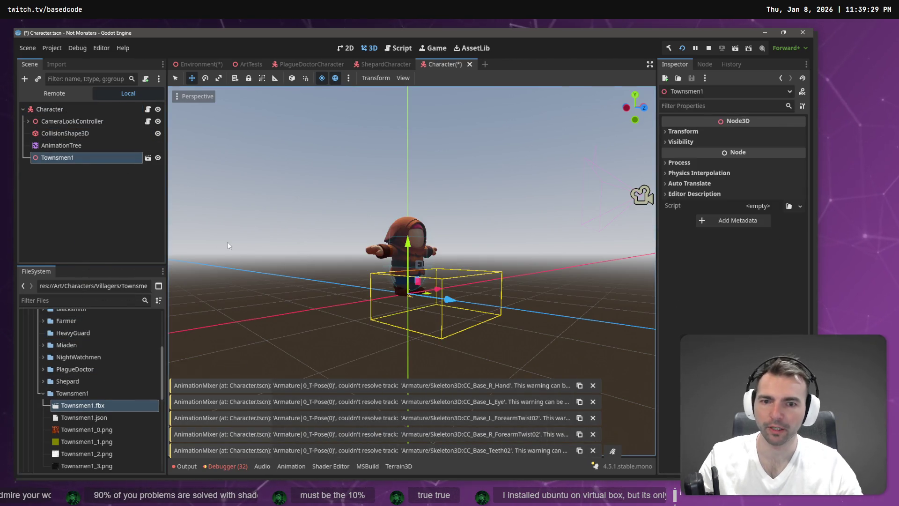
# Make Townsmen1 local, nest AnimationTree under it, and link it to AnimationPlayer with skeleton-root root motion
pyautogui.rightClick(107, 159)
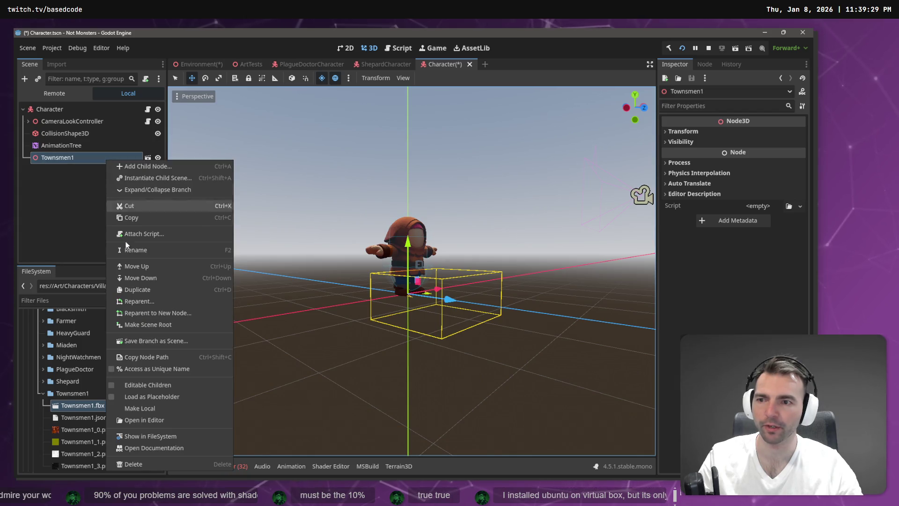
pyautogui.click(164, 410)
pyautogui.moveTo(61, 146)
pyautogui.mouseDown()
pyautogui.moveTo(68, 190)
pyautogui.moveTo(72, 160)
pyautogui.mouseUp()
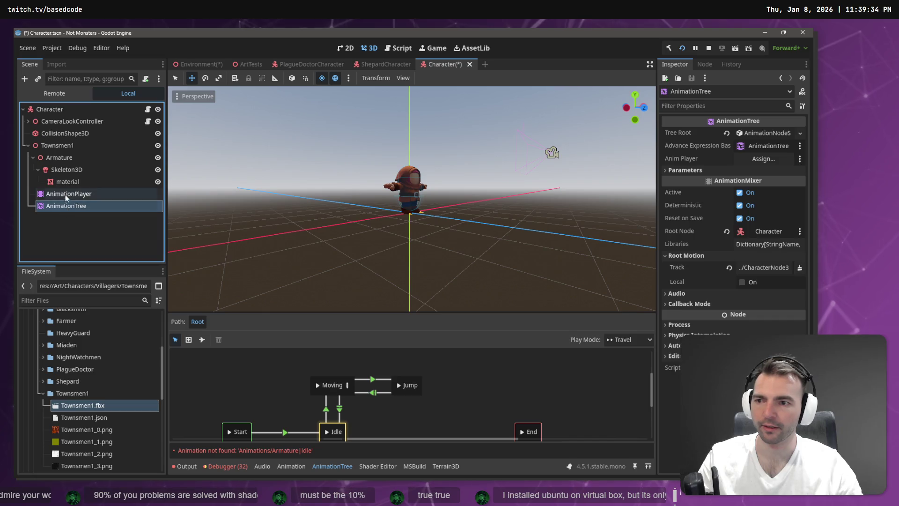
pyautogui.moveTo(785, 172); pyautogui.dragTo(763, 159)
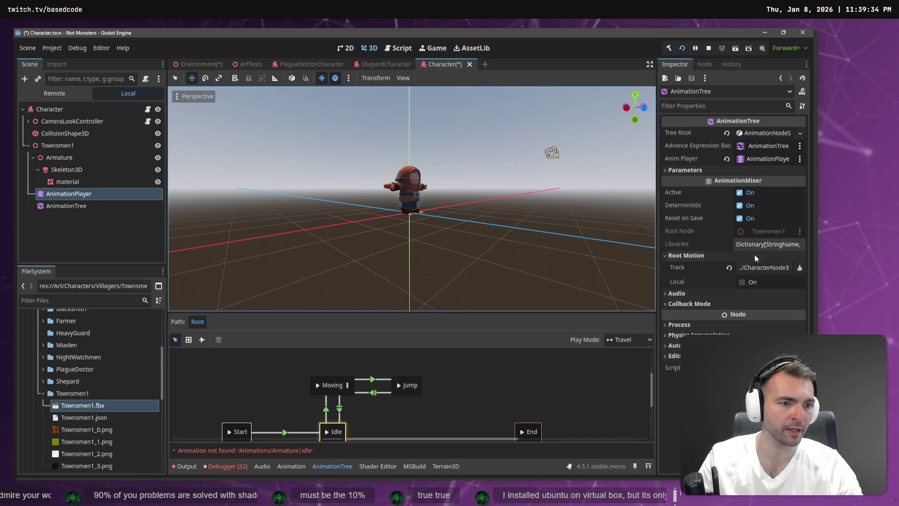
pyautogui.click(759, 267)
pyautogui.doubleClick(346, 184)
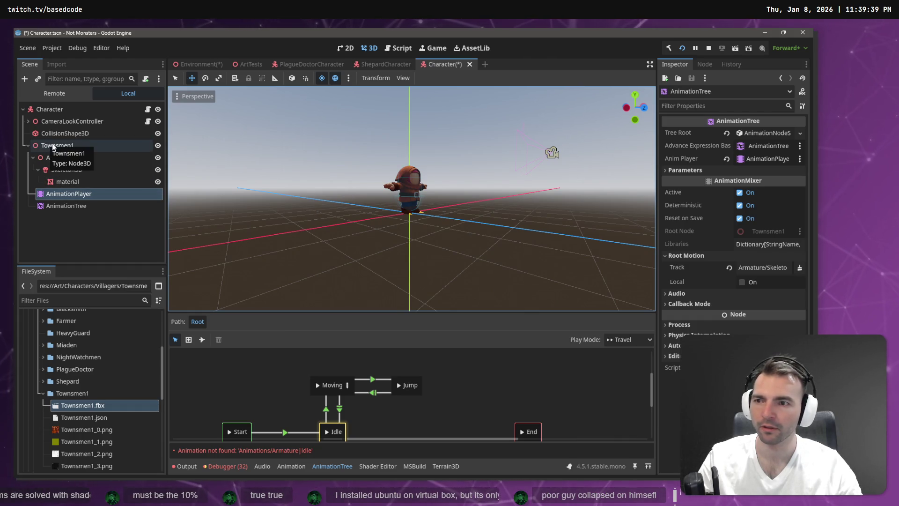
# Load animations.tres as an animation library on the AnimationPlayer and select the jump animation
pyautogui.click(76, 206)
pyautogui.click(79, 193)
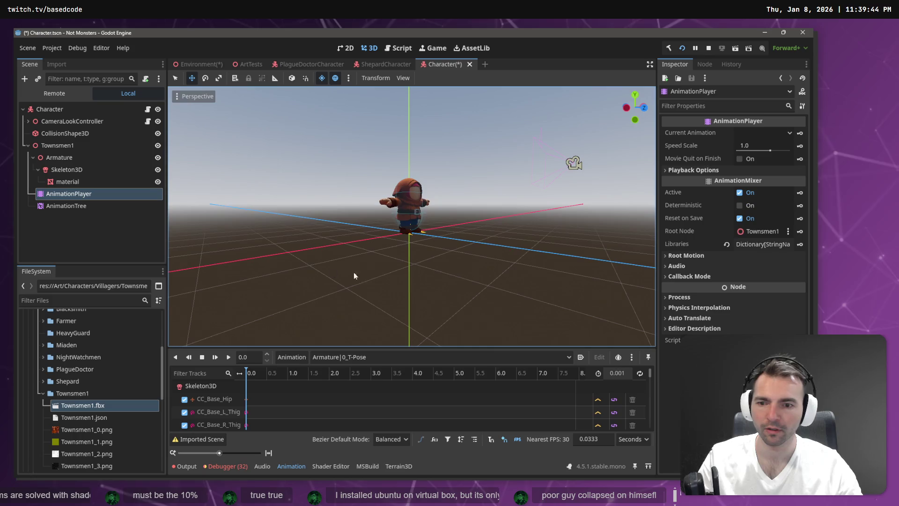
pyautogui.click(344, 355)
pyautogui.click(304, 357)
pyautogui.click(304, 357)
pyautogui.click(307, 383)
pyautogui.click(572, 150)
pyautogui.doubleClick(195, 131)
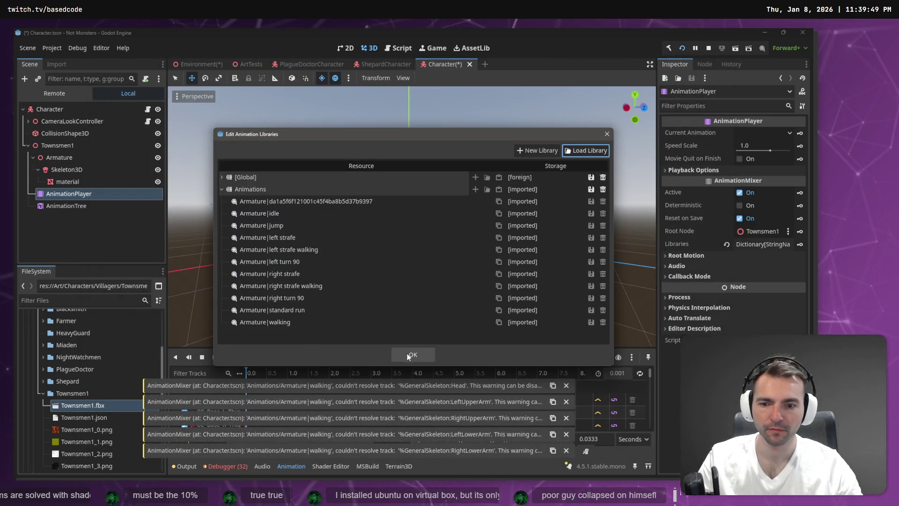
pyautogui.click(406, 354)
pyautogui.click(398, 360)
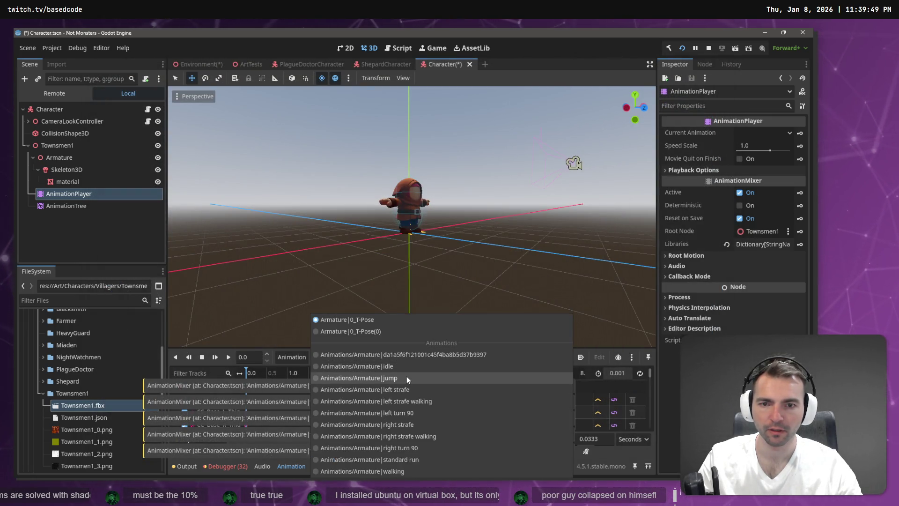
pyautogui.click(406, 378)
# Move the Townsmen1 node directly under Character
pyautogui.click(75, 205)
pyautogui.click(75, 193)
pyautogui.click(55, 146)
pyautogui.moveTo(54, 145)
pyautogui.mouseDown()
pyautogui.moveTo(55, 112)
pyautogui.moveTo(45, 112)
pyautogui.moveTo(40, 139)
pyautogui.moveTo(56, 114)
pyautogui.mouseUp()
pyautogui.click(28, 146)
pyautogui.click(64, 123)
pyautogui.keyDown('shift'); pyautogui.click(64, 136); pyautogui.keyUp('shift')
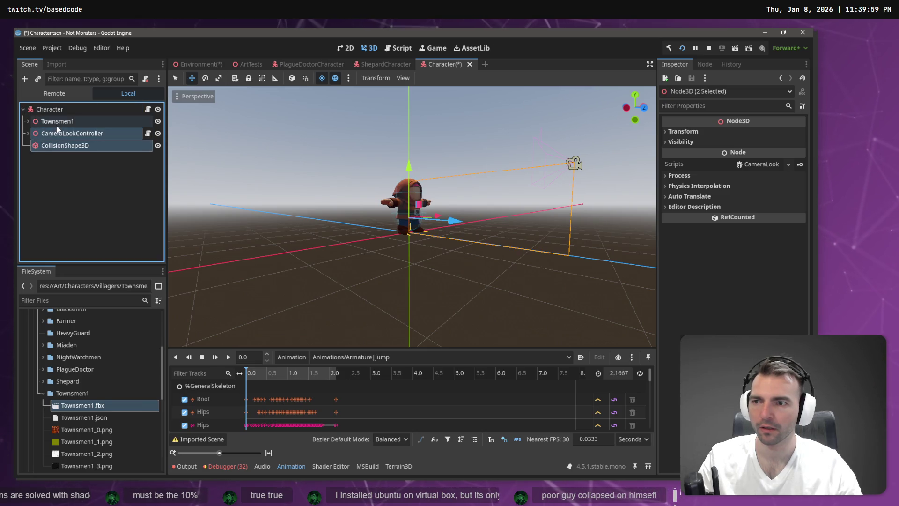
pyautogui.click(58, 122)
pyautogui.click(28, 121)
# Set the AnimationTree's root motion track to root and its Anim Player to AnimationPlayer
pyautogui.click(68, 170)
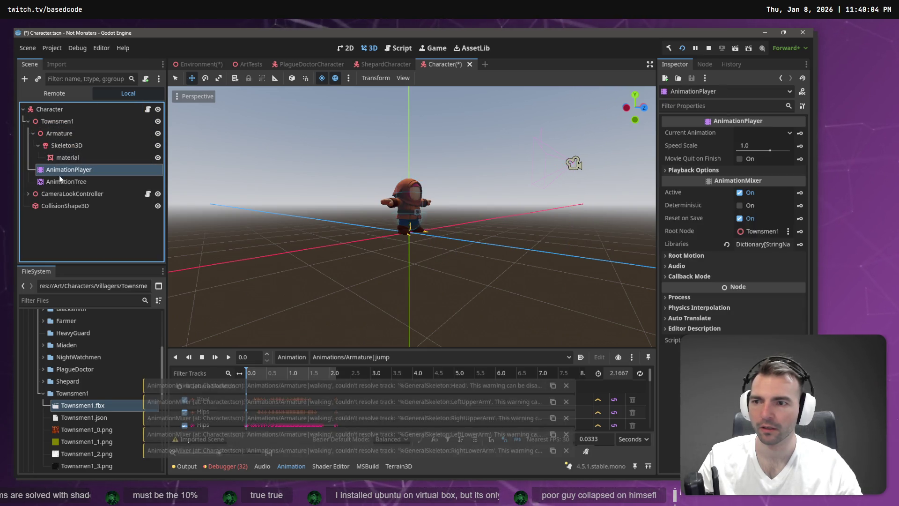
pyautogui.click(66, 181)
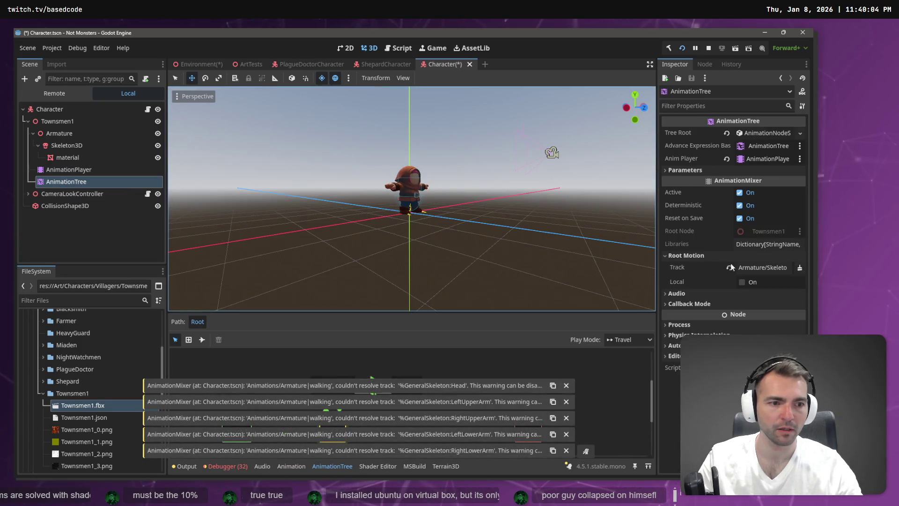
pyautogui.click(762, 268)
pyautogui.doubleClick(338, 197)
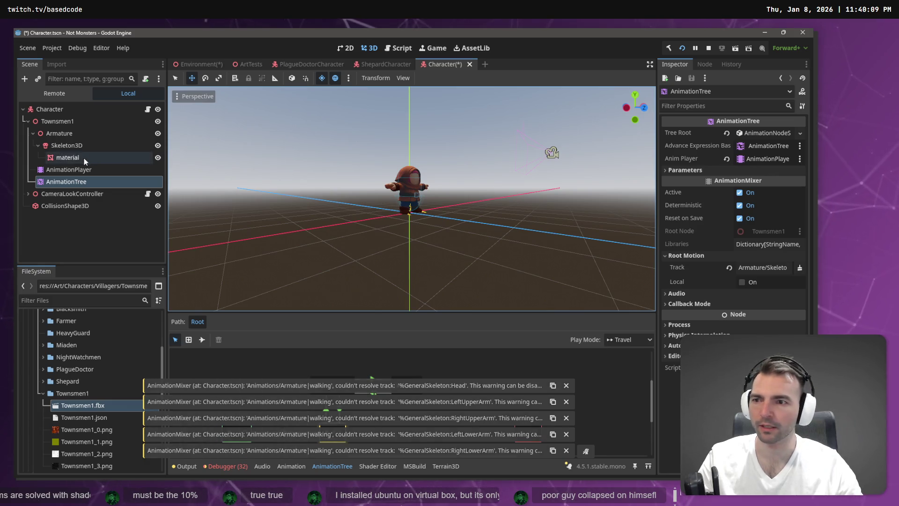
pyautogui.moveTo(65, 170)
pyautogui.mouseDown()
pyautogui.moveTo(790, 152)
pyautogui.moveTo(771, 157)
pyautogui.mouseUp()
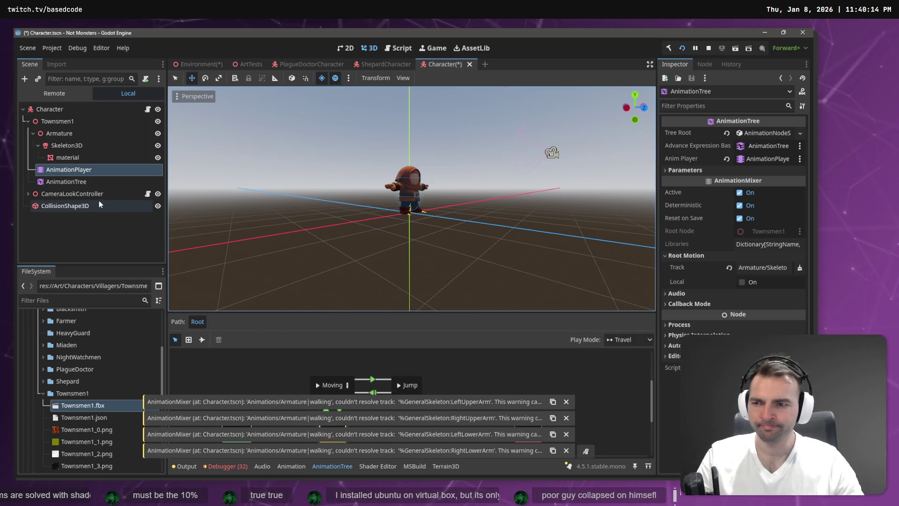
pyautogui.click(77, 182)
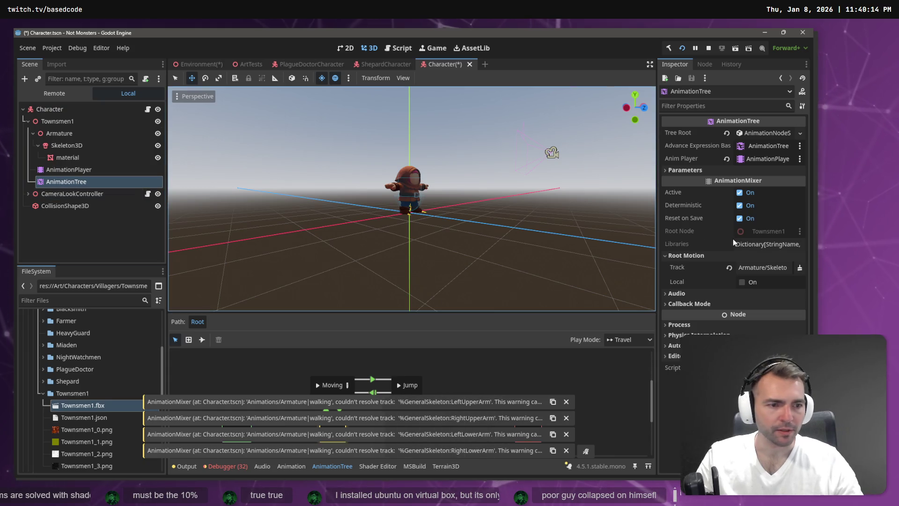
pyautogui.click(752, 158)
pyautogui.doubleClick(386, 171)
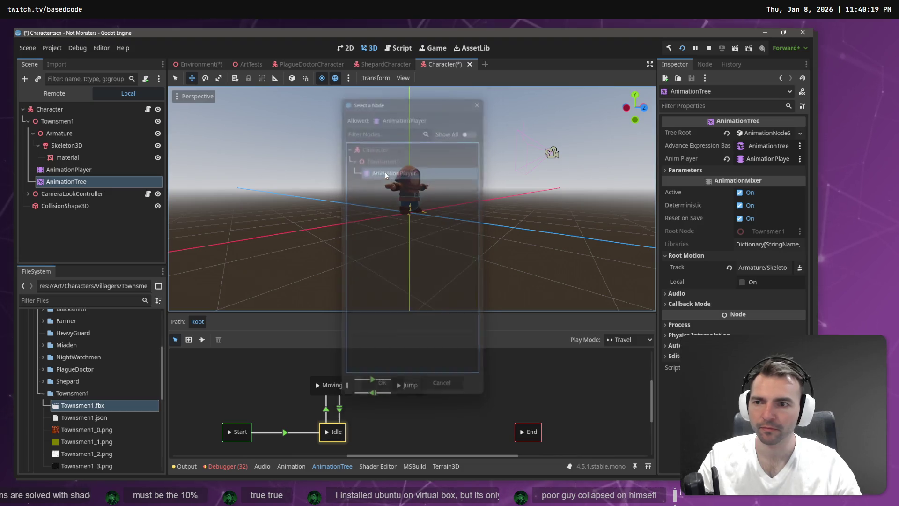
# Switch the AnimationPlayer from right strafe to idle, then move AnimationTree directly under Character
pyautogui.click(63, 196)
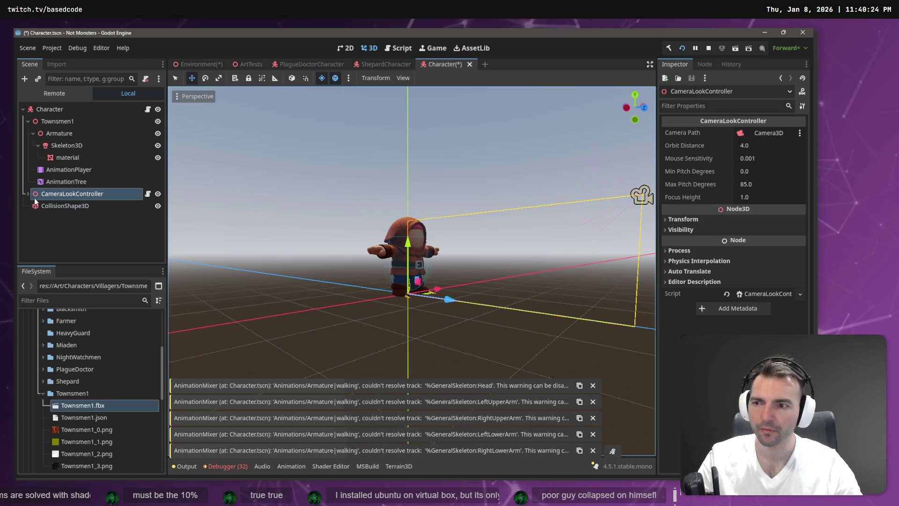
pyautogui.click(52, 169)
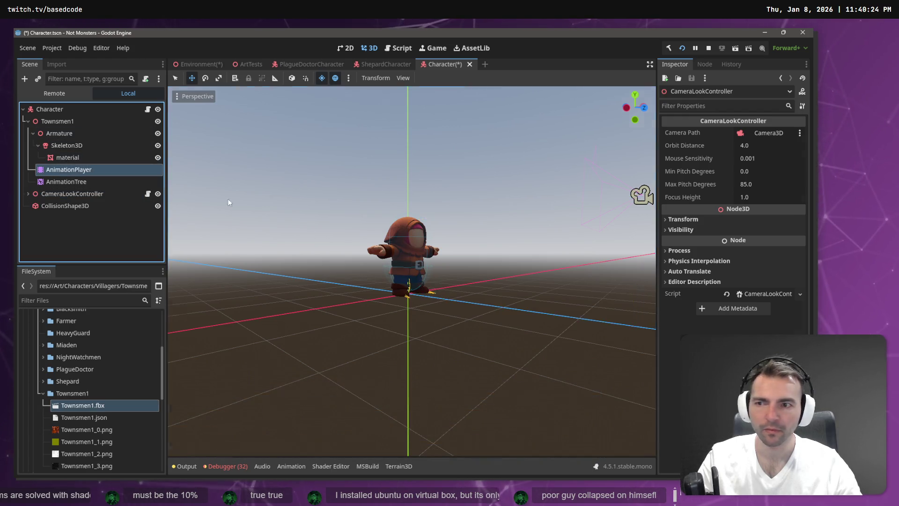
pyautogui.click(66, 181)
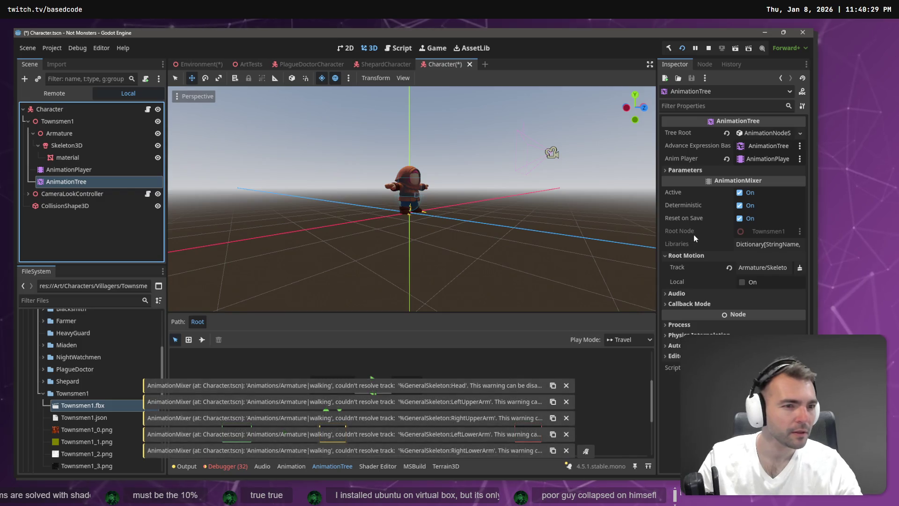
pyautogui.click(96, 169)
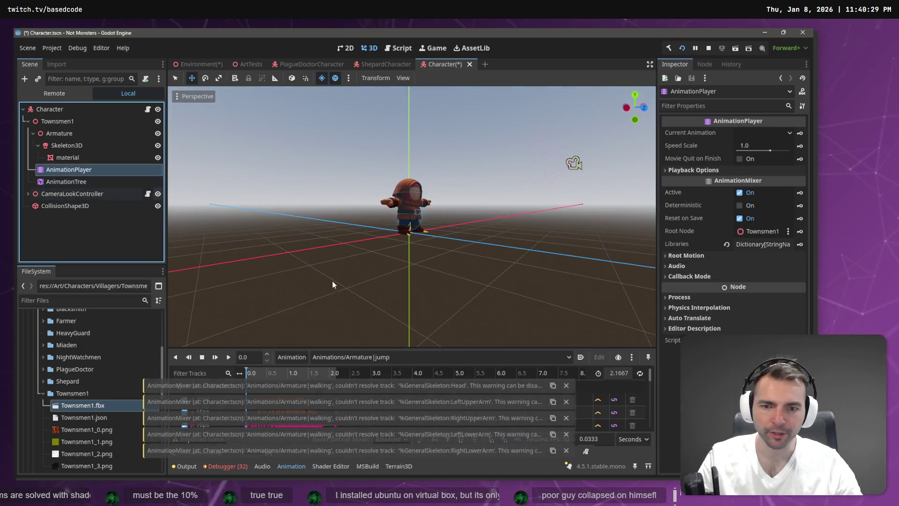
pyautogui.click(358, 358)
pyautogui.click(366, 424)
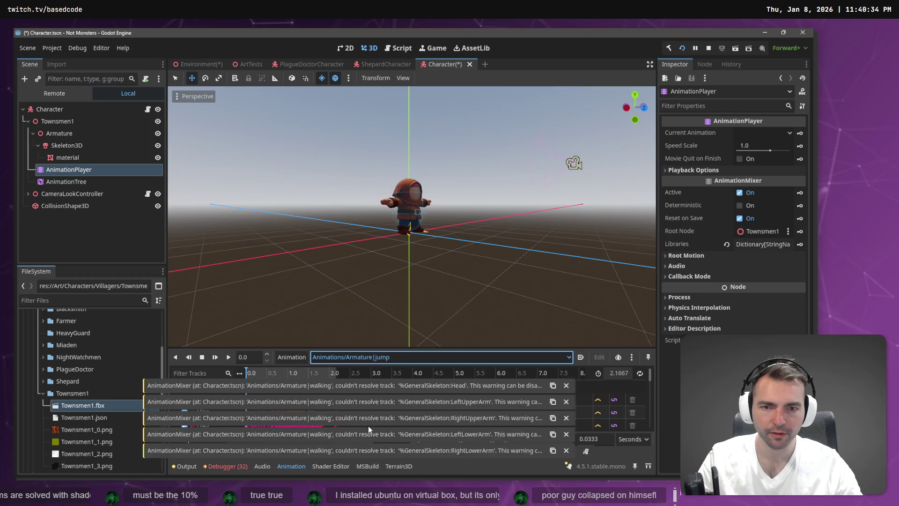
pyautogui.click(361, 356)
pyautogui.click(353, 366)
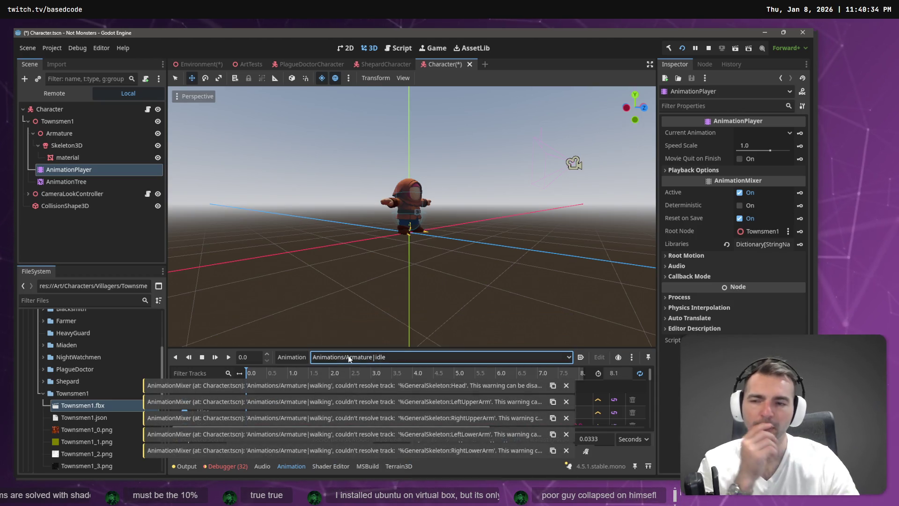
pyautogui.click(157, 226)
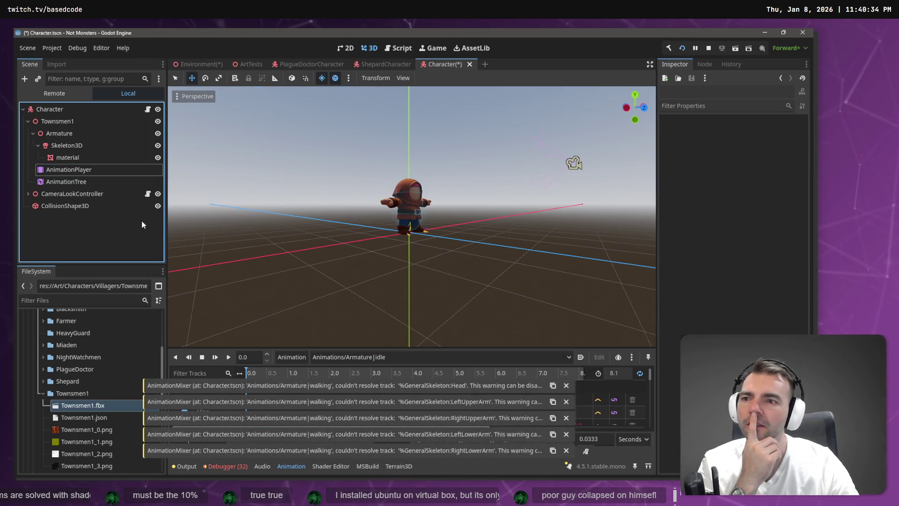
pyautogui.moveTo(60, 184)
pyautogui.mouseDown()
pyautogui.moveTo(58, 74)
pyautogui.moveTo(47, 109)
pyautogui.mouseUp()
# Delete the Townsmen1 node and its children from the scene
pyautogui.click(57, 121)
pyautogui.press('Delete')
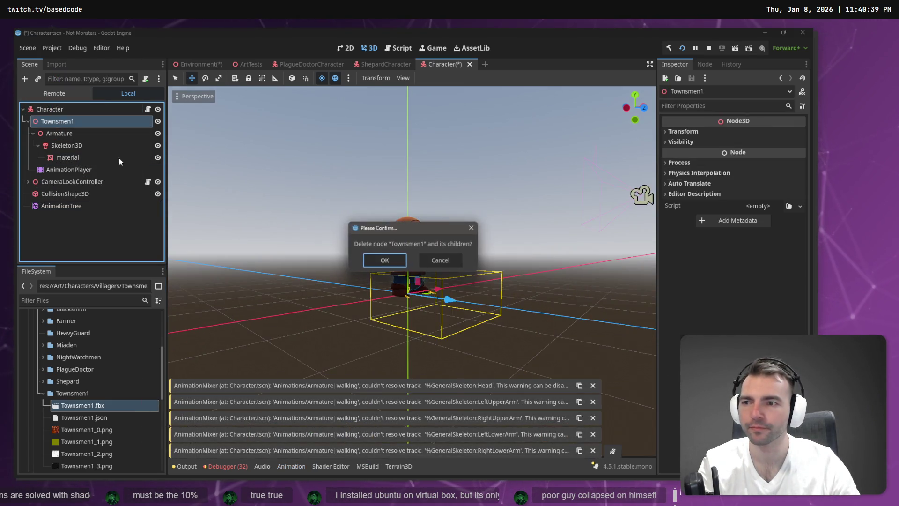
pyautogui.press('Return')
# Give Townsmen1.fbx's Skeleton3D a new BoneMap with a humanoid skeleton profile and reimport
pyautogui.click(100, 405)
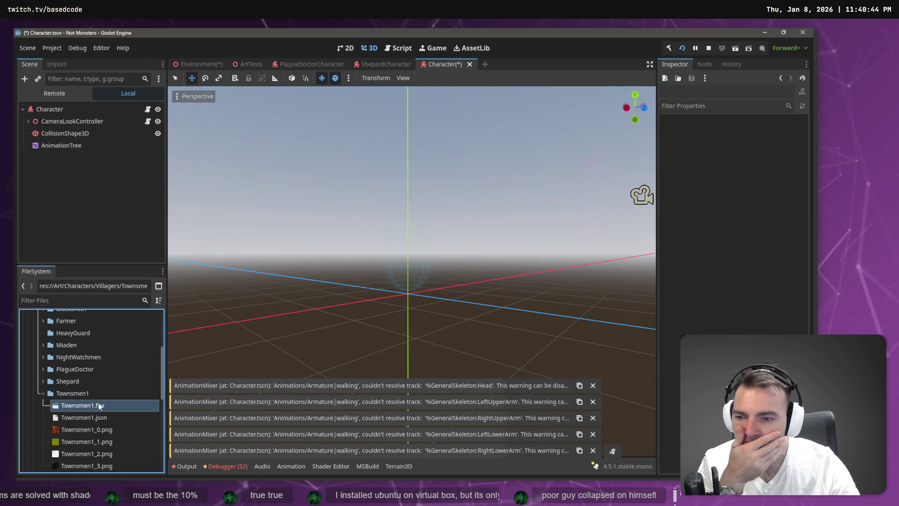
pyautogui.doubleClick(100, 405)
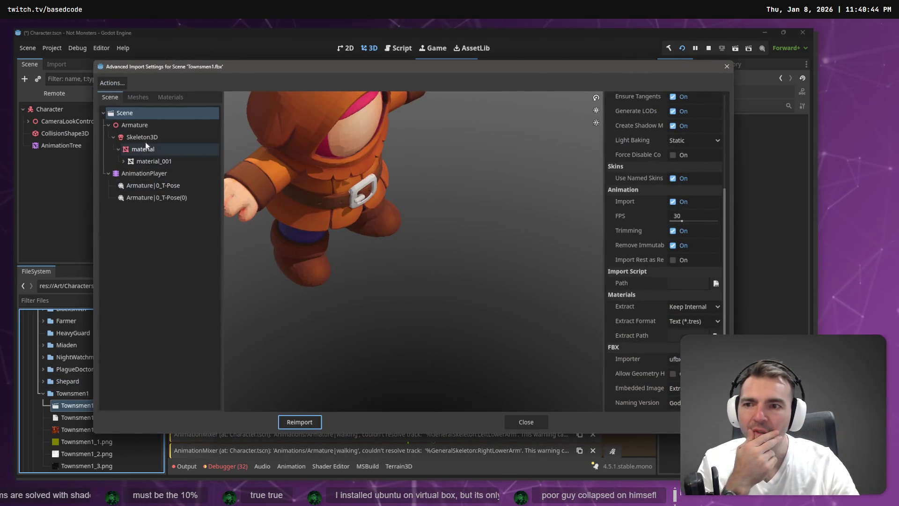
pyautogui.click(142, 137)
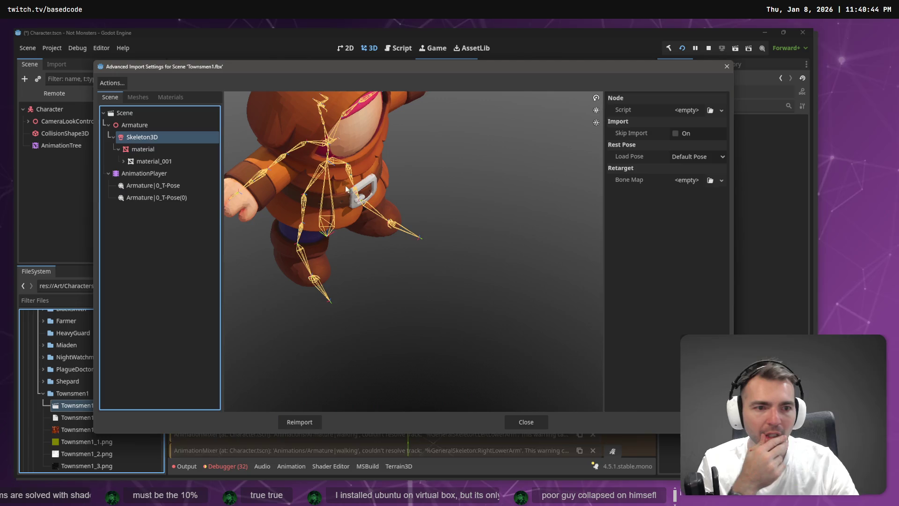
pyautogui.click(721, 179)
pyautogui.click(705, 207)
pyautogui.click(675, 180)
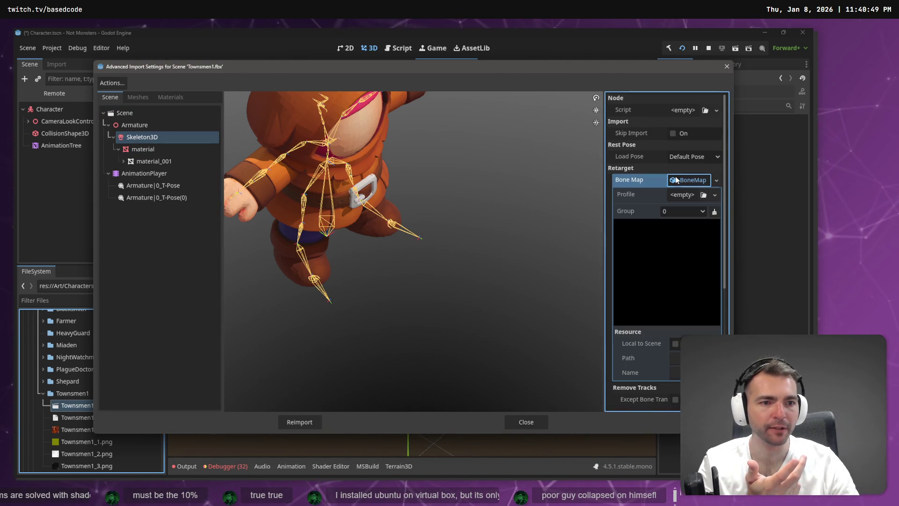
pyautogui.click(712, 196)
pyautogui.click(690, 230)
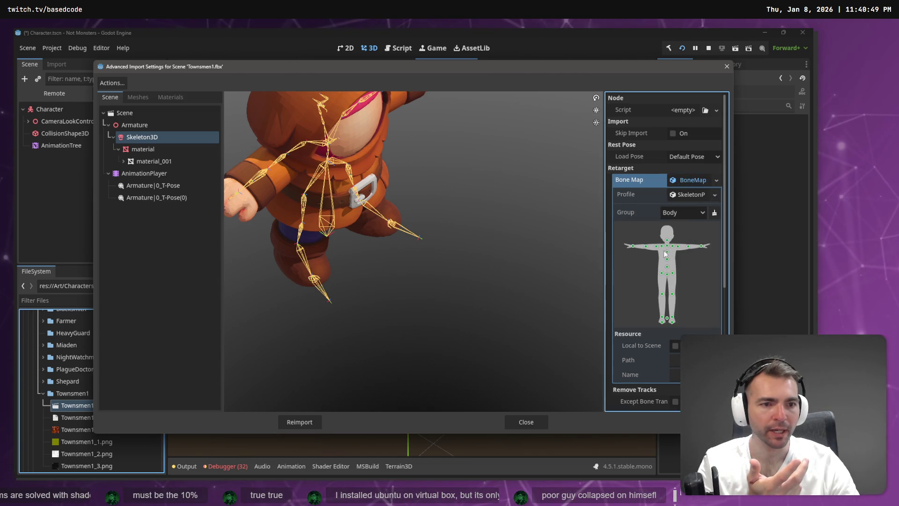
pyautogui.click(300, 422)
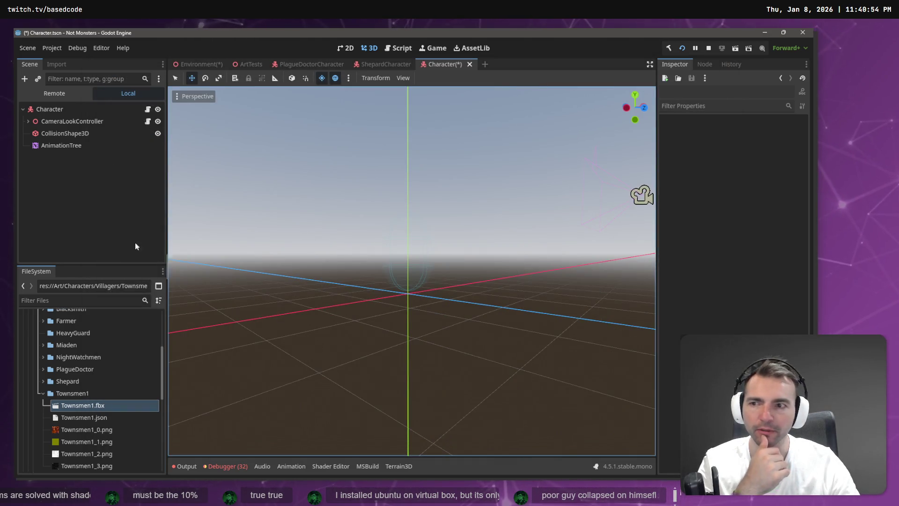
# Recheck the skeleton's bone map profile in the Townsmen1 import settings and reimport again
pyautogui.doubleClick(82, 405)
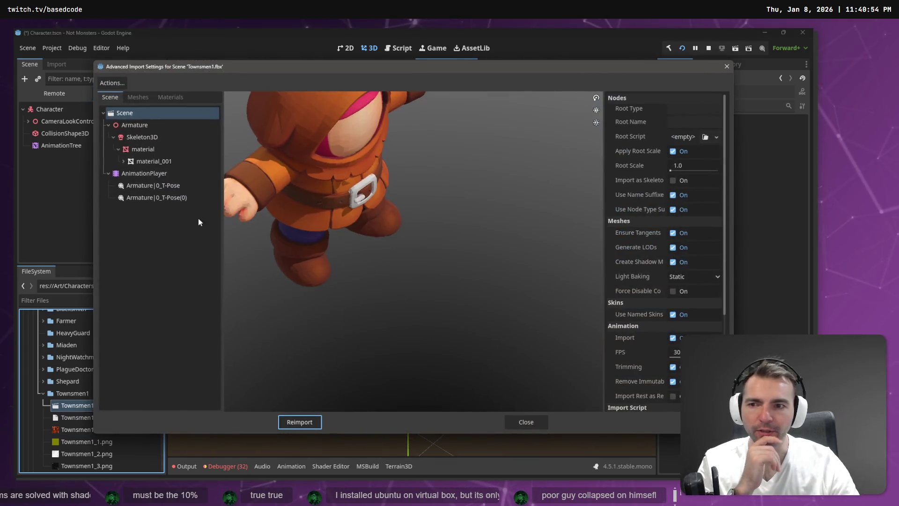
pyautogui.click(149, 139)
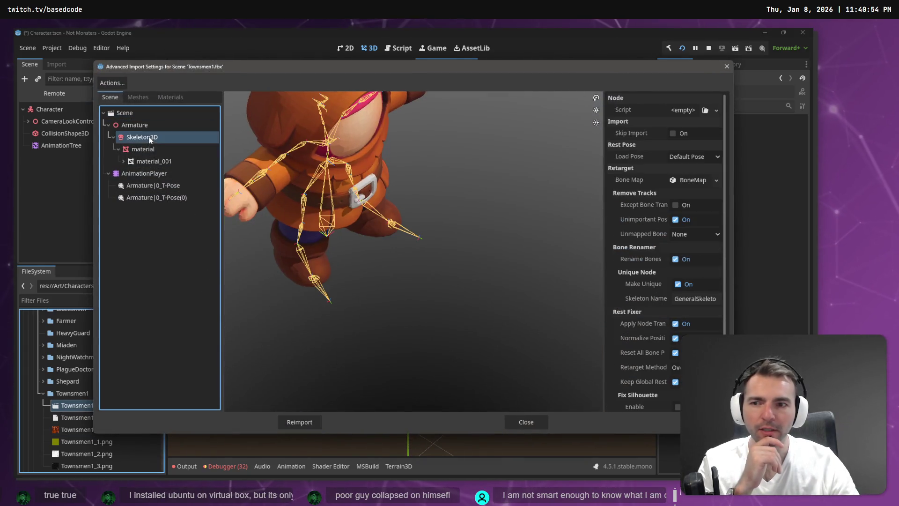
pyautogui.click(690, 180)
pyautogui.click(691, 194)
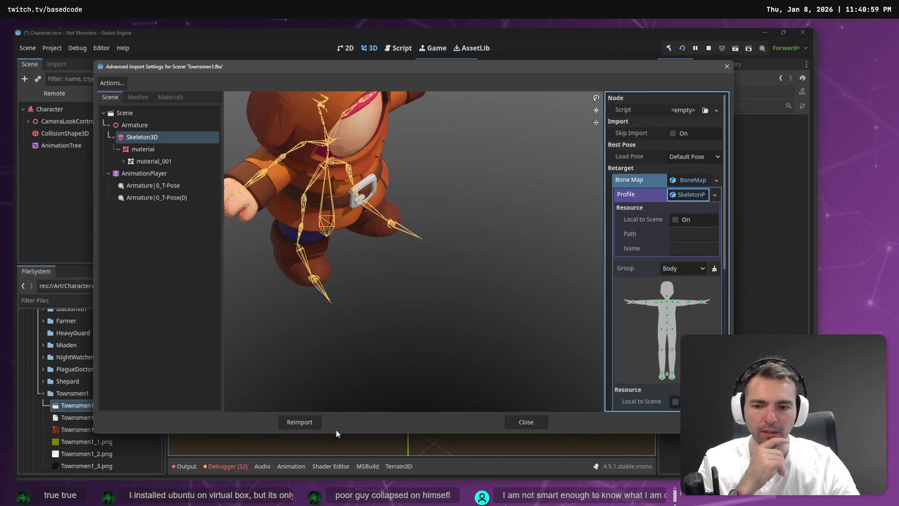
pyautogui.click(295, 422)
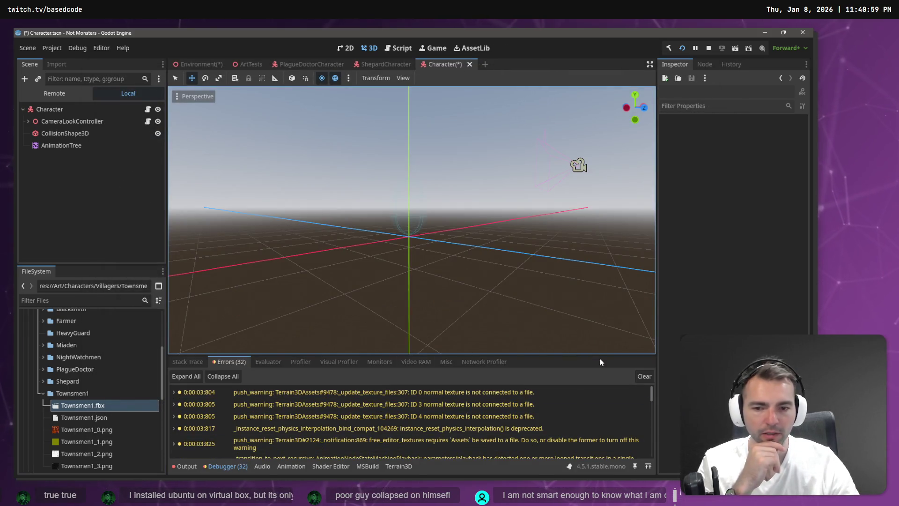
# Clear the Debugger errors and the Output log
pyautogui.click(647, 376)
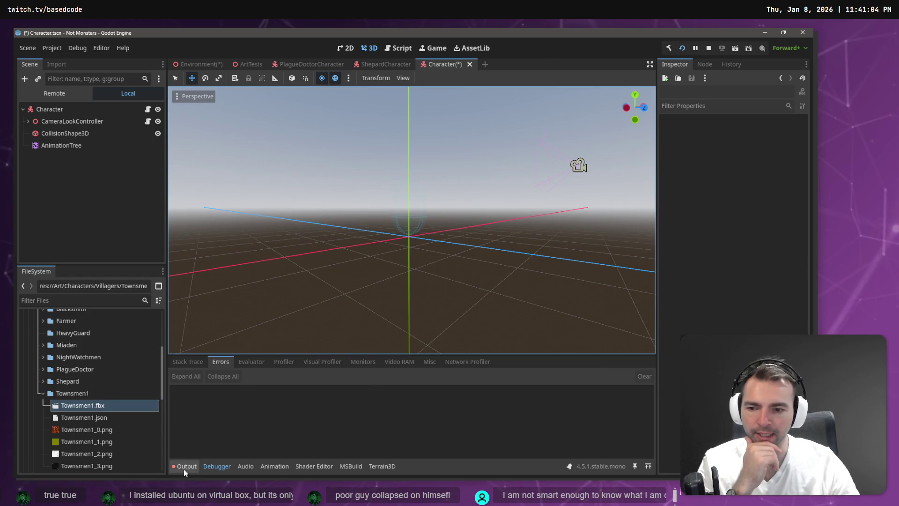
pyautogui.click(186, 466)
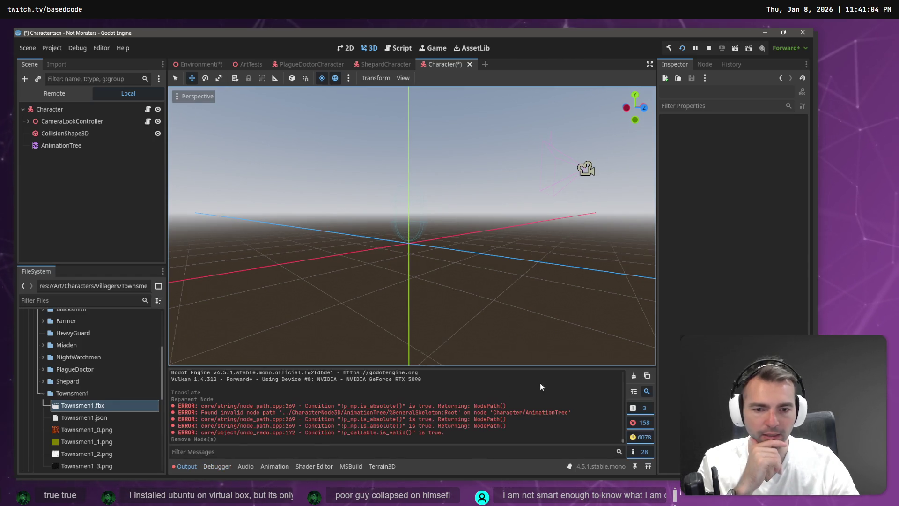
pyautogui.click(637, 379)
pyautogui.click(61, 145)
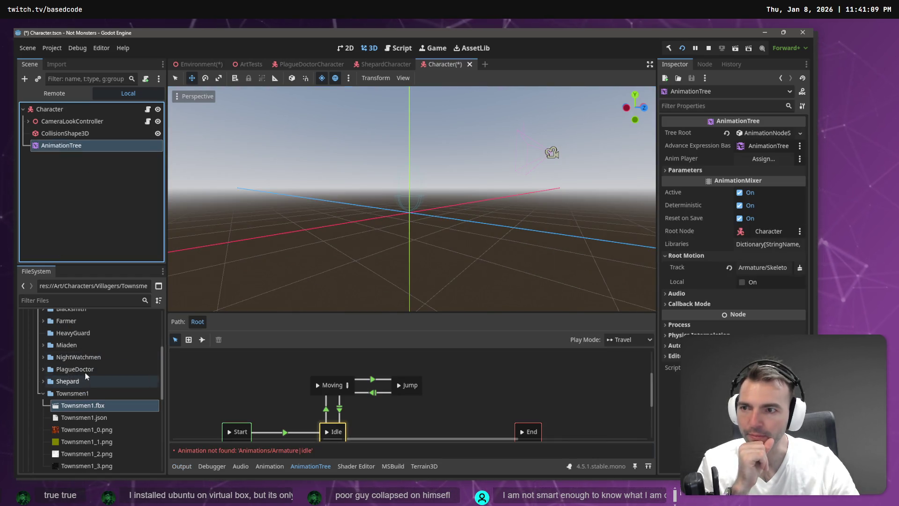
# Add Townsmen1 under Character with editable children, nesting AnimationTree linked to AnimationPlayer with GeneralSkeleton root motion
pyautogui.moveTo(83, 409); pyautogui.dragTo(68, 113)
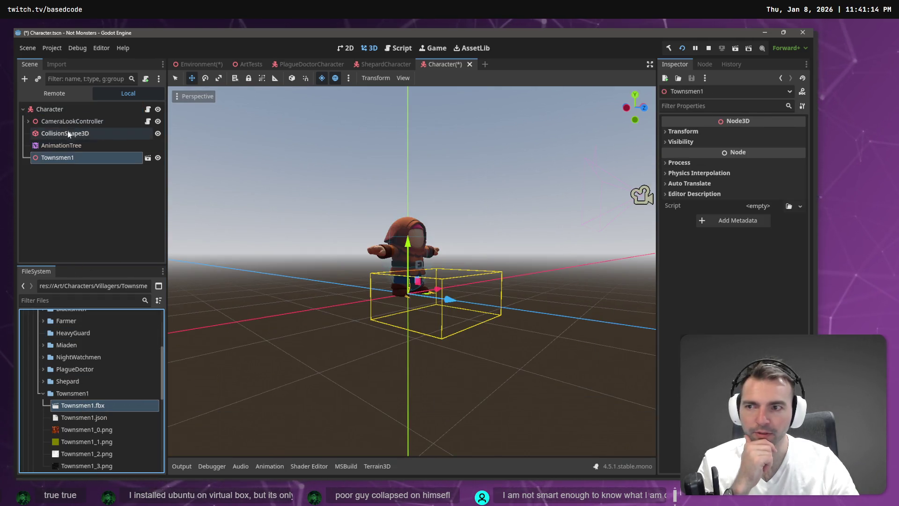
pyautogui.rightClick(70, 157)
pyautogui.click(114, 409)
pyautogui.moveTo(61, 148); pyautogui.dragTo(70, 157)
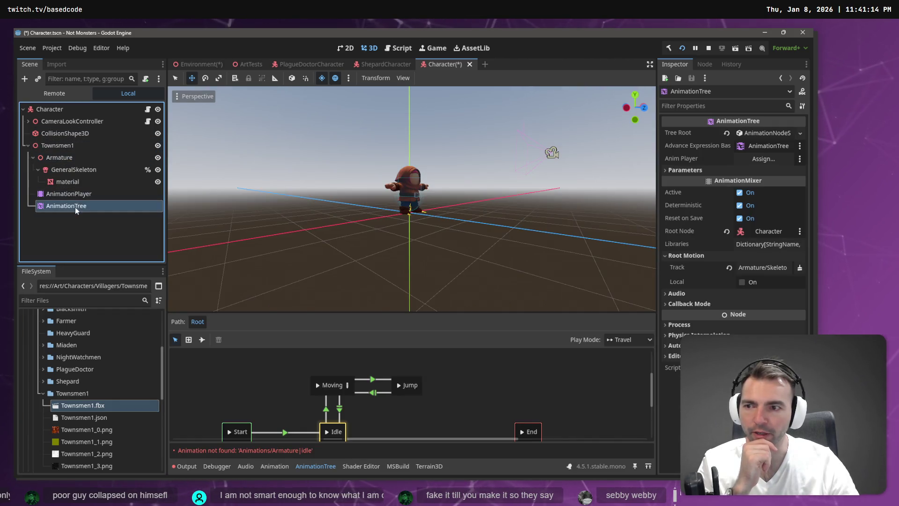
pyautogui.moveTo(77, 195); pyautogui.dragTo(763, 159)
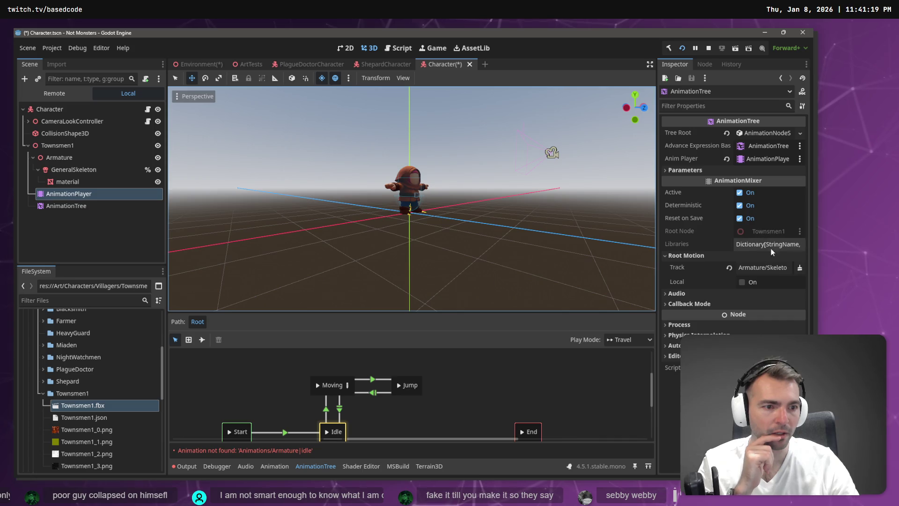
pyautogui.click(774, 266)
pyautogui.doubleClick(359, 175)
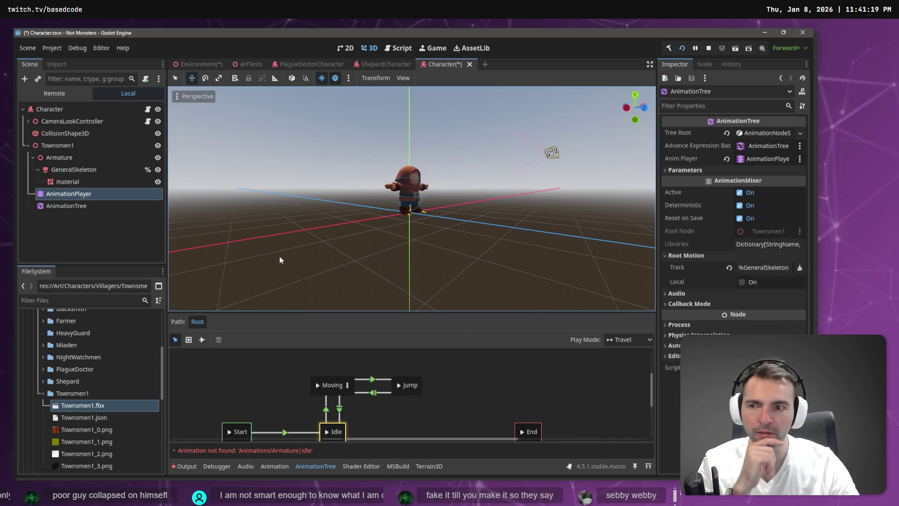
# Load Animations.fbx as an animation library on the AnimationPlayer
pyautogui.click(68, 205)
pyautogui.click(77, 194)
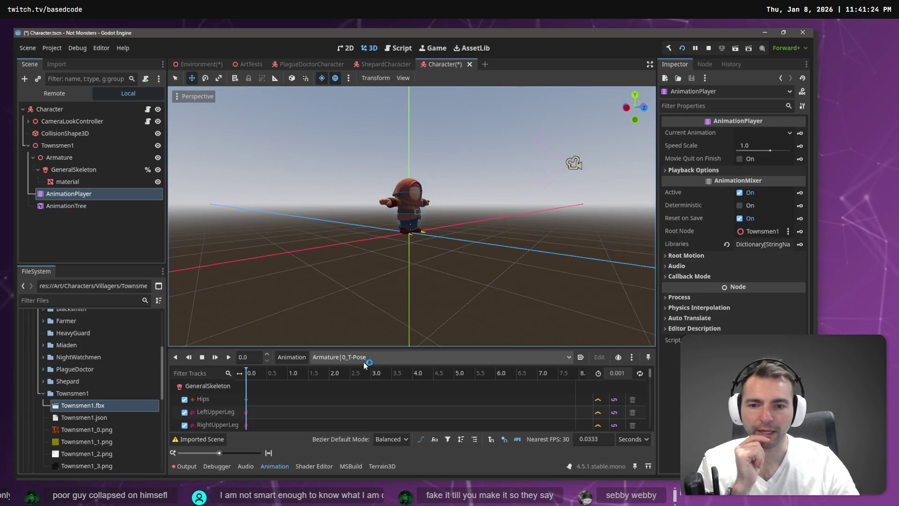
pyautogui.click(301, 357)
pyautogui.click(309, 384)
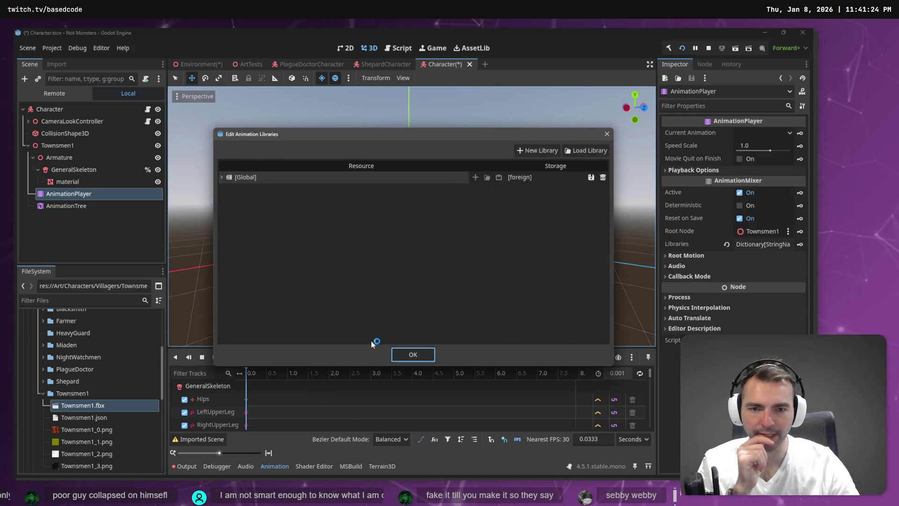
pyautogui.click(575, 149)
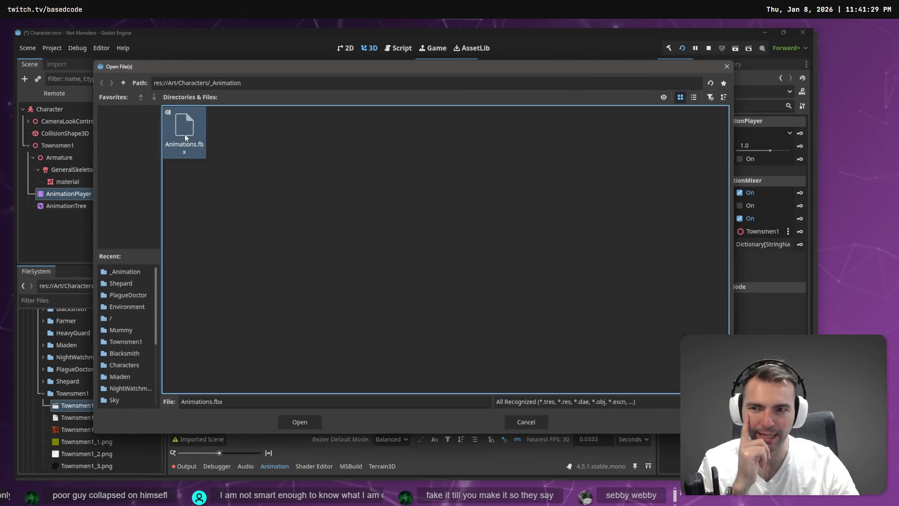
pyautogui.doubleClick(185, 134)
pyautogui.click(418, 354)
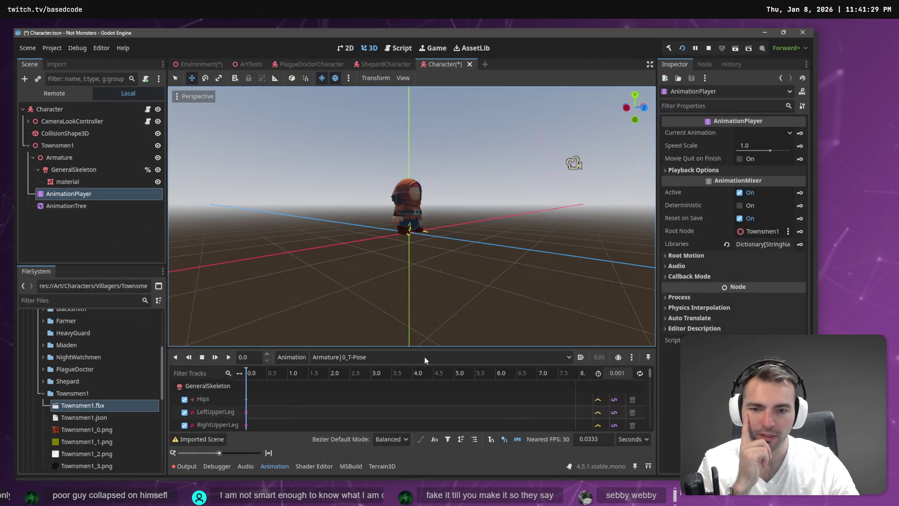
# Select the standard run animation, play it, then stop and rewind to the first frame
pyautogui.click(423, 356)
pyautogui.click(393, 377)
pyautogui.click(393, 356)
pyautogui.click(395, 459)
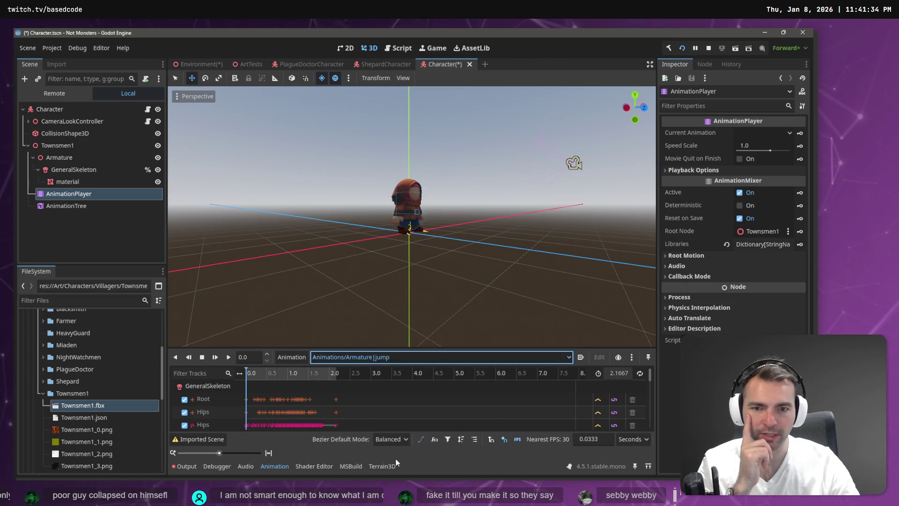
pyautogui.click(376, 356)
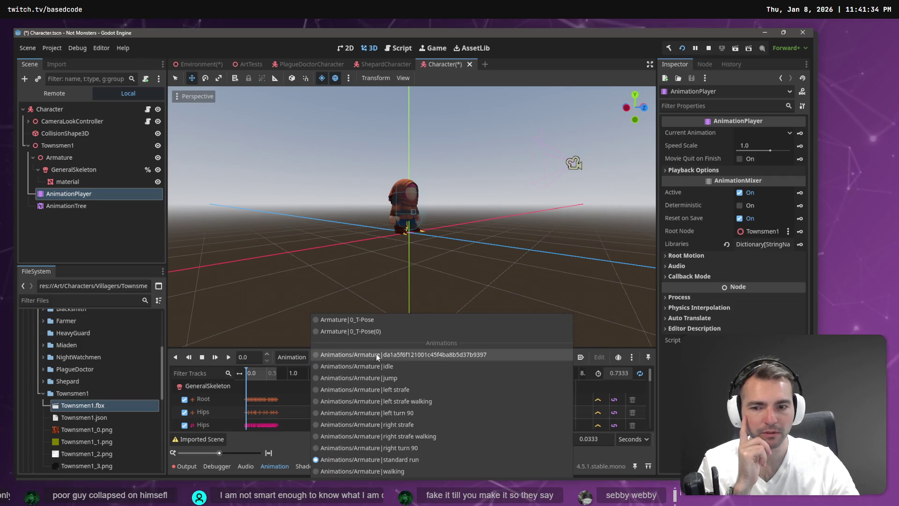
pyautogui.click(391, 459)
pyautogui.click(228, 357)
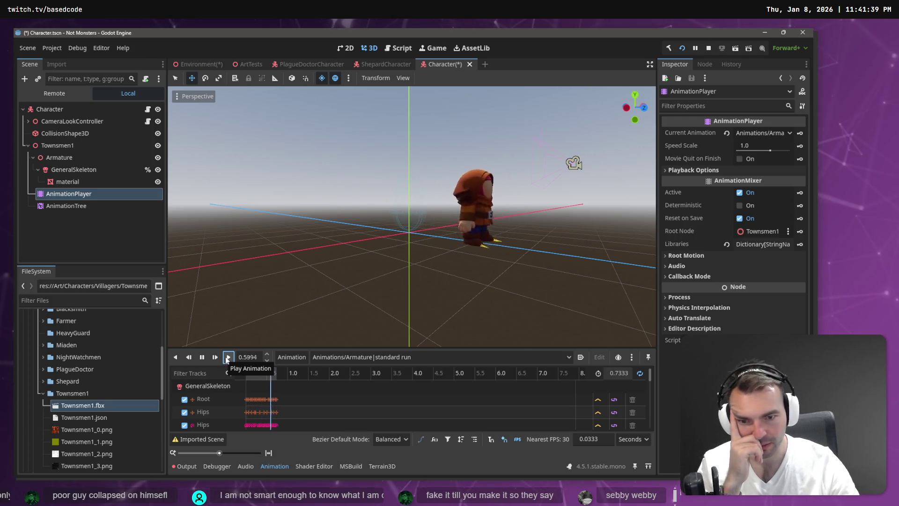
pyautogui.click(206, 358)
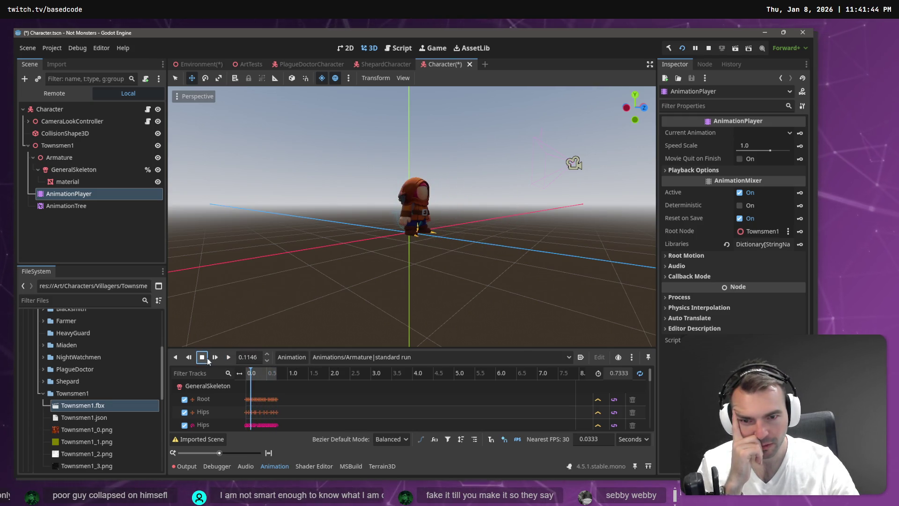
pyautogui.moveTo(256, 374); pyautogui.dragTo(236, 374)
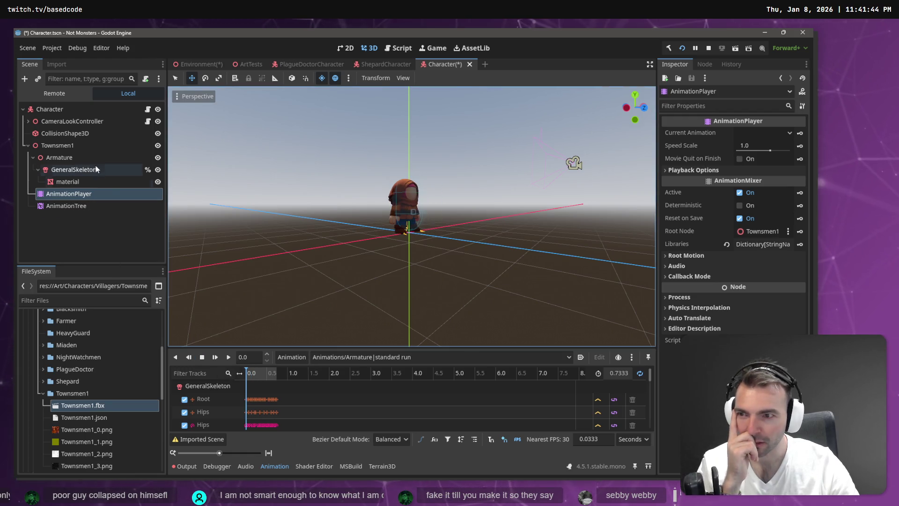
pyautogui.click(82, 172)
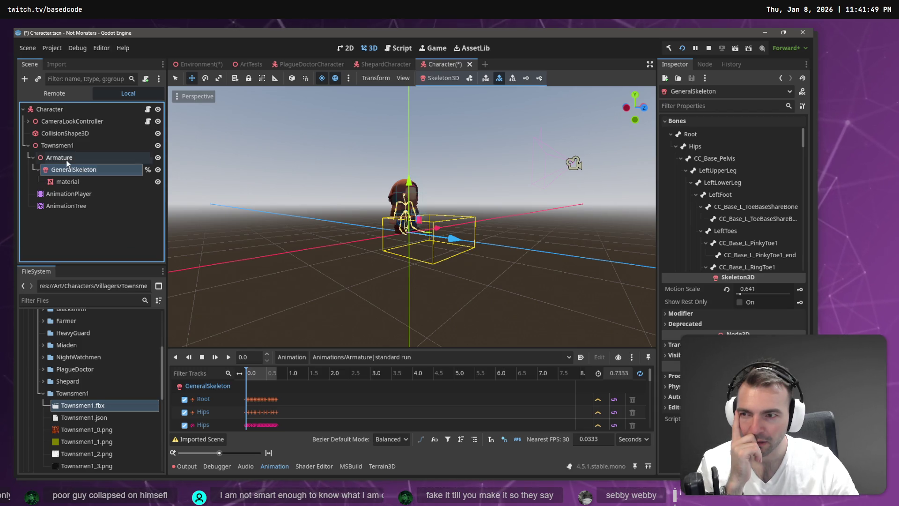
# Move GeneralSkeleton, material, AnimationPlayer and AnimationTree onto Townsmen1, then delete the empty Armature
pyautogui.keyDown('shift'); pyautogui.click(70, 206); pyautogui.keyUp('shift')
pyautogui.moveTo(68, 164); pyautogui.dragTo(64, 161)
pyautogui.click(64, 159)
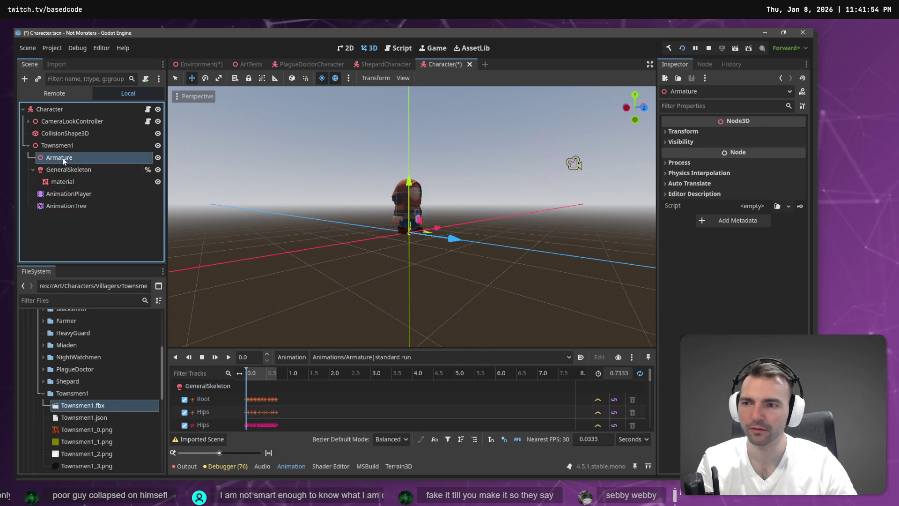
pyautogui.press('Delete')
pyautogui.click(398, 267)
# Rename the Townsmen1 node to CharacterNode3D
pyautogui.click(100, 157)
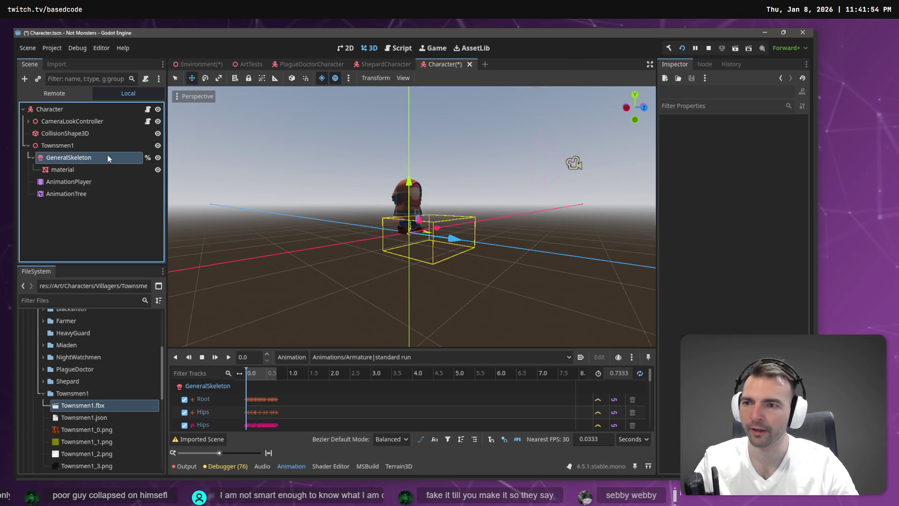
pyautogui.click(82, 143)
pyautogui.click(83, 143)
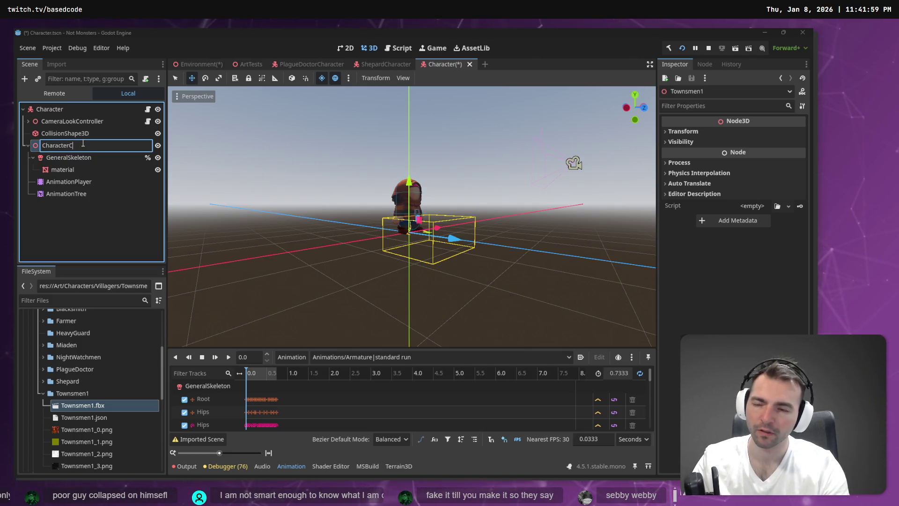
pyautogui.write('Node3D')
pyautogui.press('Return')
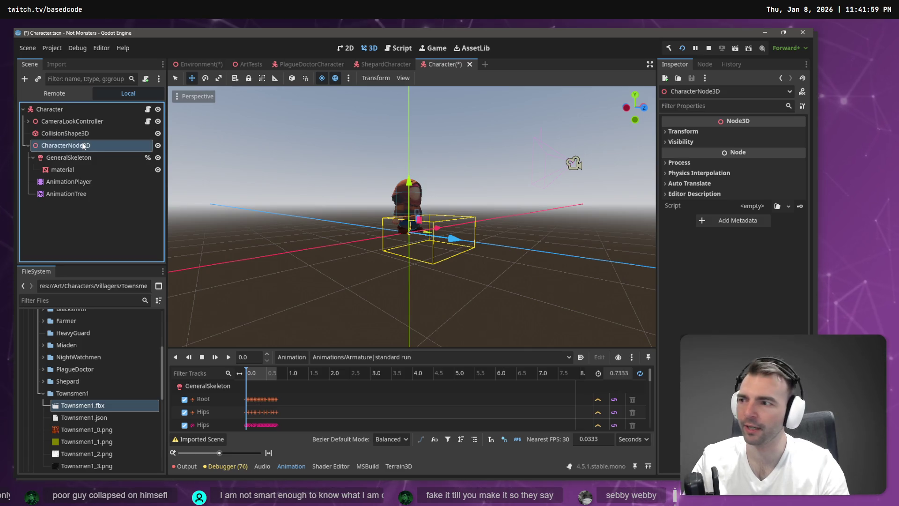
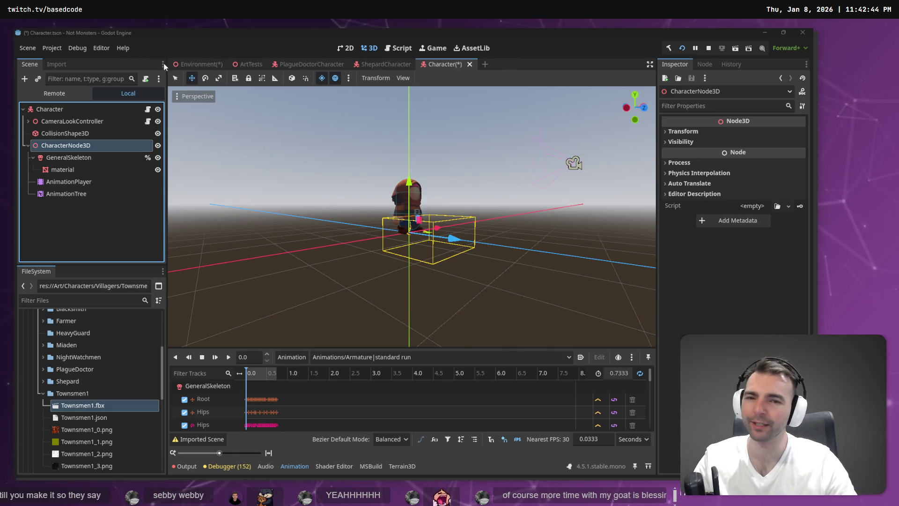
# Orbit around the character to check its animation nodes, then save the Character scene
pyautogui.scroll(5, 429, 128)
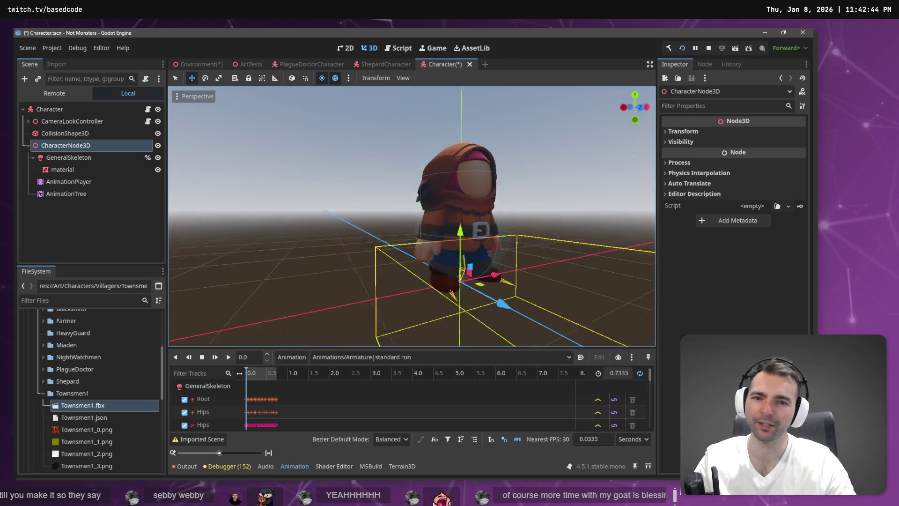
pyautogui.moveTo(435, 196); pyautogui.dragTo(489, 200)
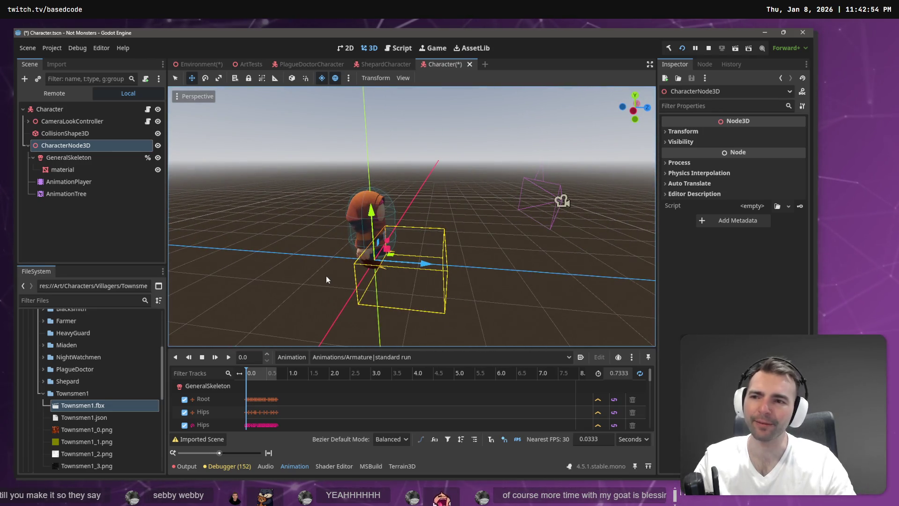
pyautogui.click(70, 182)
pyautogui.click(74, 194)
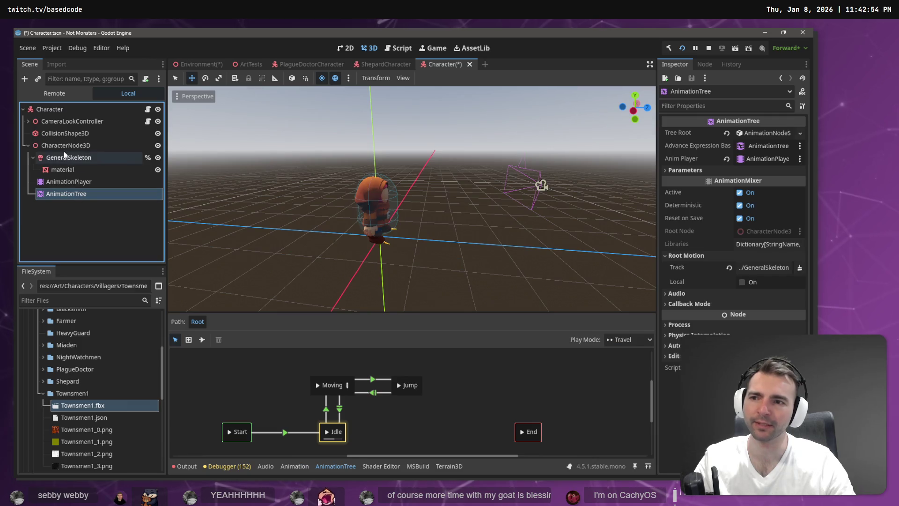
pyautogui.click(96, 145)
pyautogui.click(98, 220)
pyautogui.hotkey('ctrl', 's')
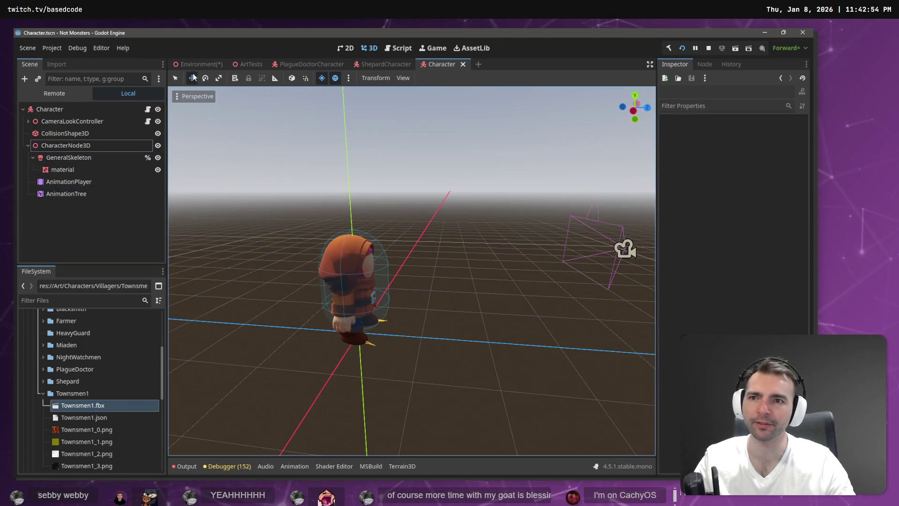
# Test-run the game from the Environment scene with the placed Character, then stop it
pyautogui.click(202, 61)
pyautogui.click(86, 135)
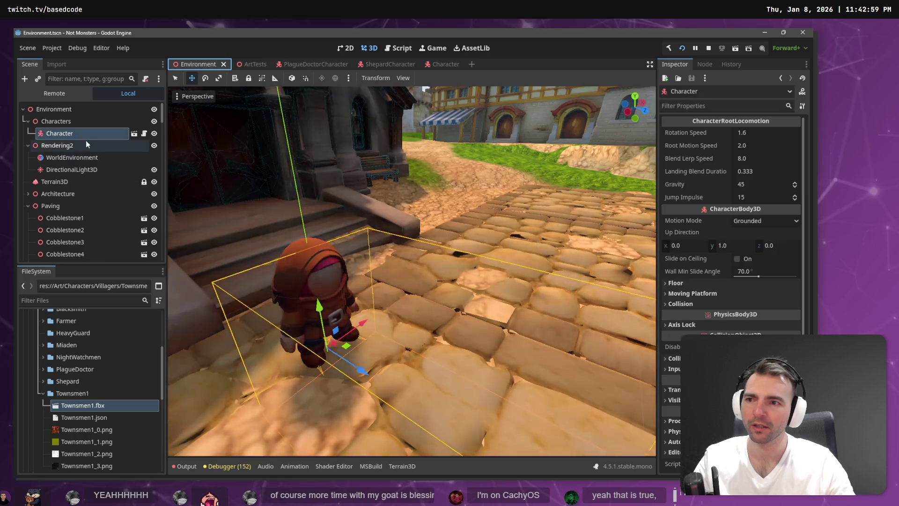
pyautogui.press('F5')
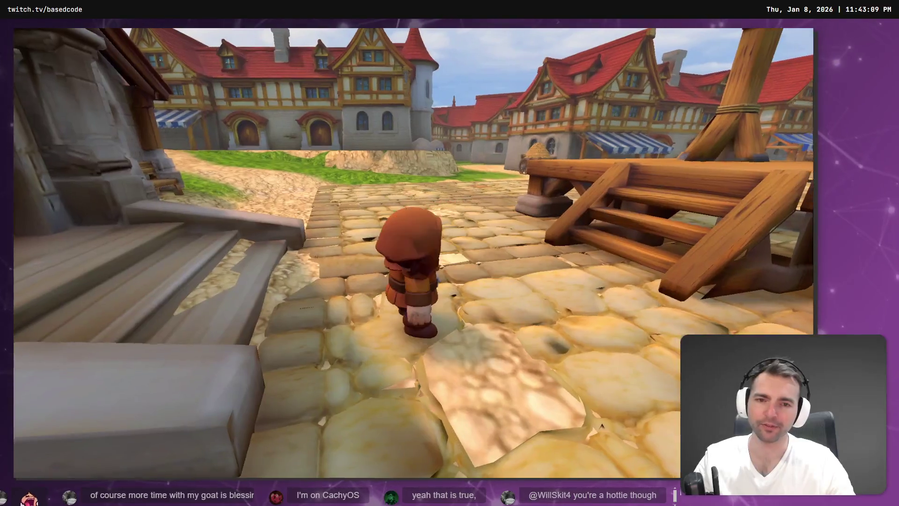
pyautogui.press('F8')
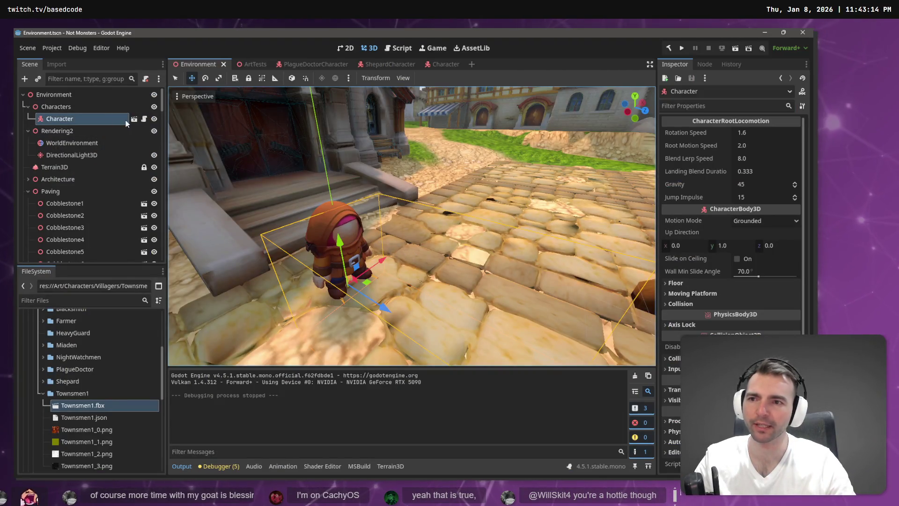
pyautogui.click(134, 119)
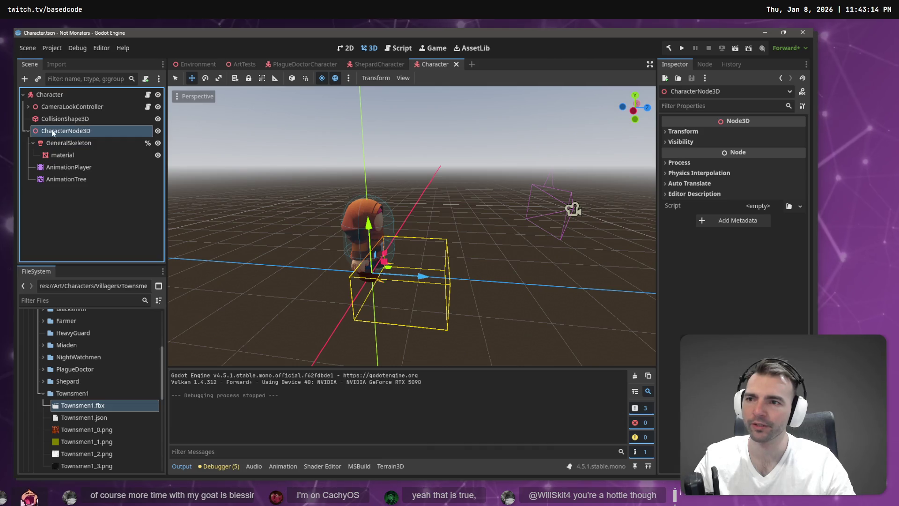
# Move CameraLookController and CollisionShape3D below the model nodes in the Character scene
pyautogui.click(49, 95)
pyautogui.click(51, 106)
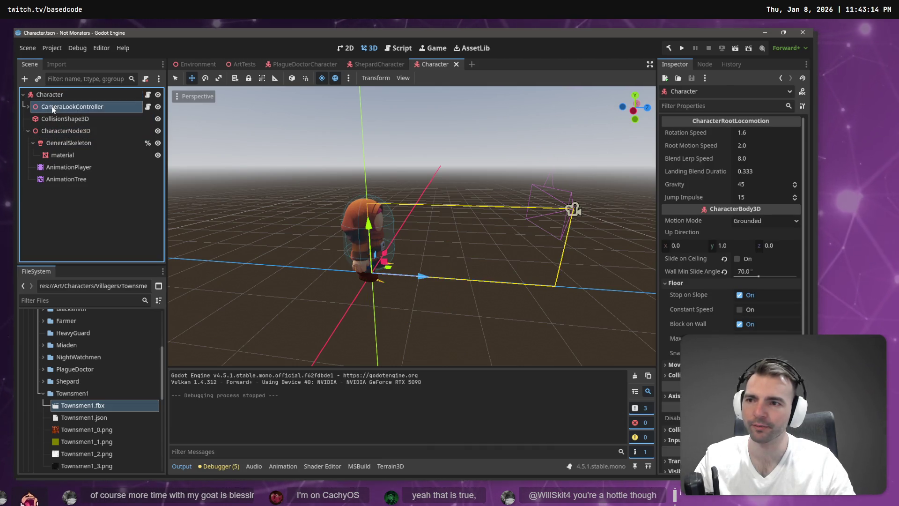
pyautogui.keyDown('ctrl'); pyautogui.click(59, 120); pyautogui.keyUp('ctrl')
pyautogui.moveTo(54, 95); pyautogui.dragTo(55, 96)
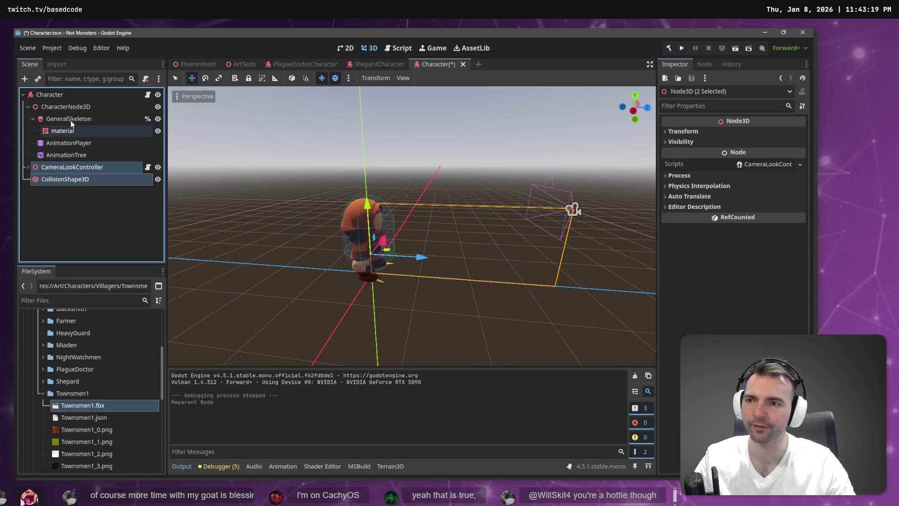
pyautogui.click(70, 118)
pyautogui.moveTo(77, 156)
pyautogui.mouseDown()
pyautogui.moveTo(641, 224)
pyautogui.moveTo(711, 290)
pyautogui.mouseUp()
pyautogui.click(60, 105)
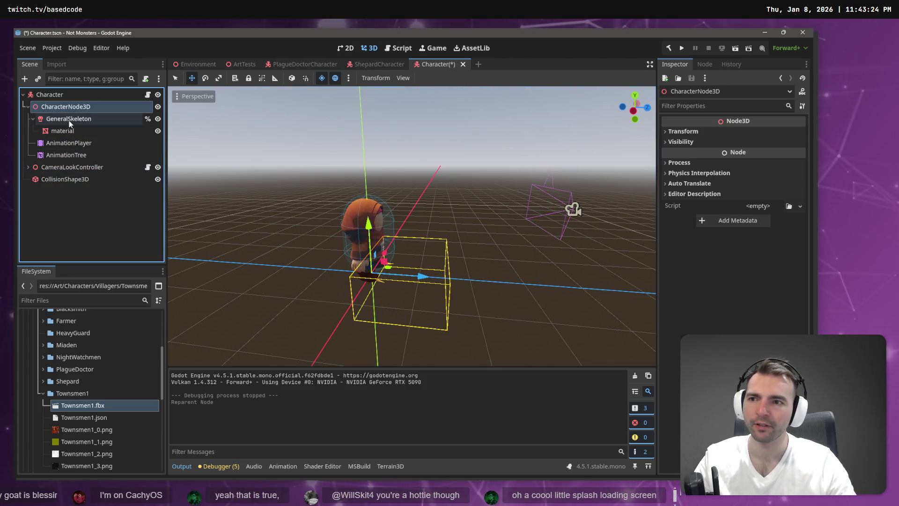
pyautogui.click(69, 119)
pyautogui.click(68, 106)
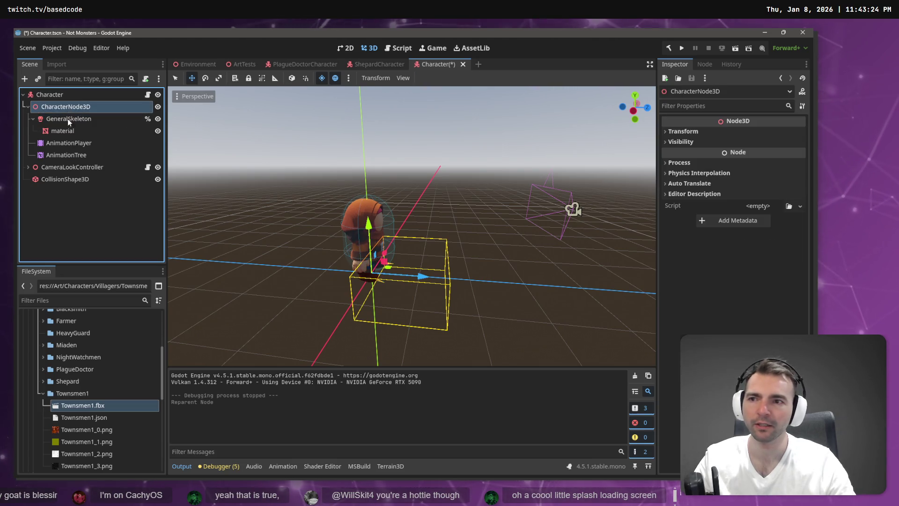
# Link AnimationPlayer to the AnimationTree and set its root motion track to %GeneralSkeleton
pyautogui.click(66, 154)
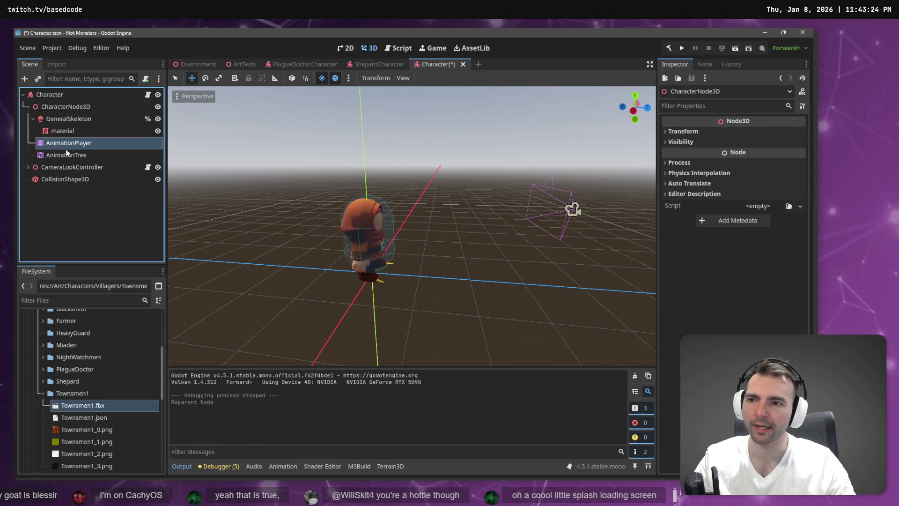
pyautogui.moveTo(63, 145)
pyautogui.mouseDown()
pyautogui.moveTo(776, 167)
pyautogui.moveTo(761, 156)
pyautogui.mouseUp()
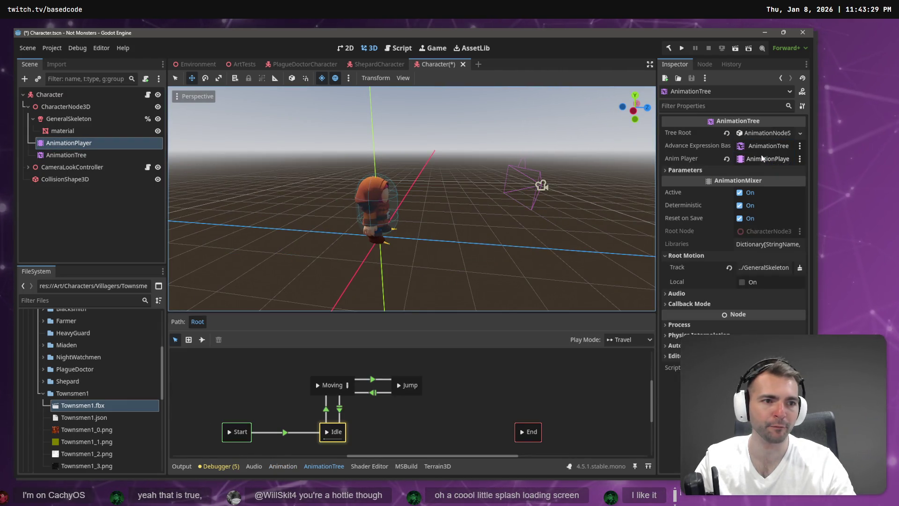
pyautogui.moveTo(66, 155)
pyautogui.mouseDown()
pyautogui.moveTo(334, 173)
pyautogui.moveTo(785, 153)
pyautogui.mouseUp()
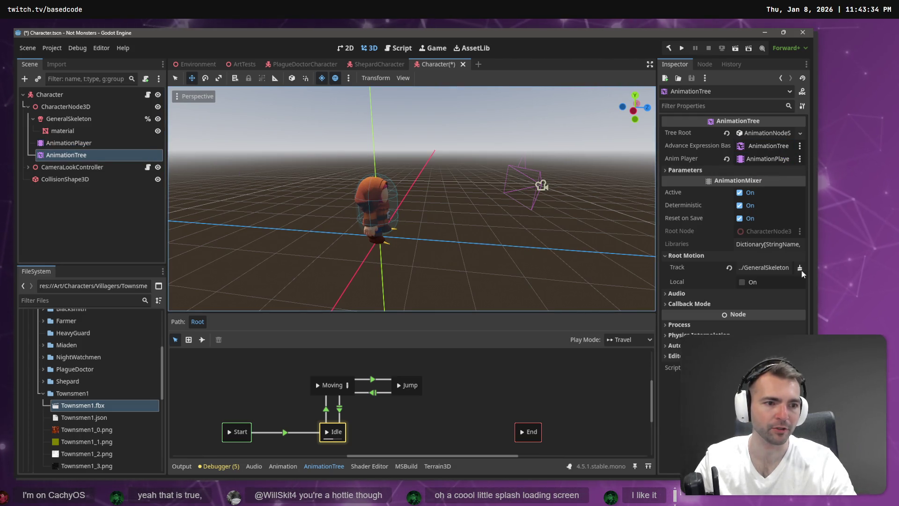
pyautogui.click(763, 263)
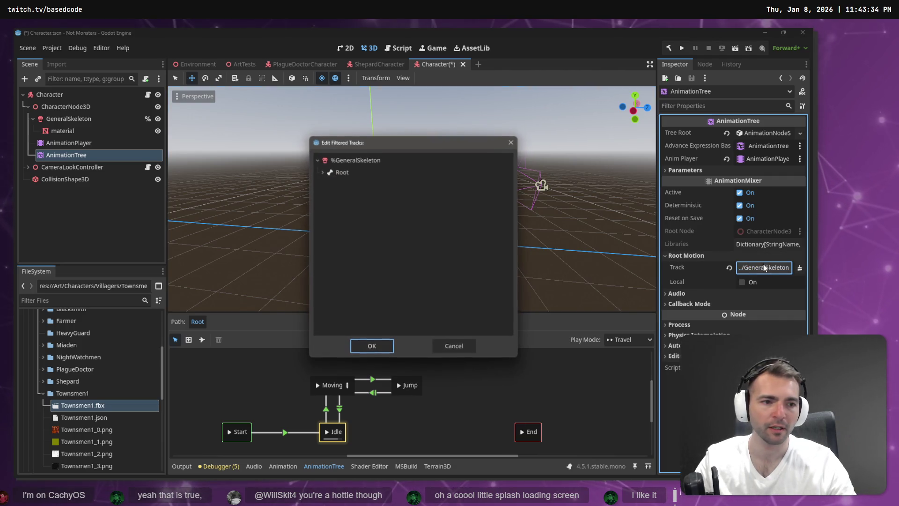
pyautogui.doubleClick(370, 172)
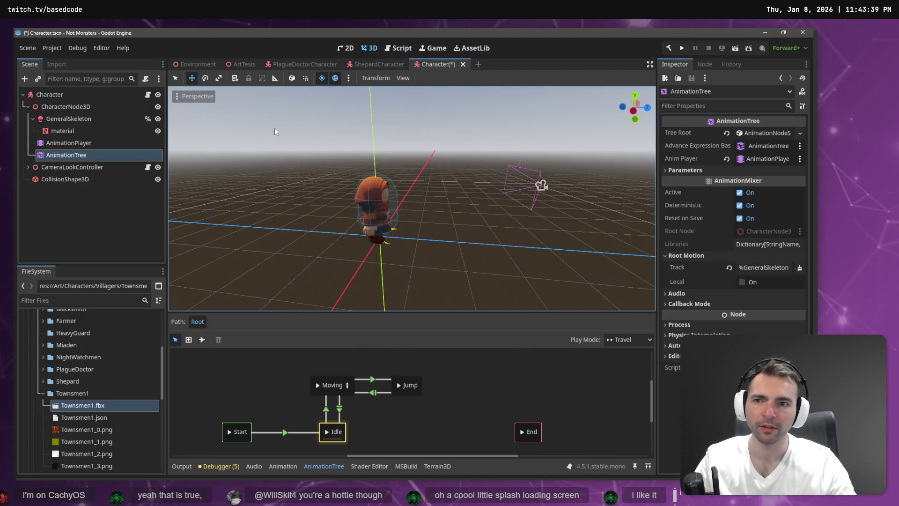
pyautogui.press('F5')
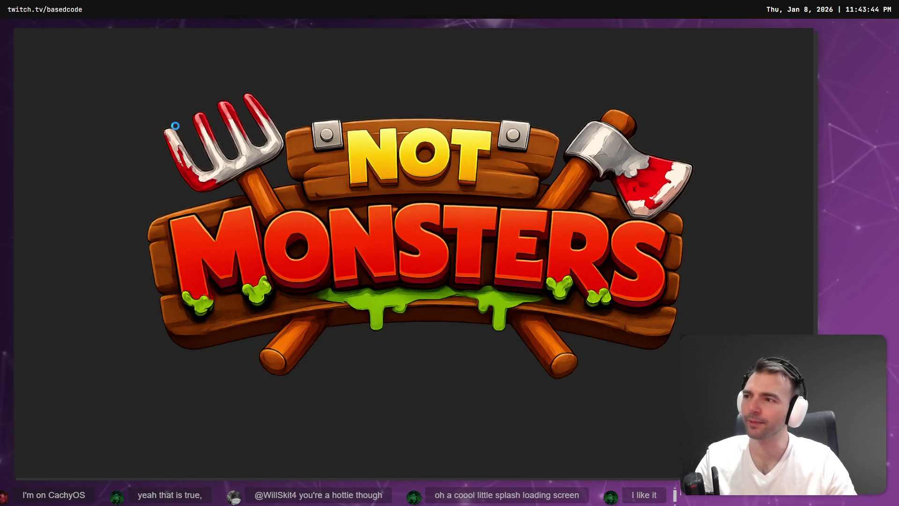
# Run the character to the church door, across the plaza and onto the gallows, then stop
pyautogui.press('w')
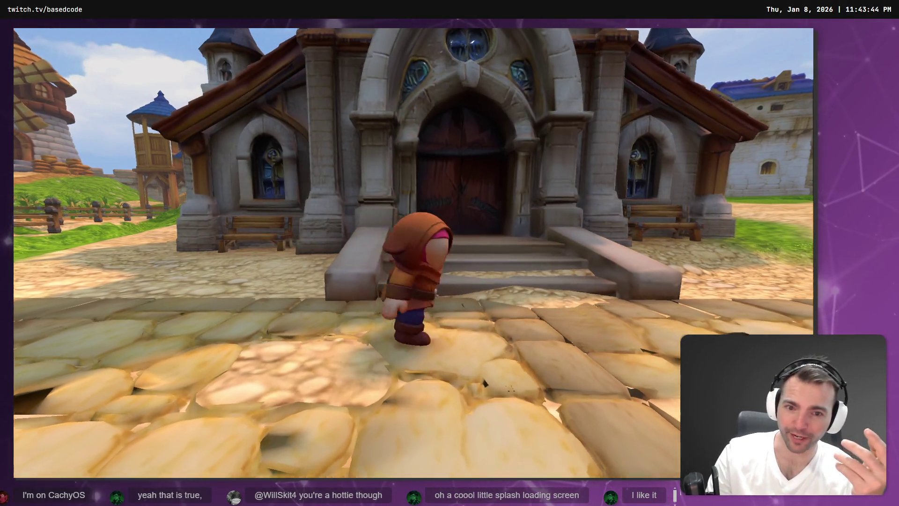
pyautogui.press('s')
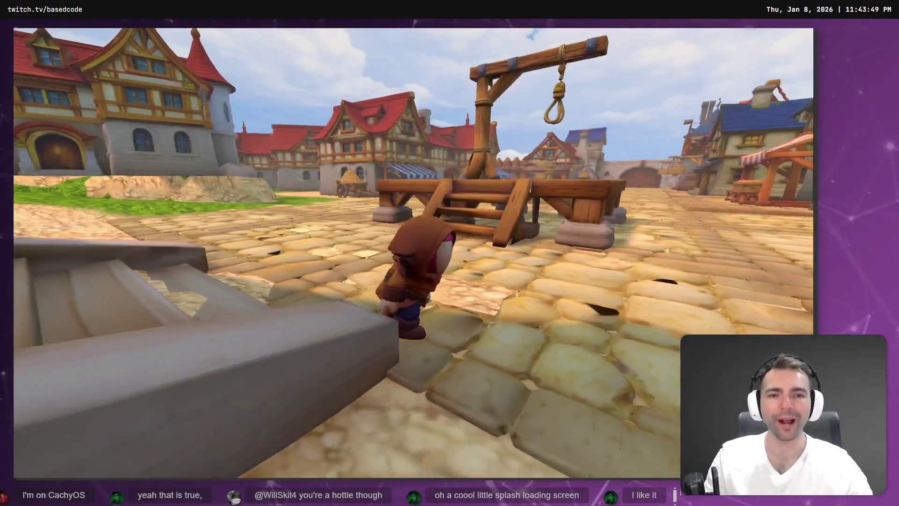
pyautogui.press('w')
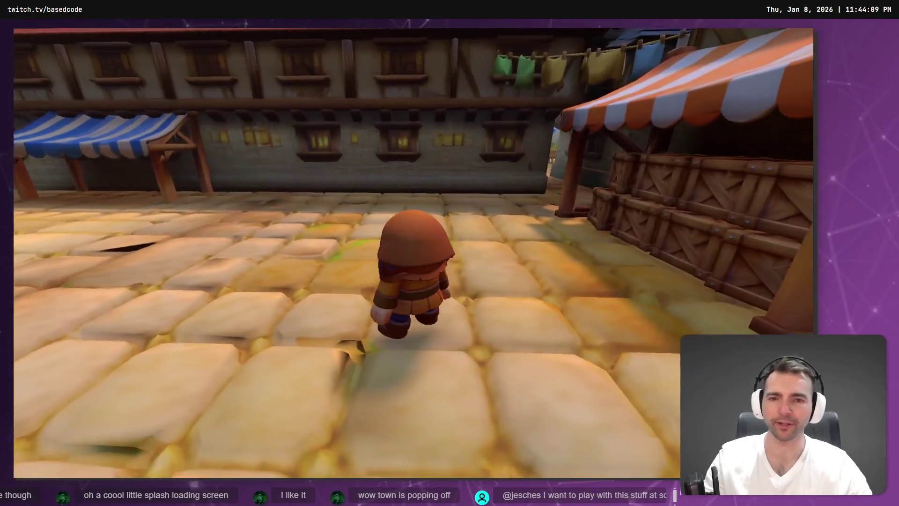
pyautogui.press('F8')
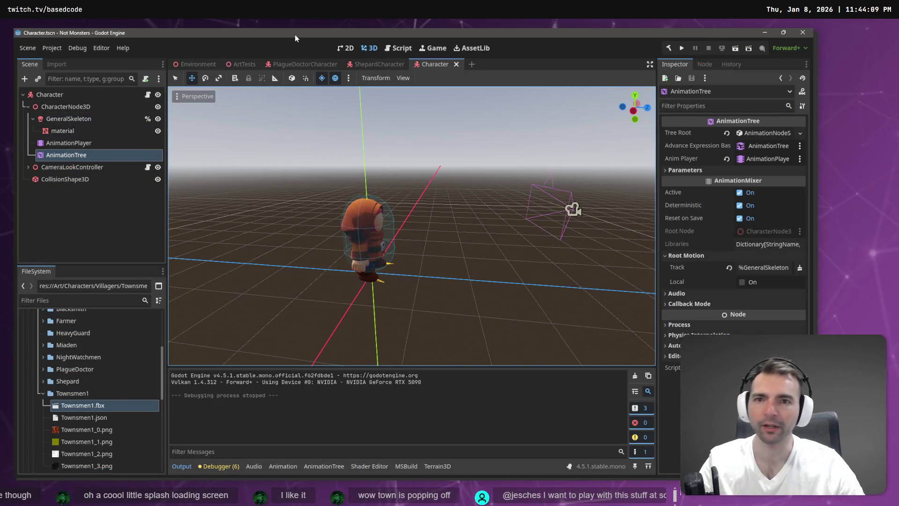
# Rename the root Character node to Townsmen1Character
pyautogui.click(47, 94)
pyautogui.click(27, 48)
pyautogui.click(185, 89)
pyautogui.doubleClick(75, 99)
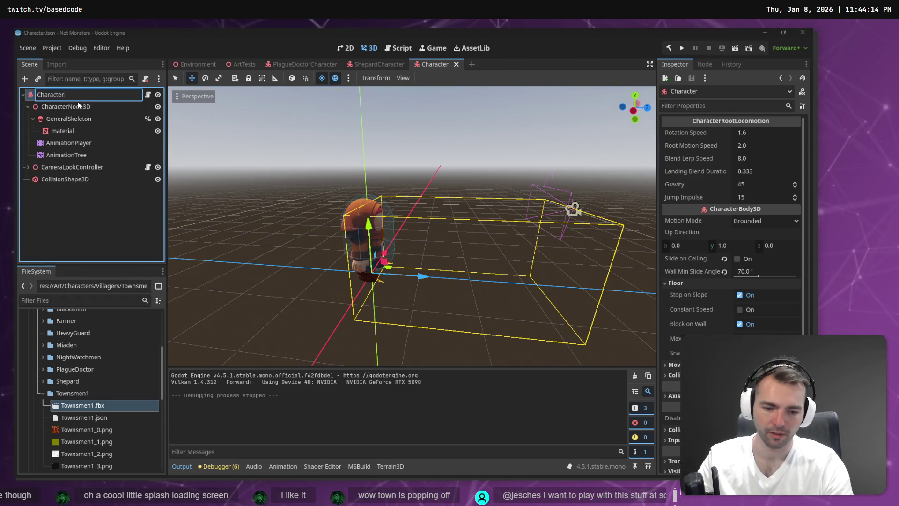
pyautogui.write('Townsmen1')
pyautogui.press('Return')
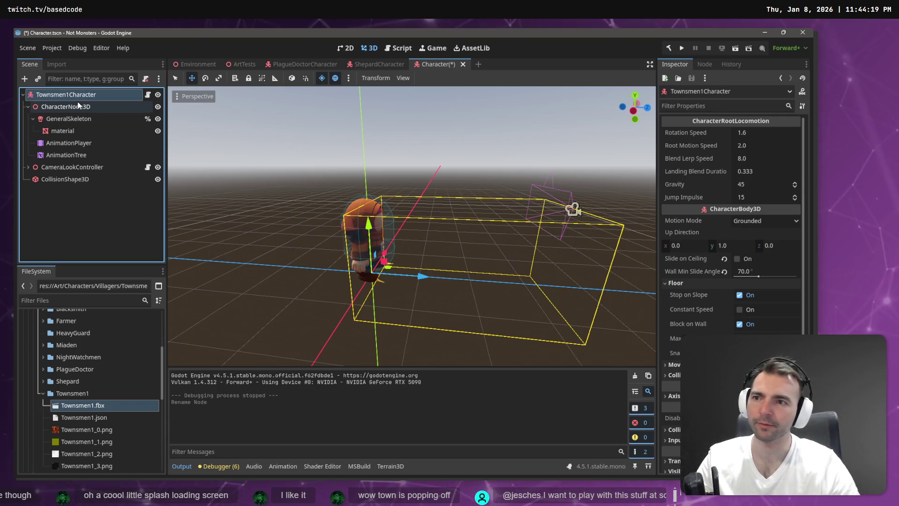
# Save the scene as TownsmenCharacter.tscn in the Villagers/Townsmen1 folder
pyautogui.click(26, 48)
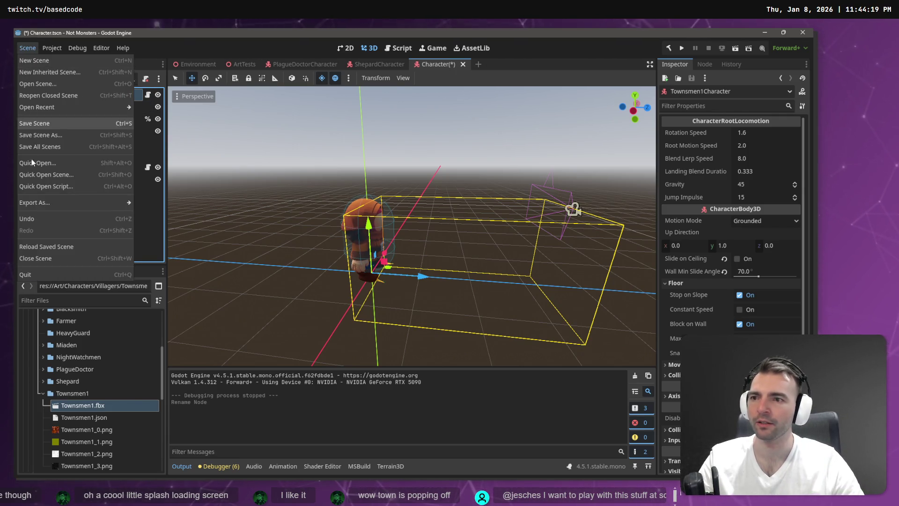
pyautogui.click(66, 137)
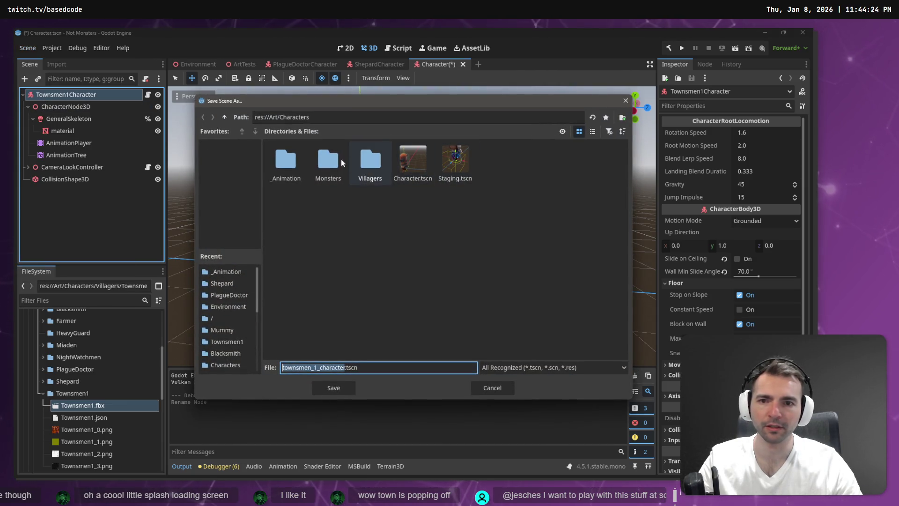
pyautogui.doubleClick(365, 161)
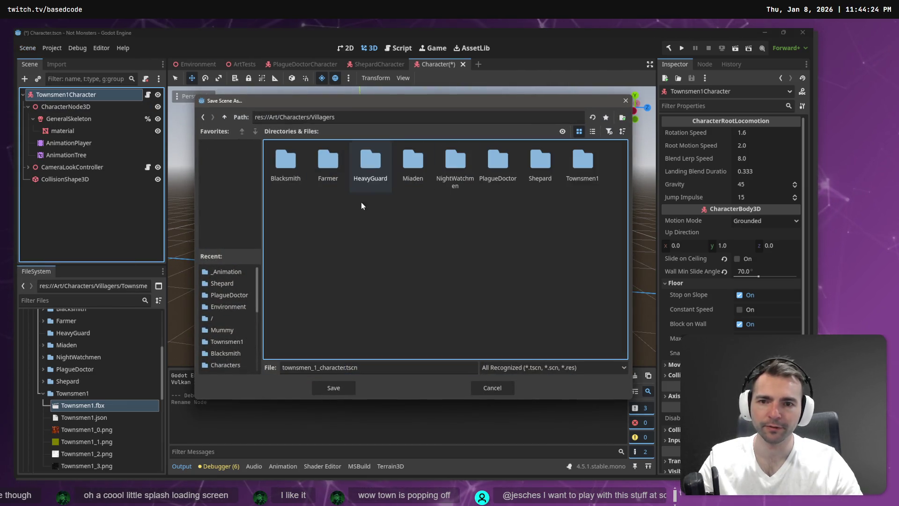
pyautogui.doubleClick(583, 162)
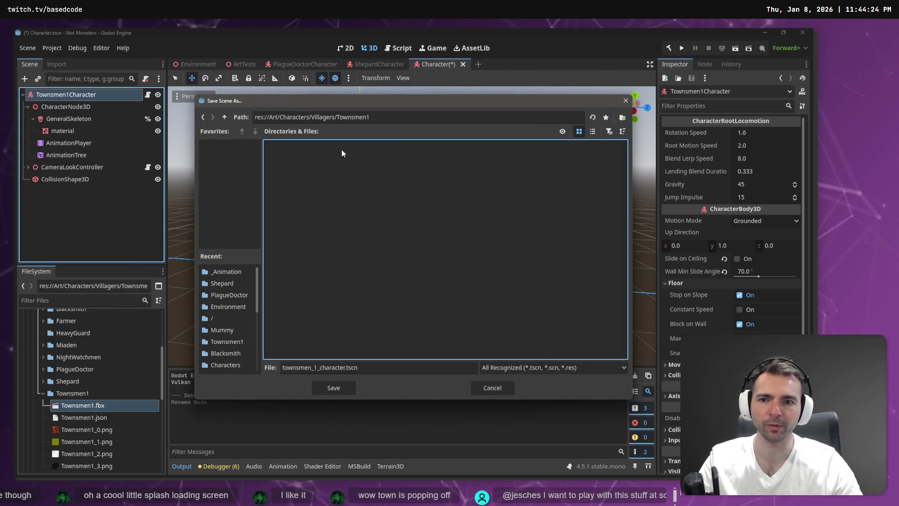
pyautogui.click(512, 367)
pyautogui.click(434, 330)
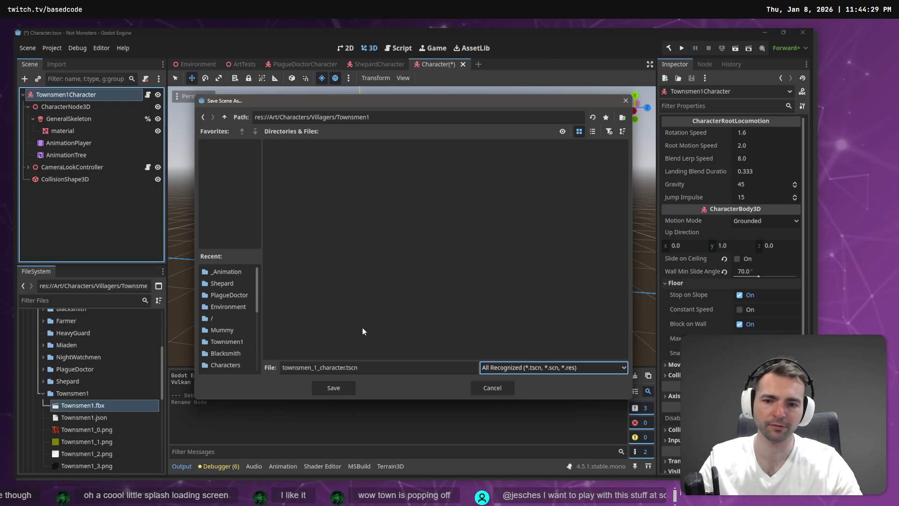
pyautogui.click(391, 367)
pyautogui.hotkey('ctrl', 'a')
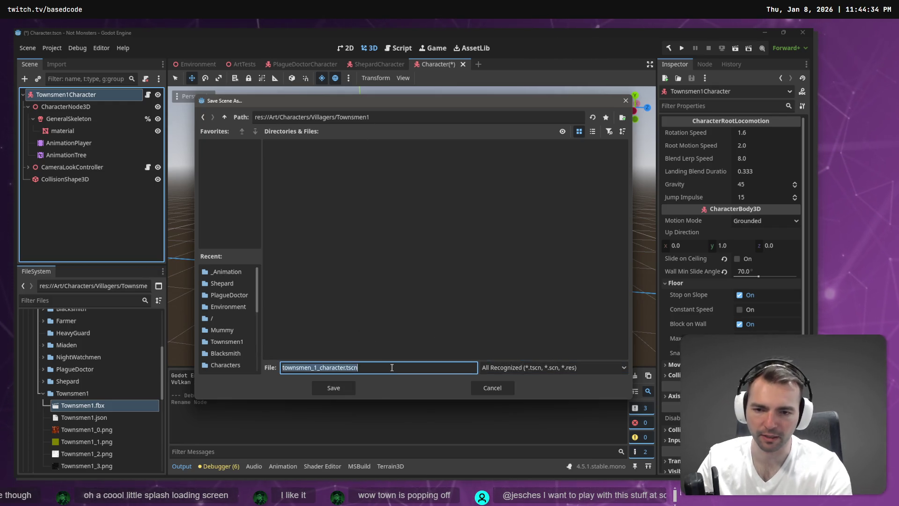
pyautogui.press('Delete')
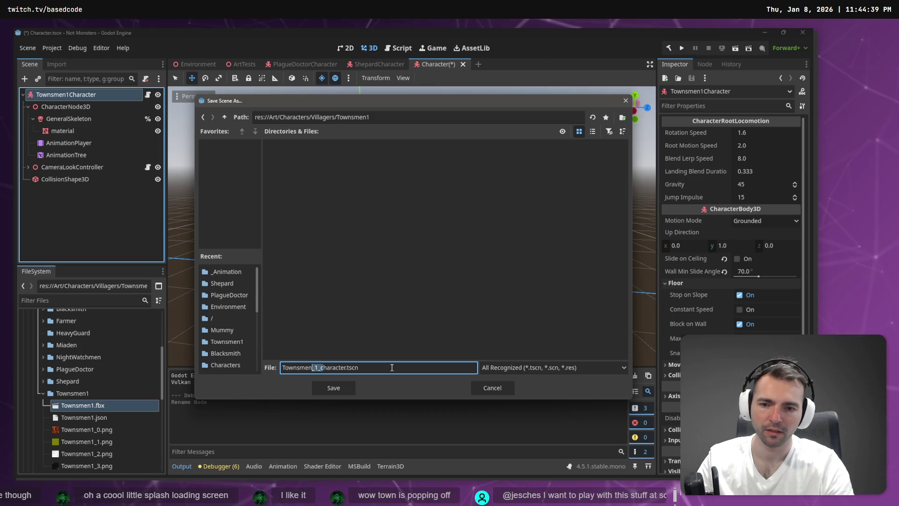
pyautogui.write('C')
pyautogui.press('Return')
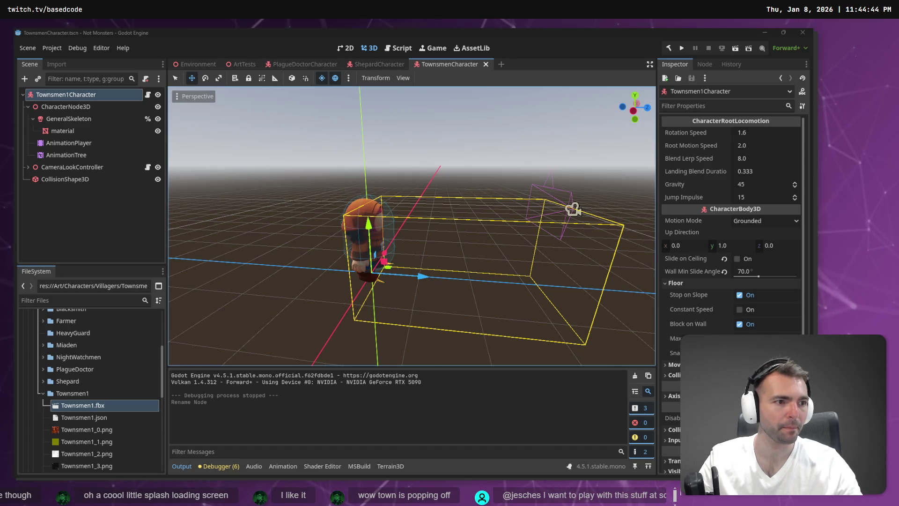
# Close the TownsmenCharacter scene tab and go to the git client
pyautogui.hotkey('alt', 'Tab')
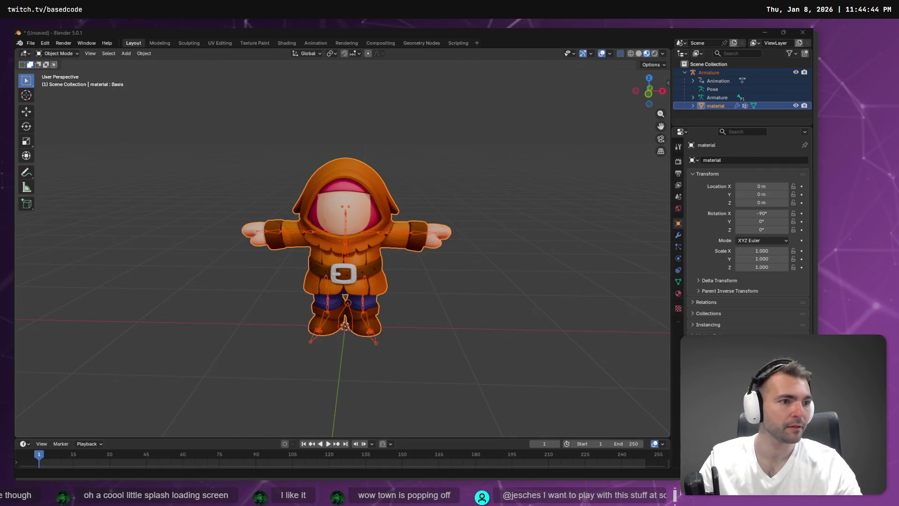
pyautogui.hotkey('alt', 'Tab')
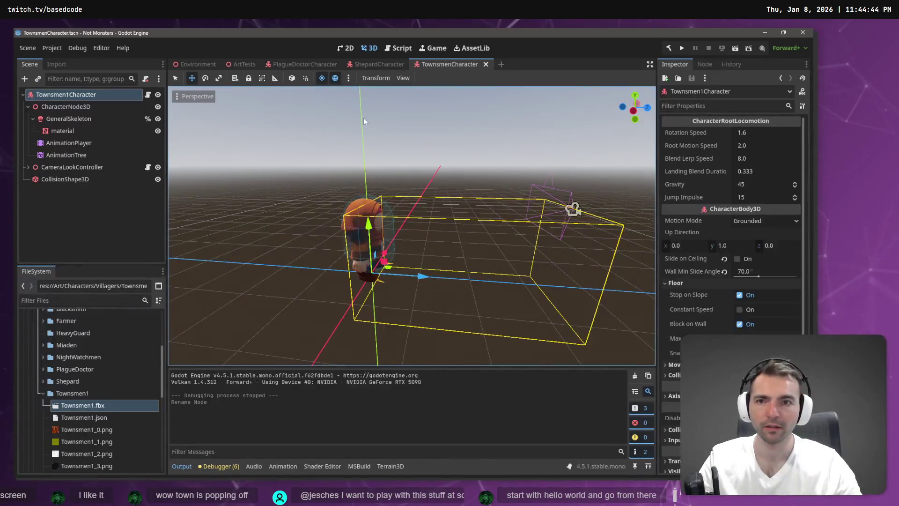
pyautogui.middleClick(459, 64)
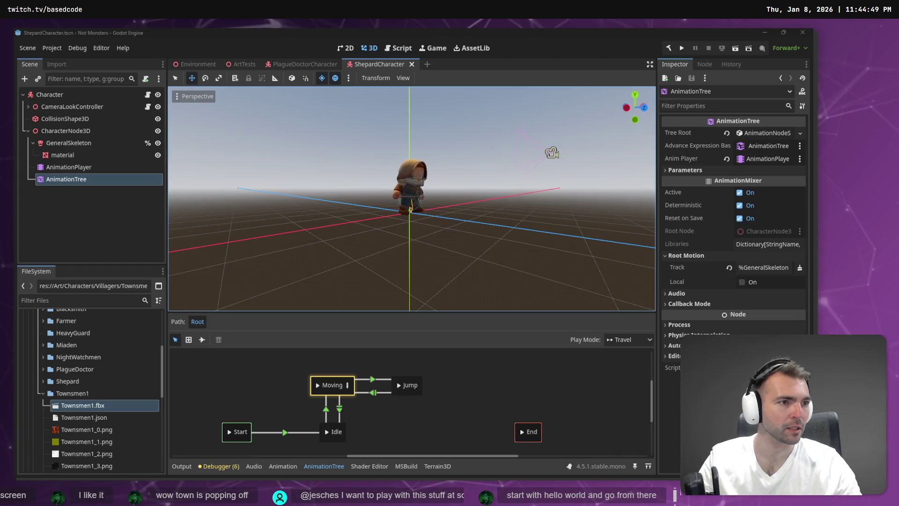
pyautogui.hotkey('alt', 'Tab')
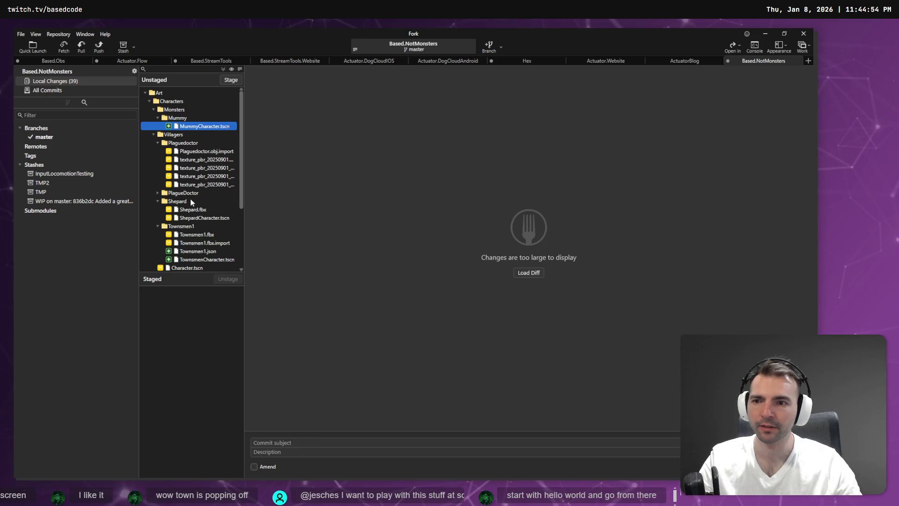
# Review the Character.tscn change in Fork, cancelling the discard
pyautogui.click(190, 193)
pyautogui.scroll(-1, 200, 203)
pyautogui.click(209, 235)
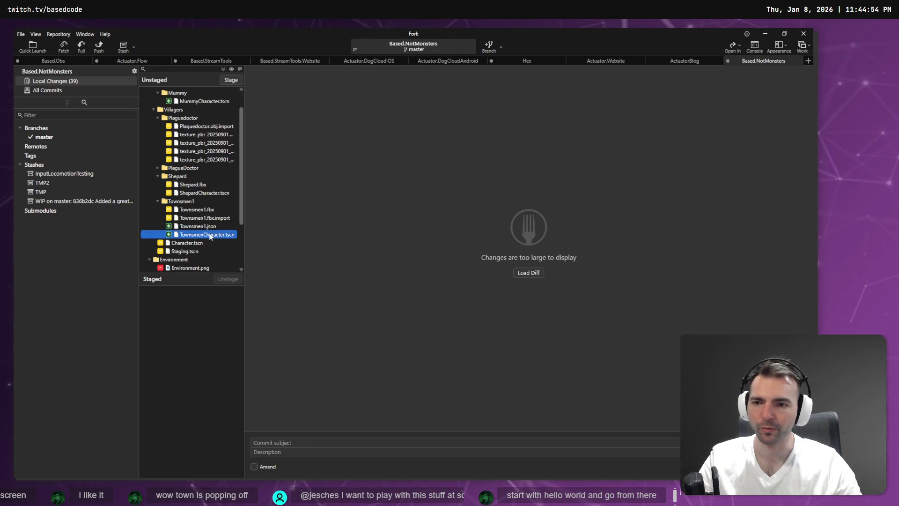
pyautogui.rightClick(192, 244)
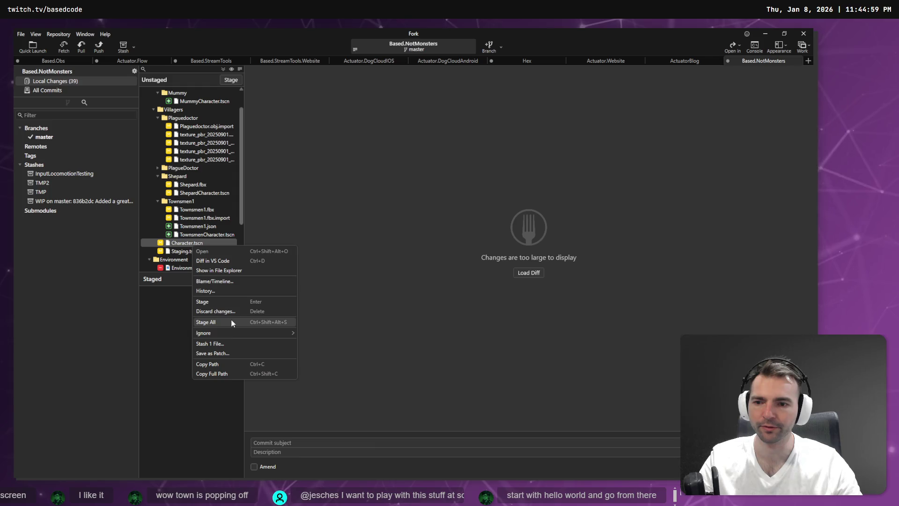
pyautogui.click(236, 312)
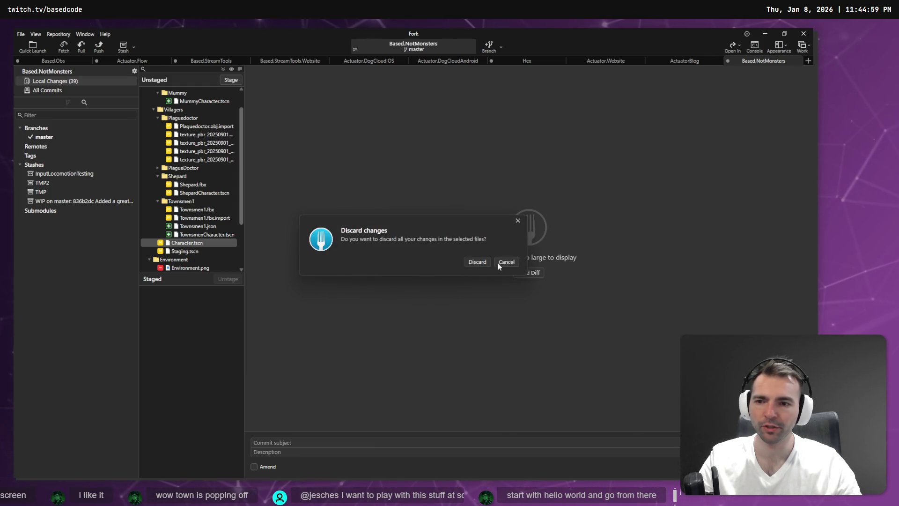
pyautogui.click(513, 261)
# Delete the old Character node from Environment and add the Townsmen character under Characters
pyautogui.hotkey('alt', 'Tab')
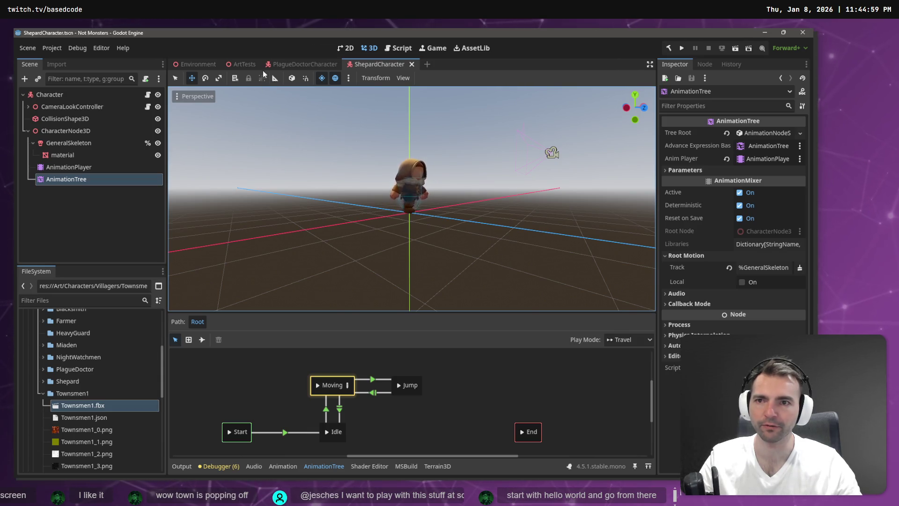
pyautogui.moveTo(200, 66)
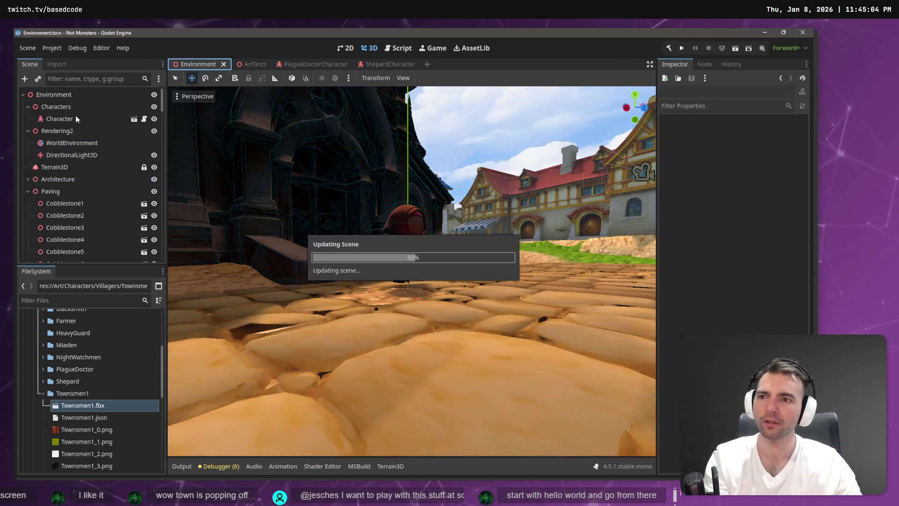
pyautogui.click(66, 120)
pyautogui.press('Delete')
pyautogui.press('Return')
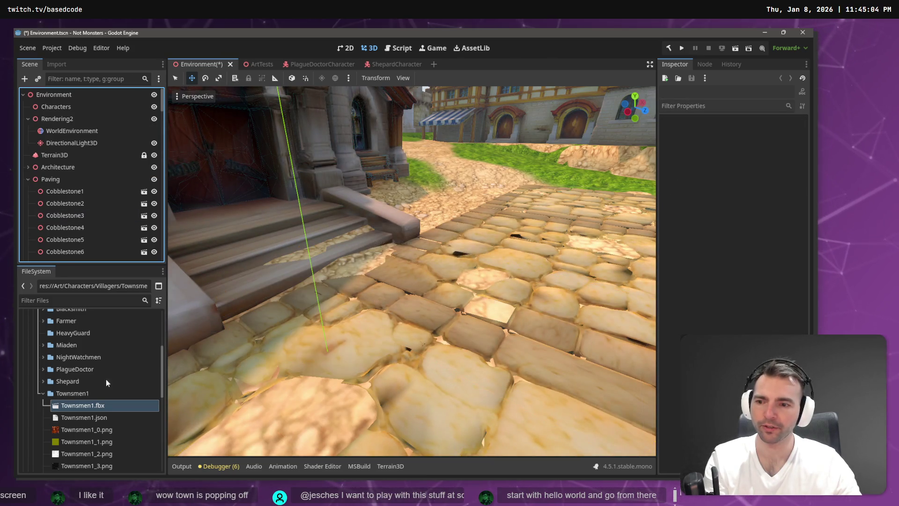
pyautogui.scroll(-3, 99, 415)
pyautogui.moveTo(97, 417); pyautogui.dragTo(75, 107)
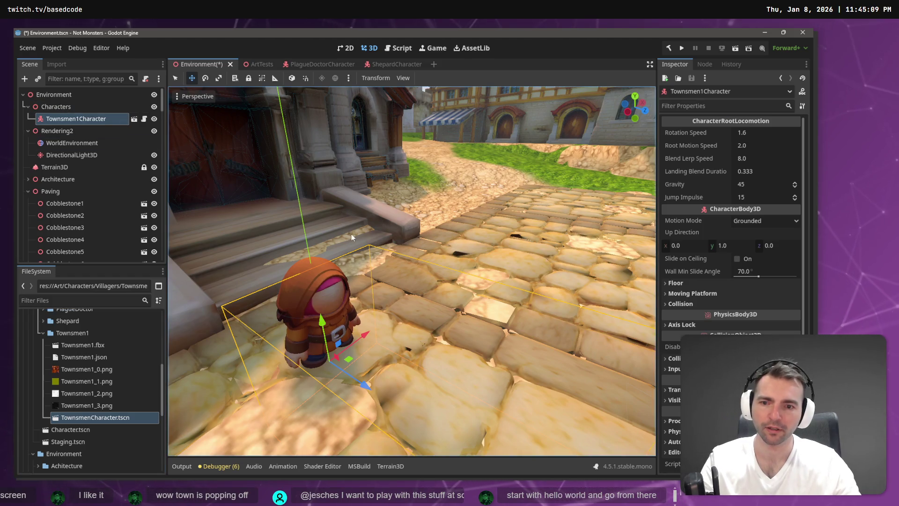
# Run the game and move the Townsmen character forward toward the buildings, then stop
pyautogui.press('F5')
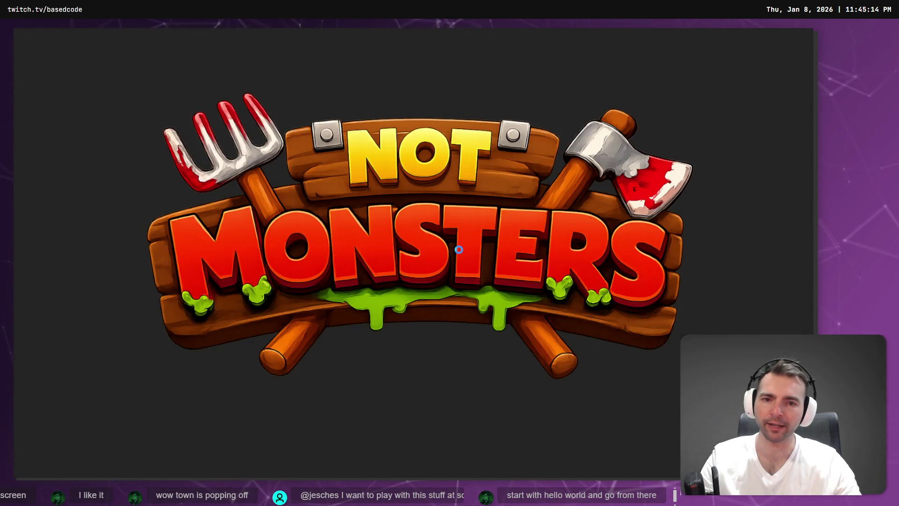
pyautogui.press('w')
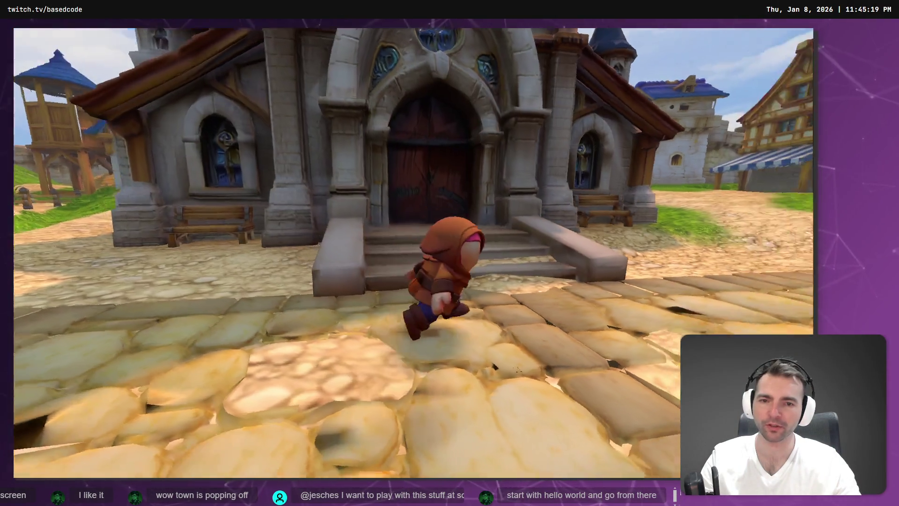
pyautogui.press('w')
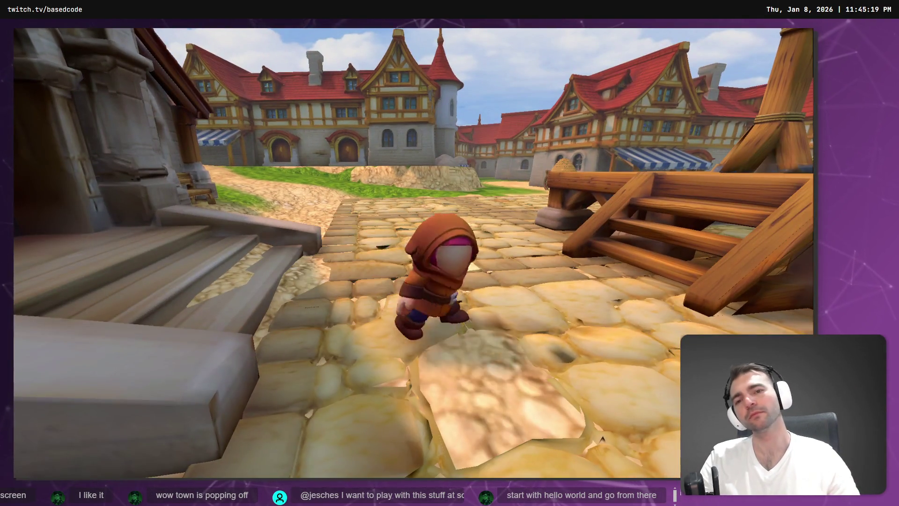
pyautogui.press('F8')
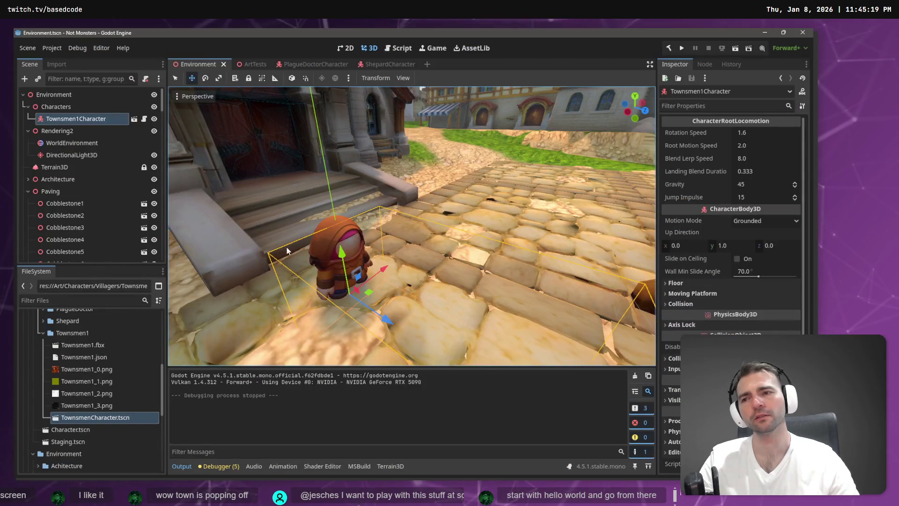
# Open TownsmenCharacter and move CameraLookController and CollisionShape3D below the model nodes
pyautogui.click(134, 119)
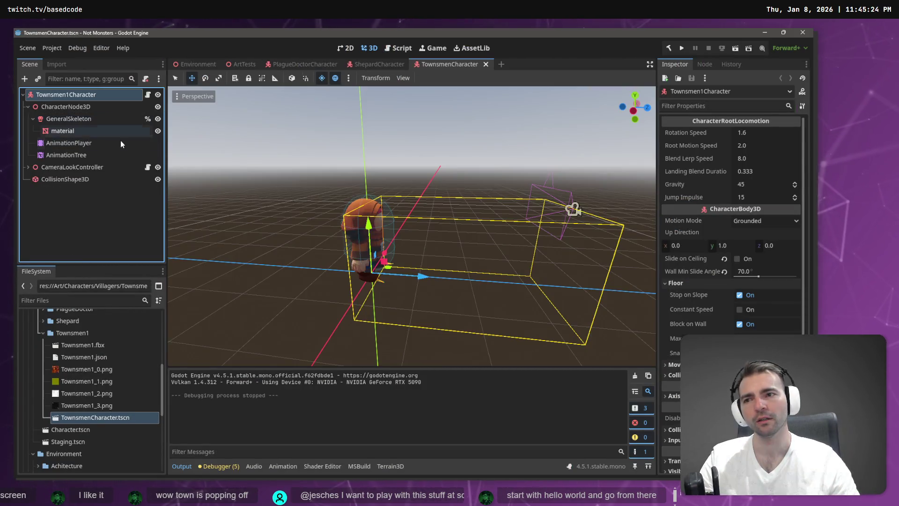
pyautogui.click(69, 109)
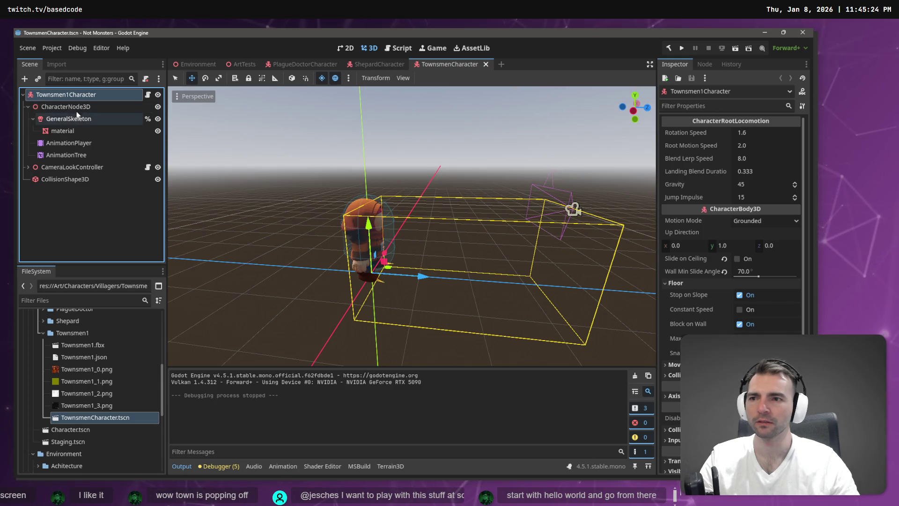
pyautogui.click(57, 167)
pyautogui.hotkey('shift', 'Down')
pyautogui.moveTo(52, 97); pyautogui.dragTo(52, 98)
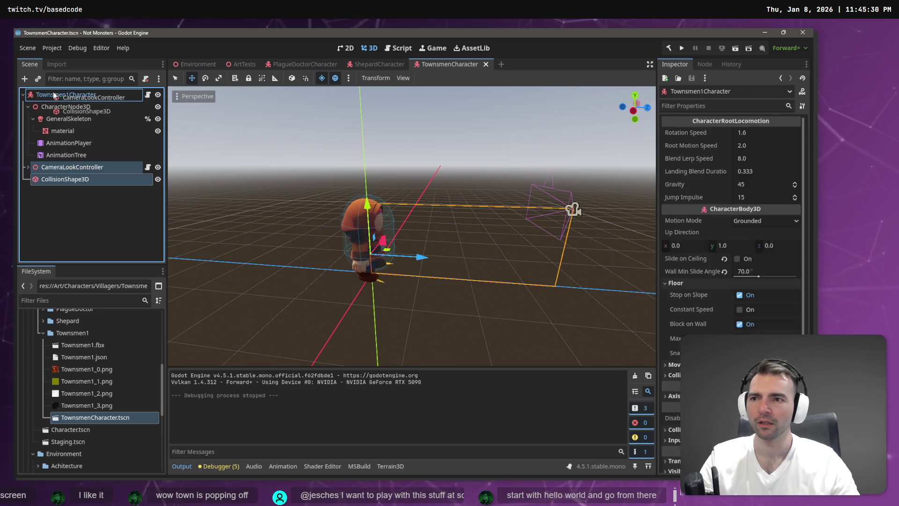
pyautogui.click(63, 107)
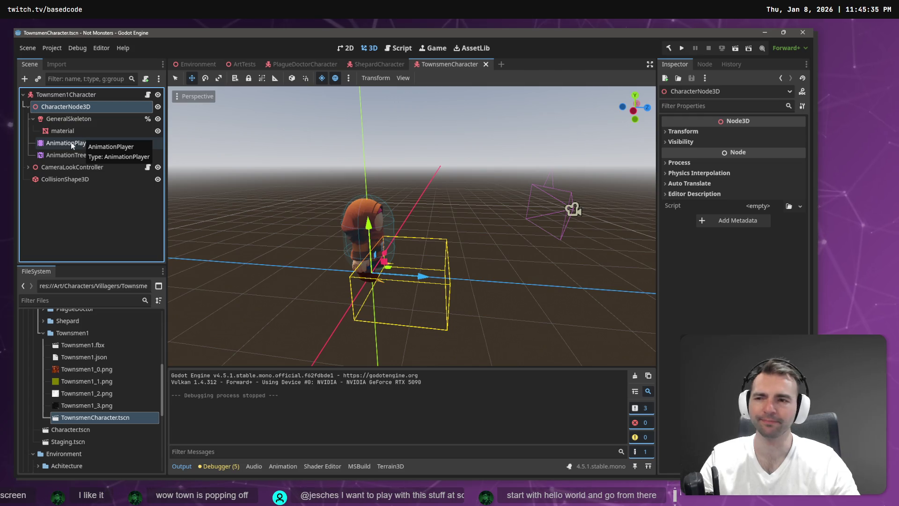
# Link AnimationPlayer and advance expression base to the AnimationTree, root motion %GeneralSkeleton, and save
pyautogui.click(83, 157)
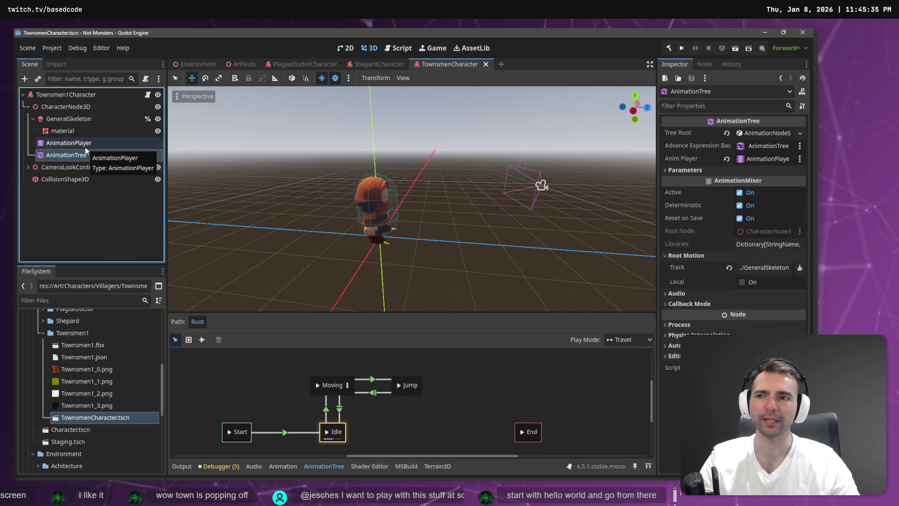
pyautogui.moveTo(82, 143)
pyautogui.mouseDown()
pyautogui.moveTo(721, 149)
pyautogui.moveTo(764, 162)
pyautogui.moveTo(755, 161)
pyautogui.mouseUp()
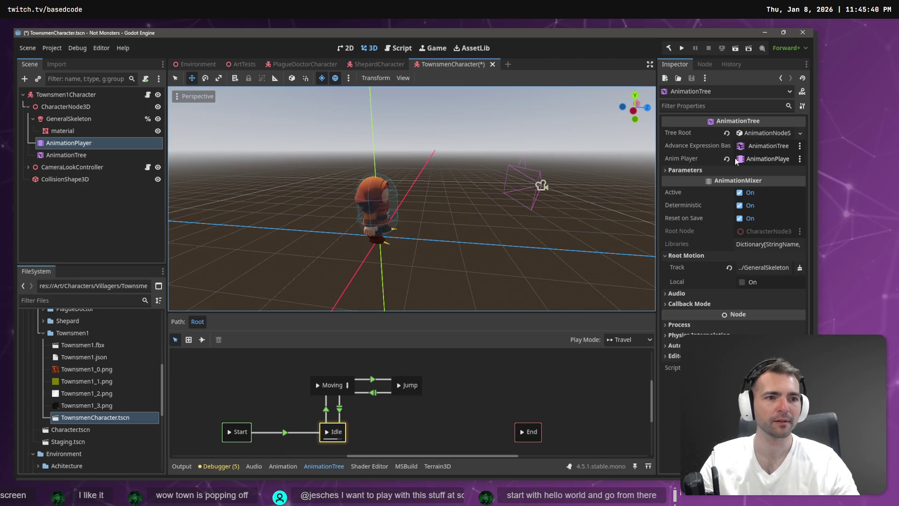
pyautogui.moveTo(71, 157)
pyautogui.mouseDown()
pyautogui.moveTo(700, 161)
pyautogui.moveTo(760, 151)
pyautogui.mouseUp()
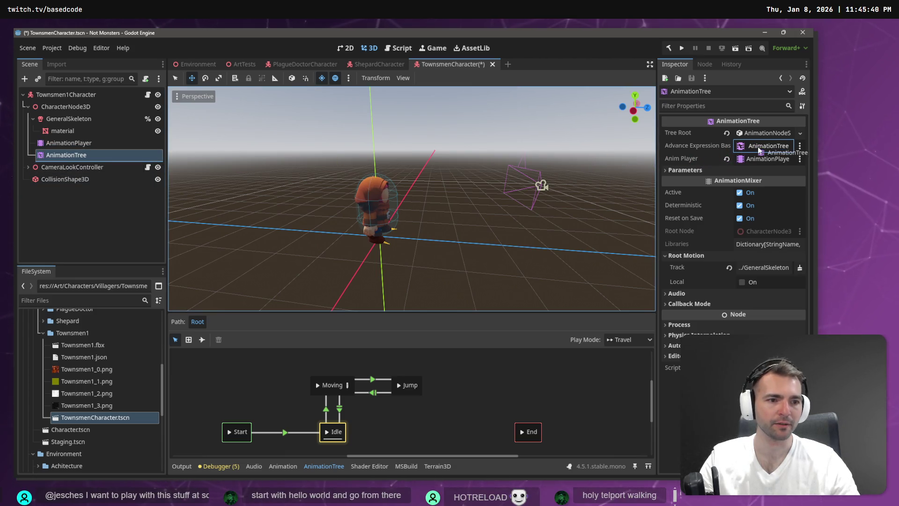
pyautogui.click(765, 266)
pyautogui.click(332, 173)
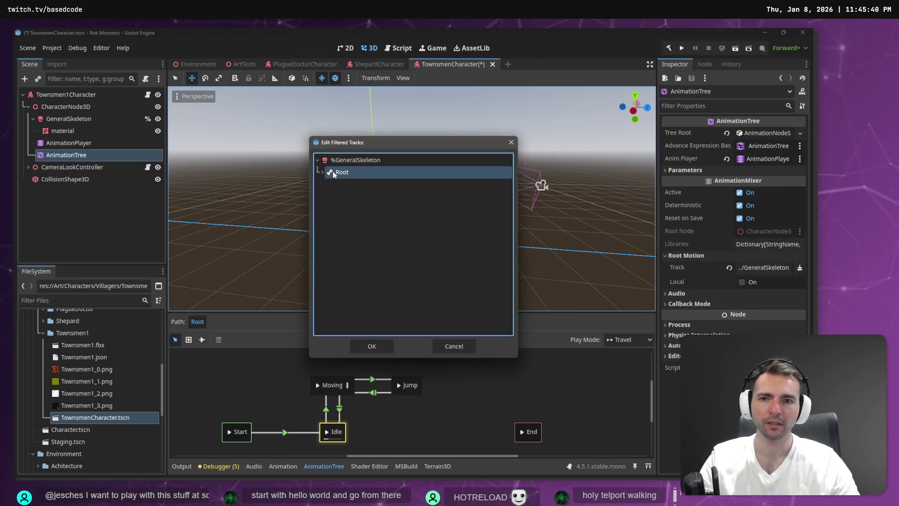
pyautogui.click(378, 292)
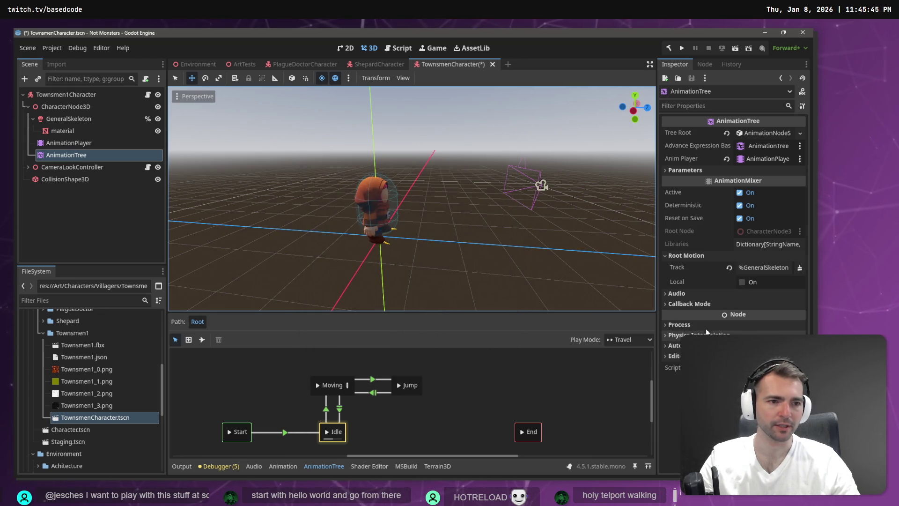
pyautogui.hotkey('ctrl', 's')
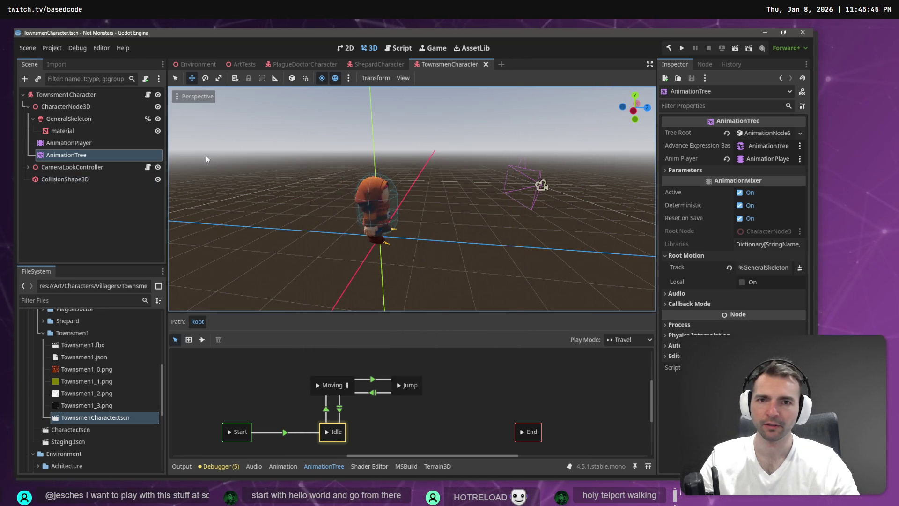
pyautogui.press('F5')
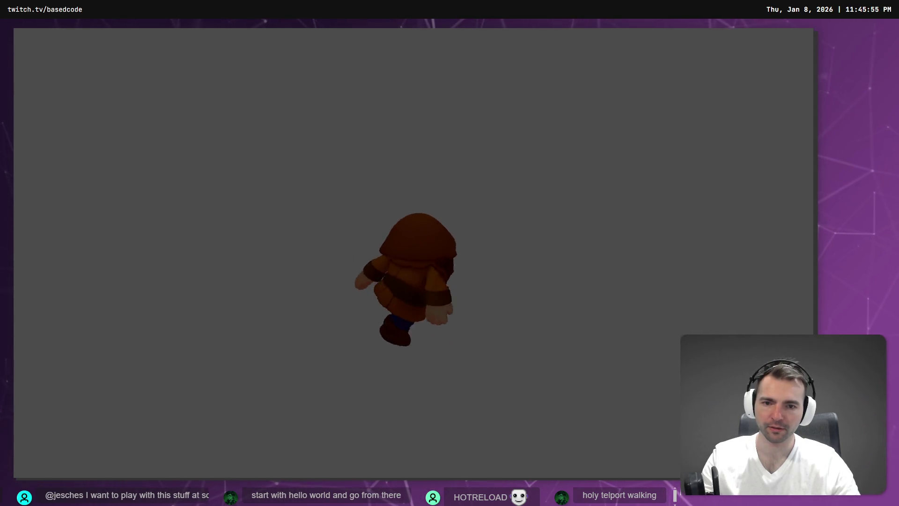
# Play the Environment scene and walk the townsman around town with W, A and D
pyautogui.press('F8')
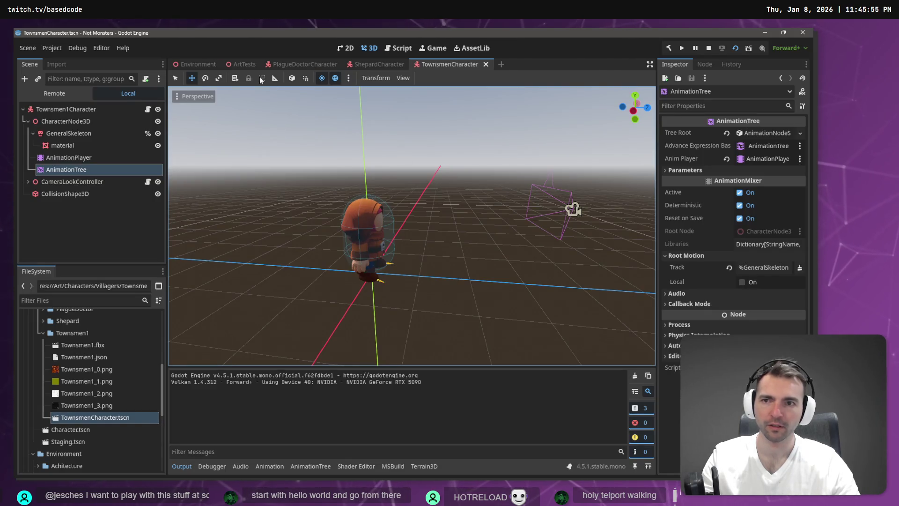
pyautogui.click(197, 64)
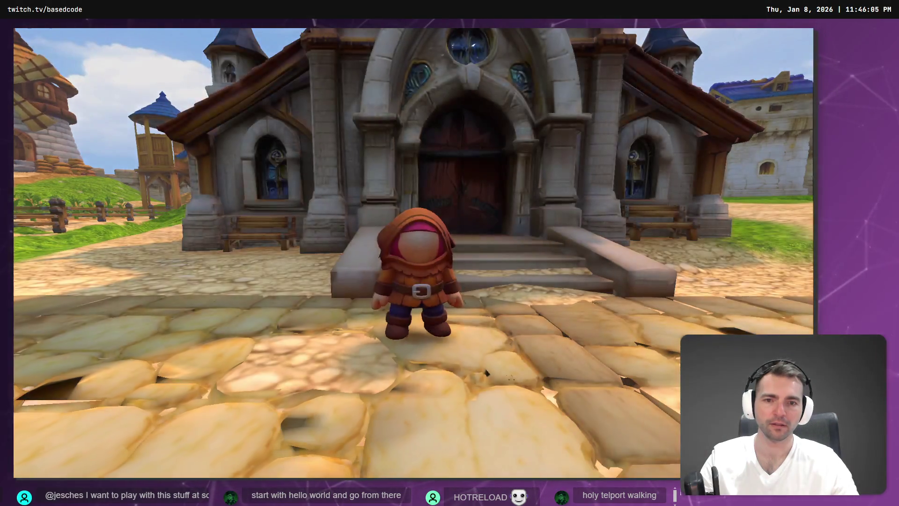
pyautogui.press('w')
pyautogui.press('a')
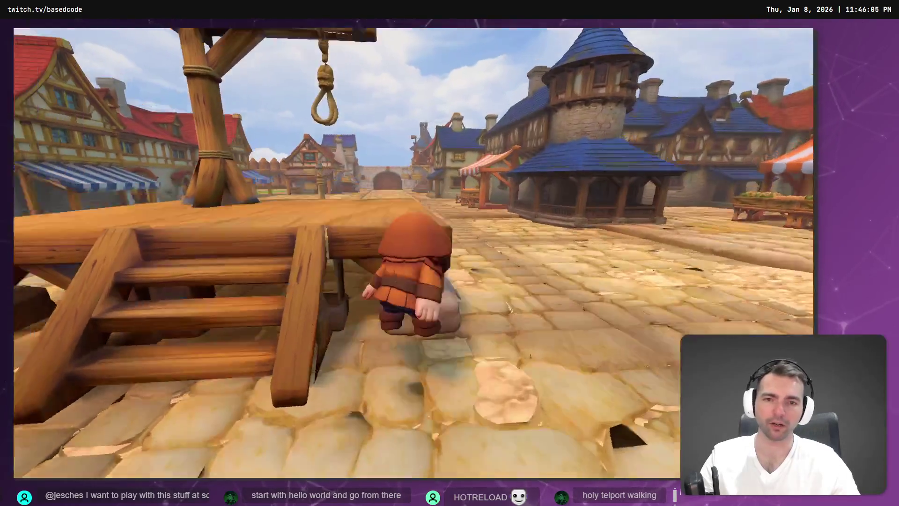
pyautogui.press('d')
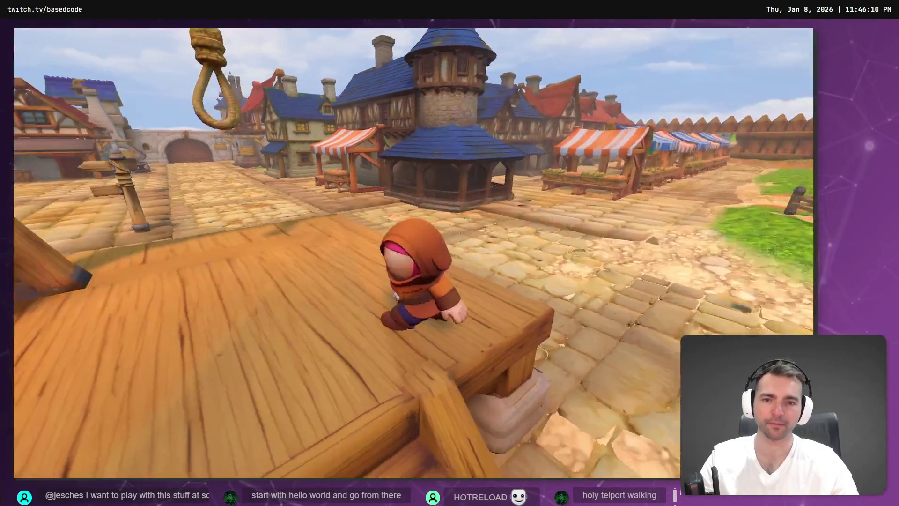
# Quit the game and discard the Character.tscn changes in Fork
pyautogui.hotkey('alt', 'F4')
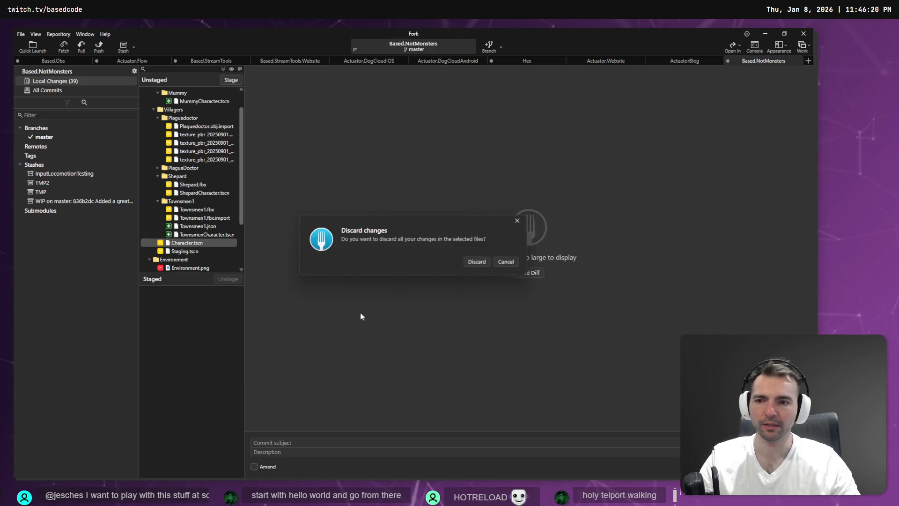
pyautogui.click(478, 264)
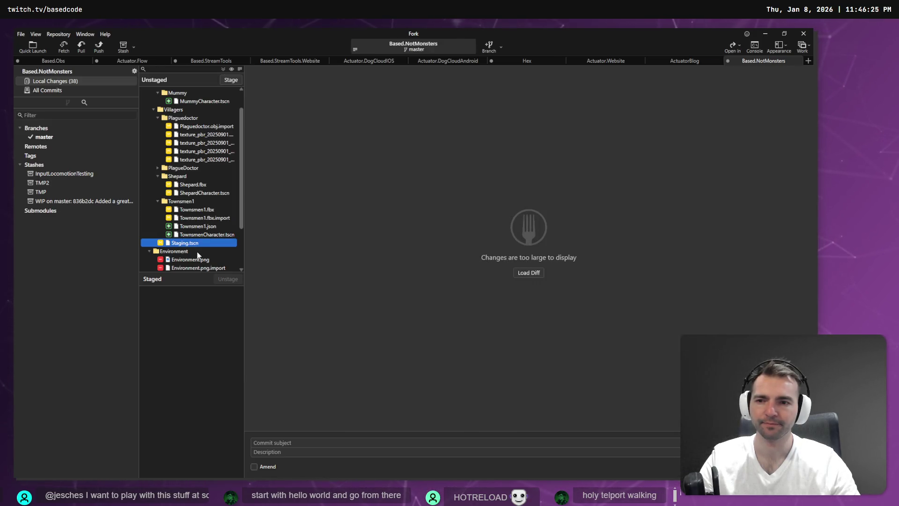
pyautogui.hotkey('alt', 'Tab')
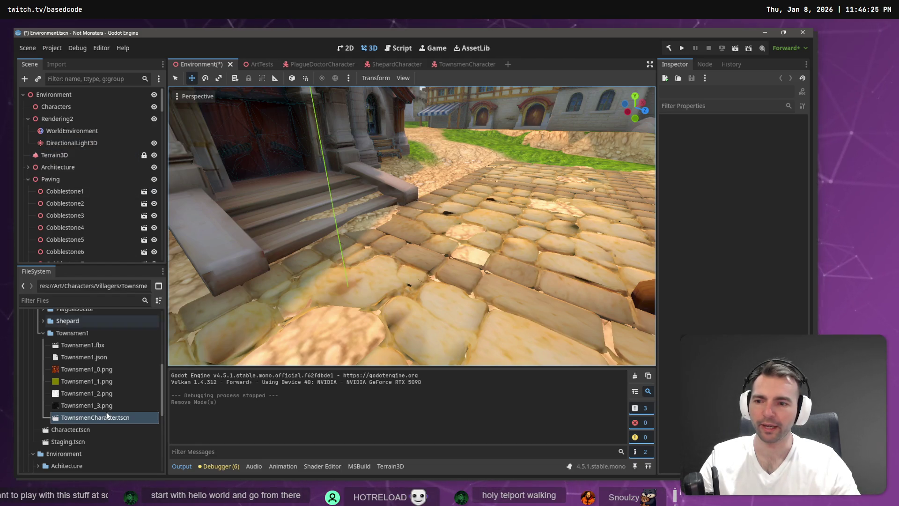
# Add Character.tscn under Characters and raise it upward with the Y gizmo
pyautogui.click(75, 428)
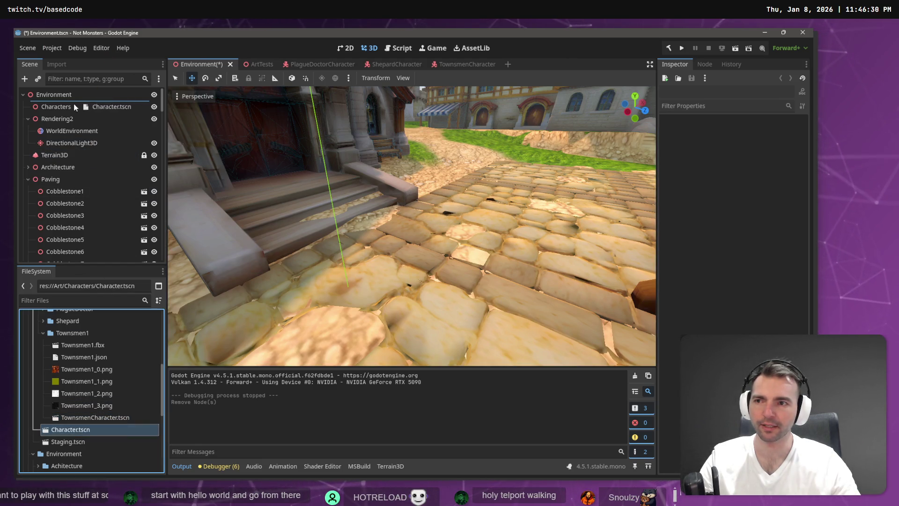
pyautogui.moveTo(74, 104); pyautogui.dragTo(74, 105)
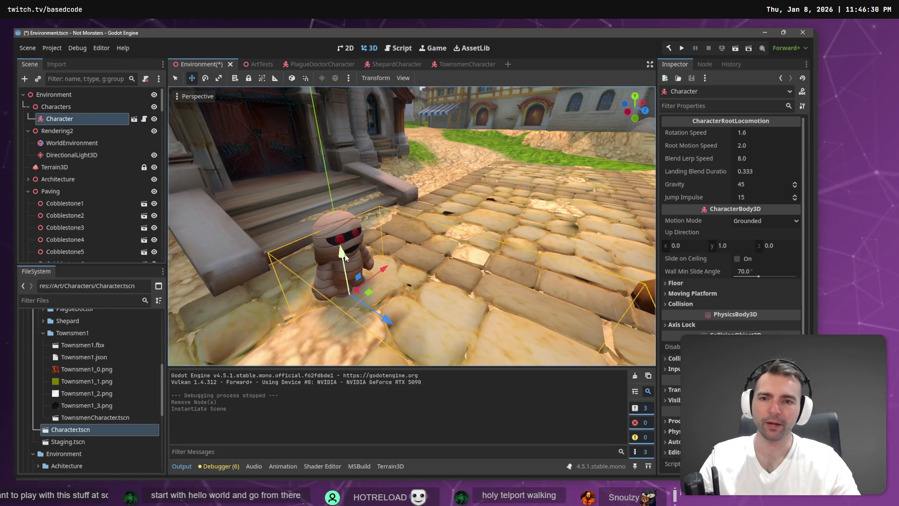
pyautogui.moveTo(343, 253); pyautogui.dragTo(338, 231)
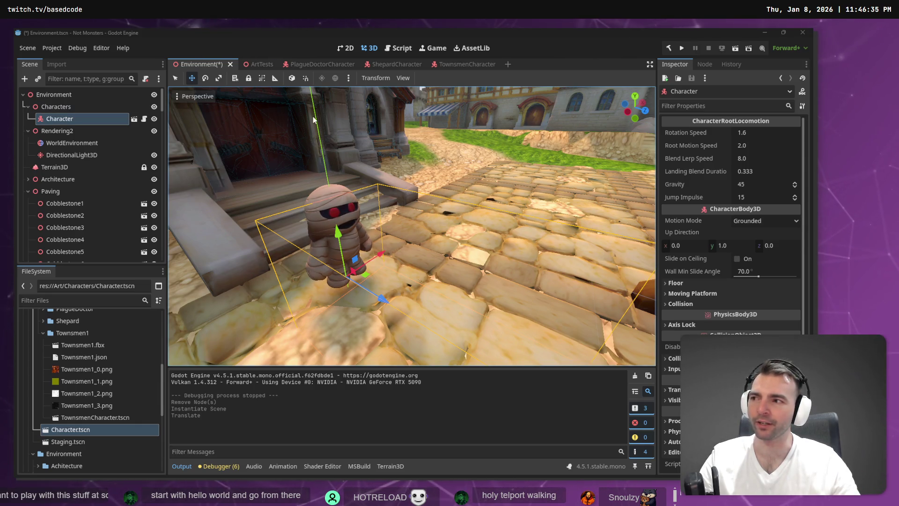
# Frame the gallows and test-run the mummy, jumping onto the gallows platform
pyautogui.click(355, 149)
pyautogui.press('f')
pyautogui.press('d')
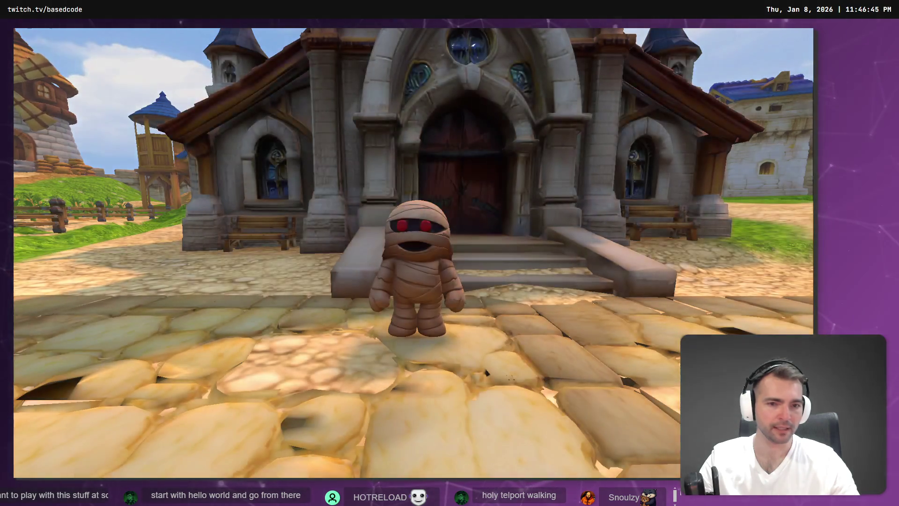
pyautogui.press('w')
pyautogui.press('space')
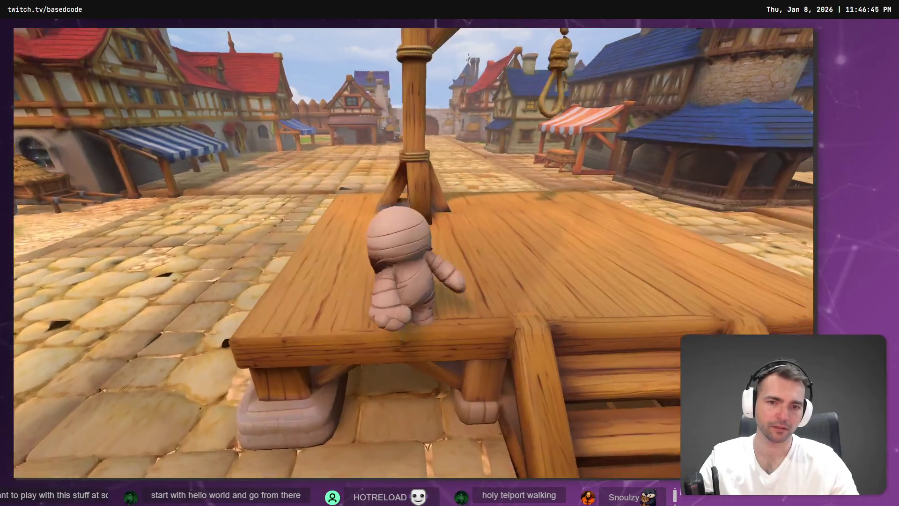
pyautogui.press('s')
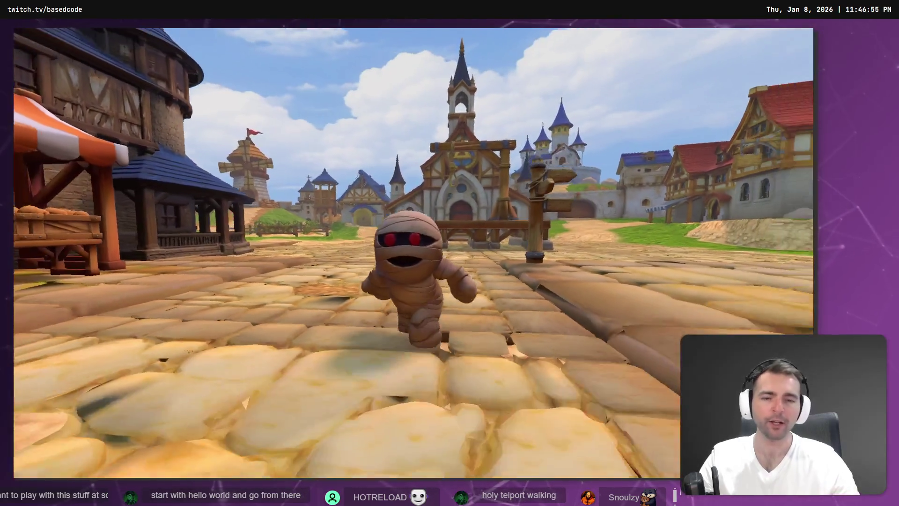
pyautogui.press('F8')
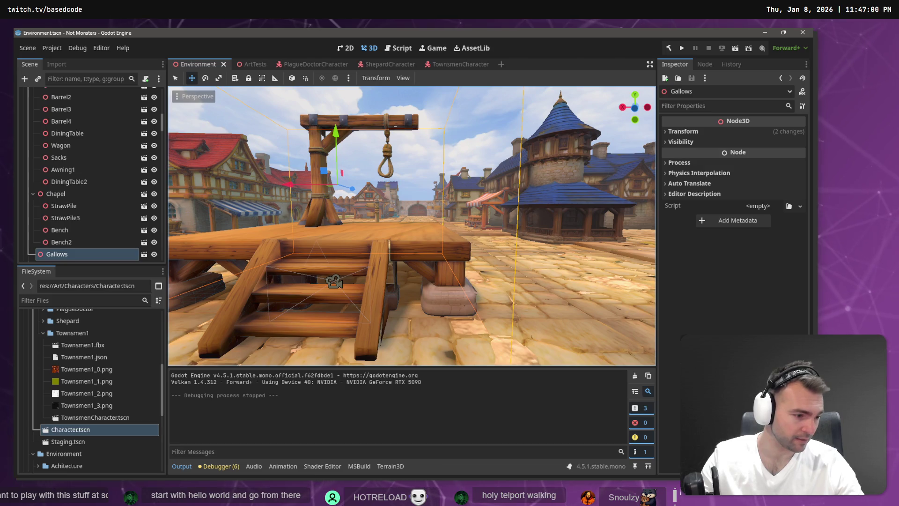
# Close Blender with Don't Save, then save the Environment scene in Godot
pyautogui.hotkey('alt', 'Tab')
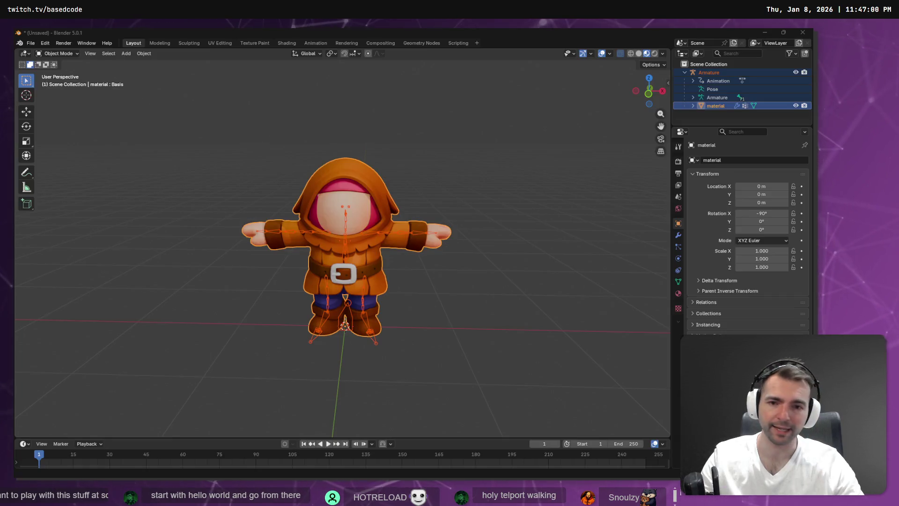
pyautogui.click(801, 33)
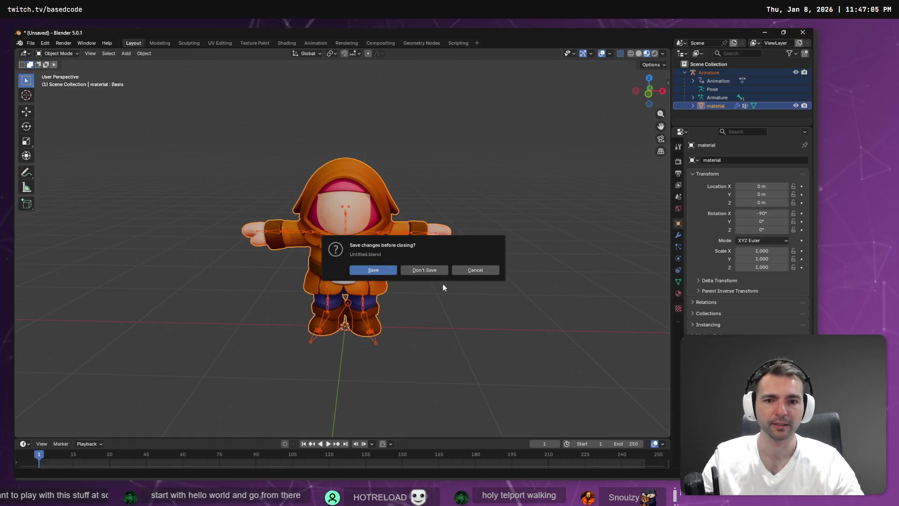
pyautogui.click(429, 273)
pyautogui.hotkey('ctrl', 's')
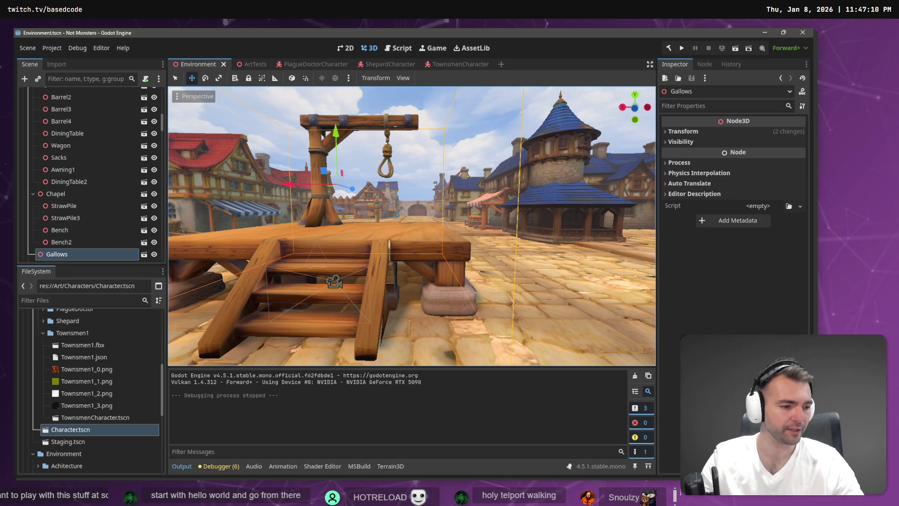
pyautogui.hotkey('alt', 'Tab')
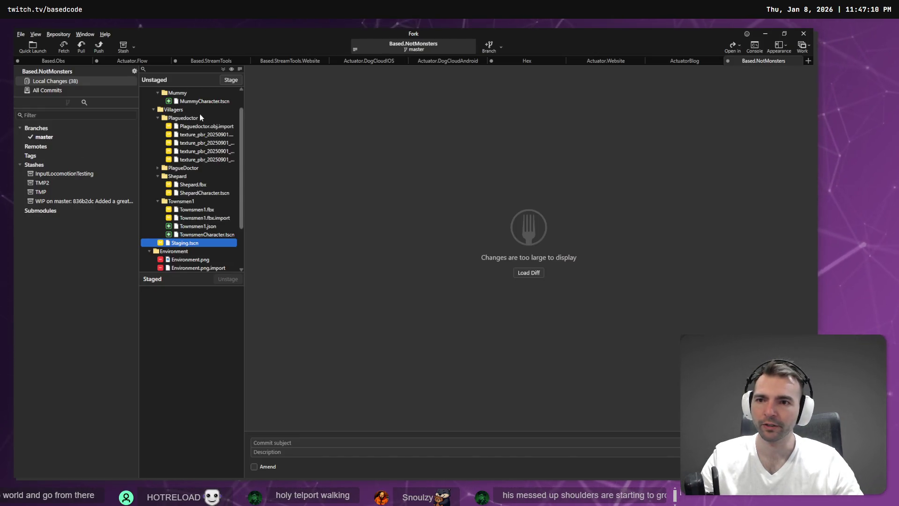
# Stage the Monsters (Mummy) and Plaguedoctor folder changes
pyautogui.scroll(1, 196, 113)
pyautogui.click(195, 110)
pyautogui.click(233, 81)
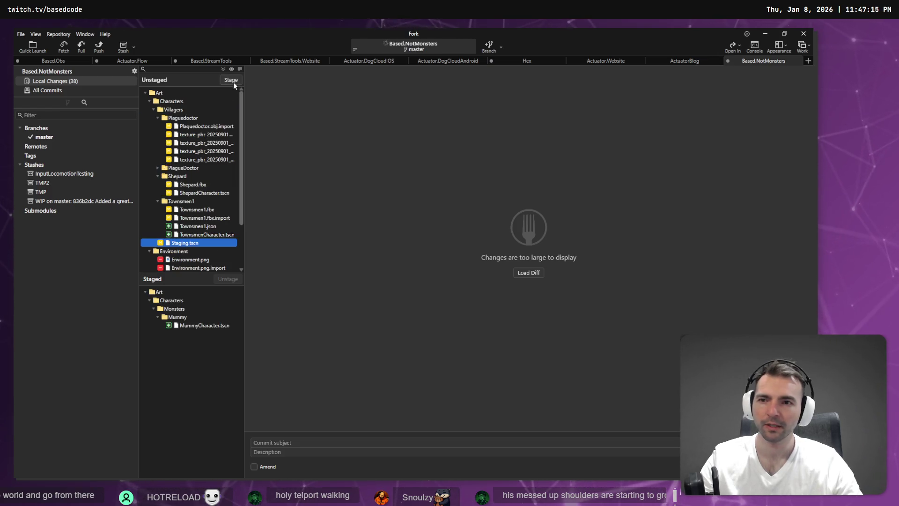
pyautogui.click(184, 119)
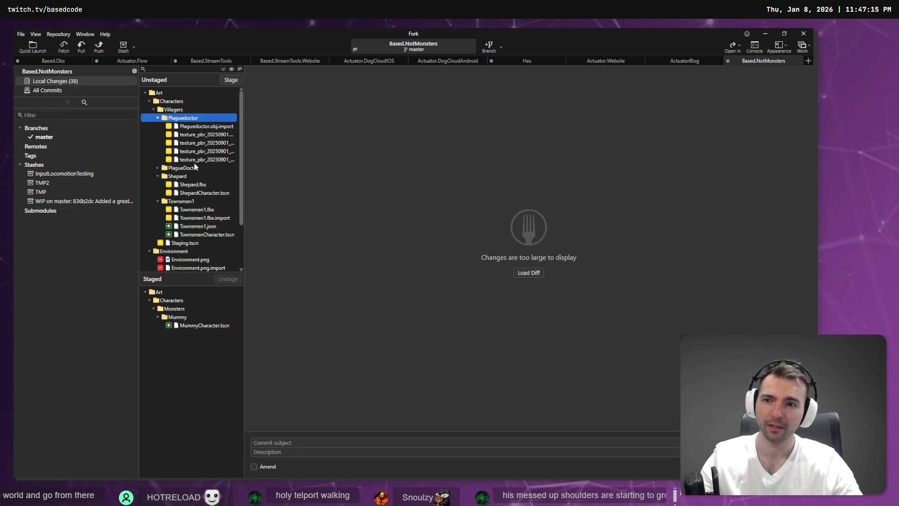
pyautogui.click(231, 80)
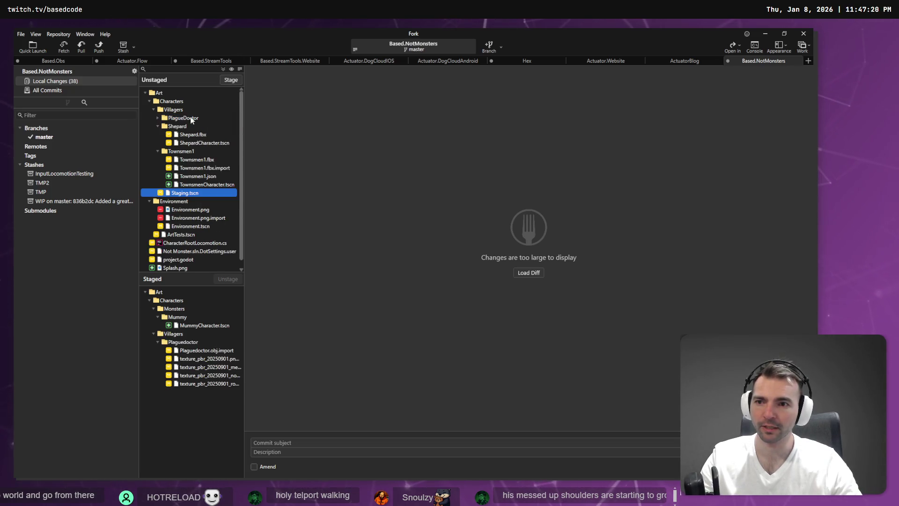
# Inspect the Plaguedoctor.obj.import diff and unstage the Plaguedoctor files
pyautogui.click(201, 116)
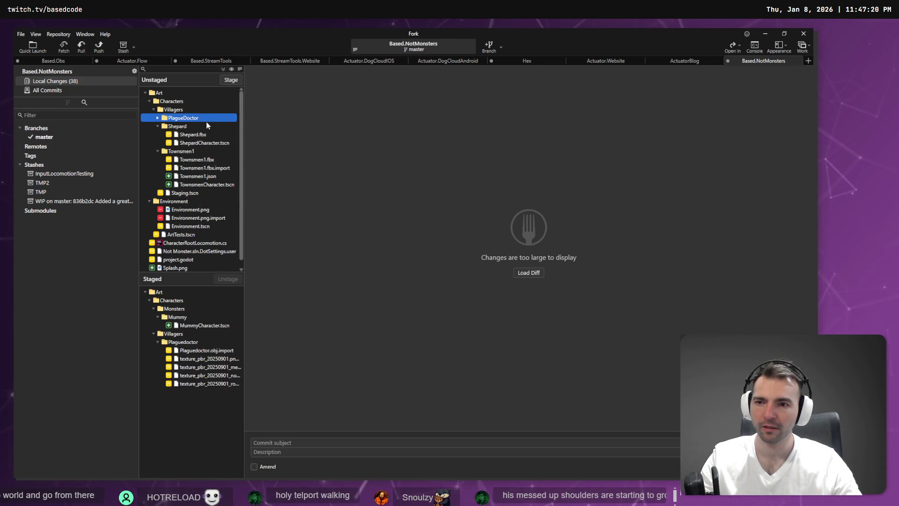
pyautogui.click(157, 118)
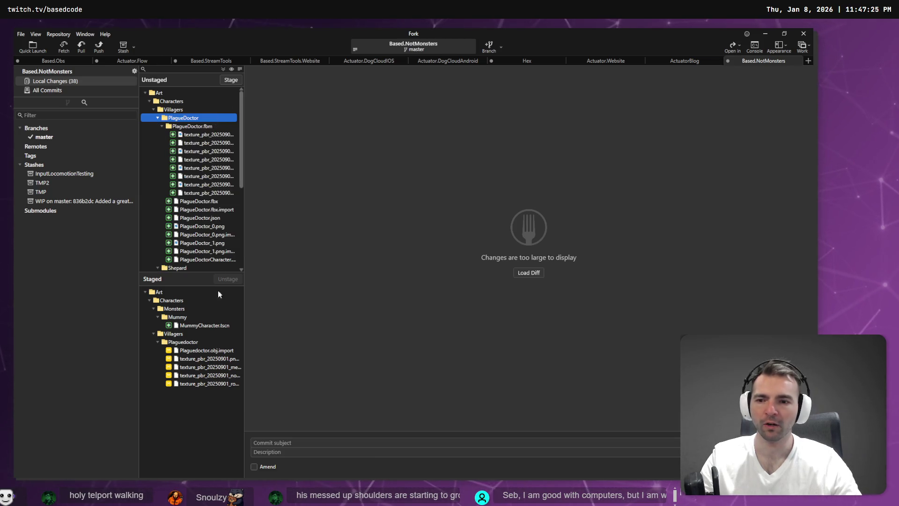
pyautogui.click(214, 350)
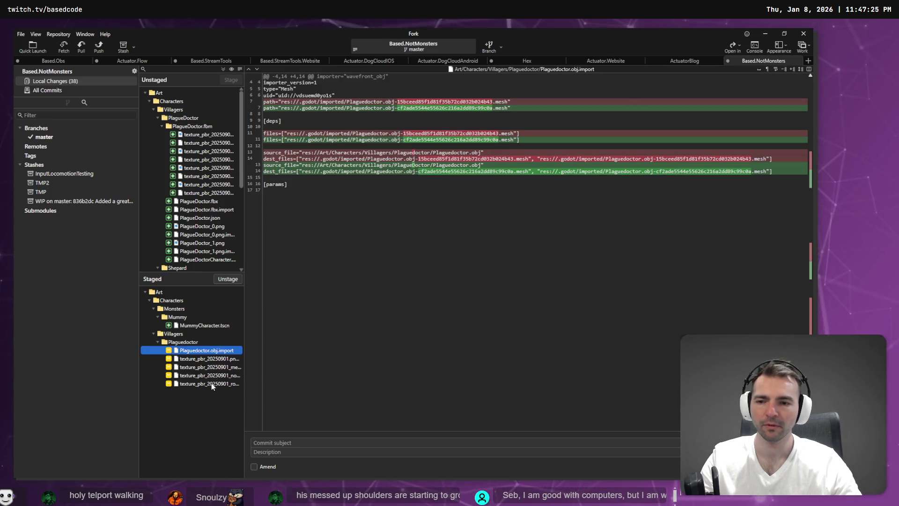
pyautogui.keyDown('shift'); pyautogui.click(210, 384); pyautogui.keyUp('shift')
pyautogui.click(187, 343)
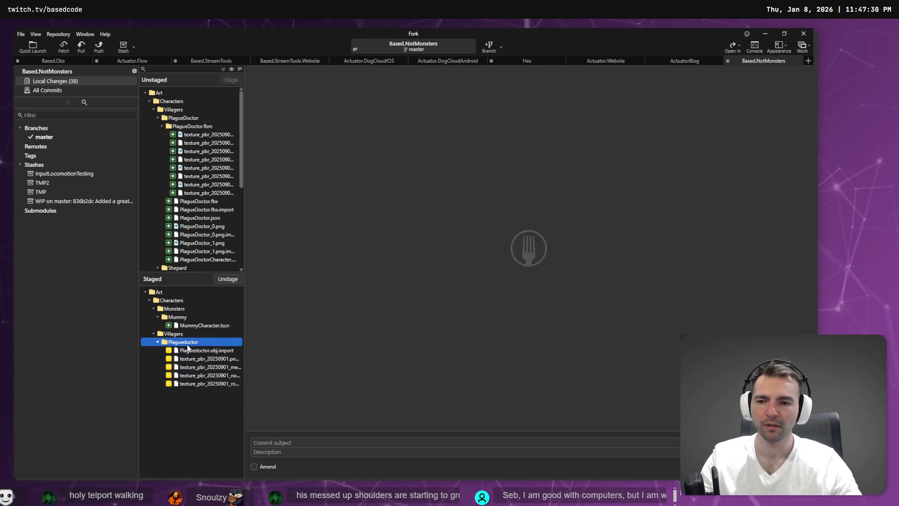
pyautogui.rightClick(188, 345)
pyautogui.click(220, 402)
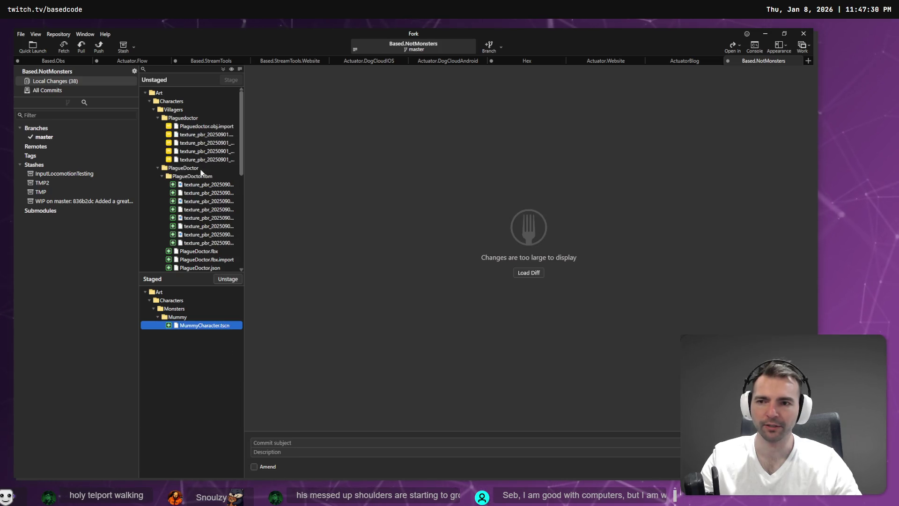
# Select the unstaged Plaguedoctor files and discard their changes
pyautogui.click(188, 167)
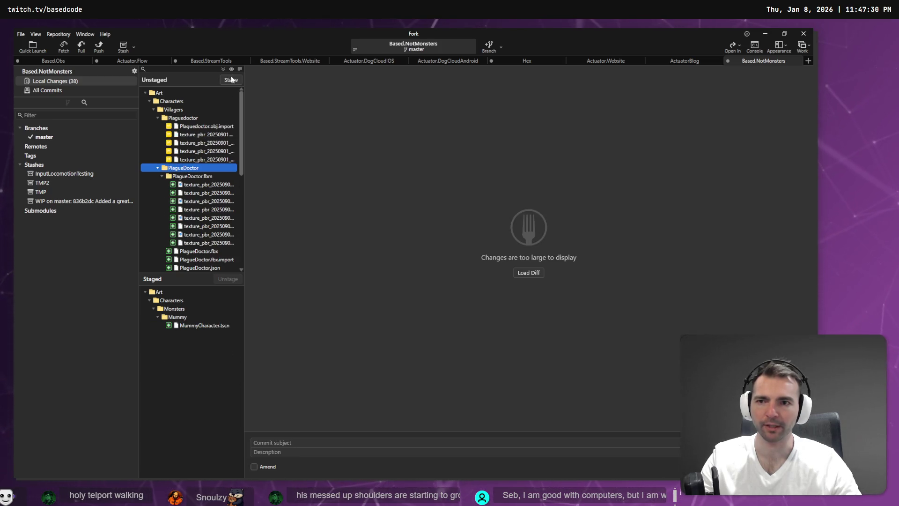
pyautogui.click(195, 121)
pyautogui.moveTo(195, 157); pyautogui.dragTo(196, 167)
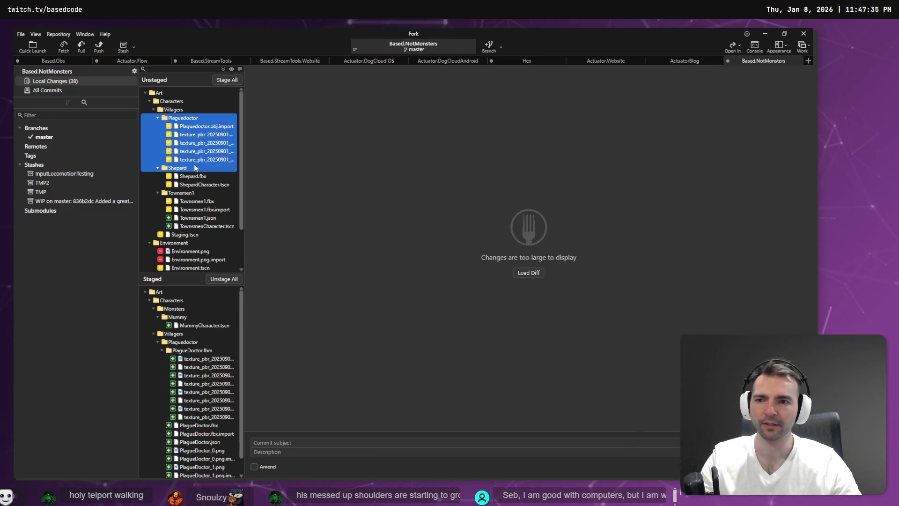
pyautogui.rightClick(226, 161)
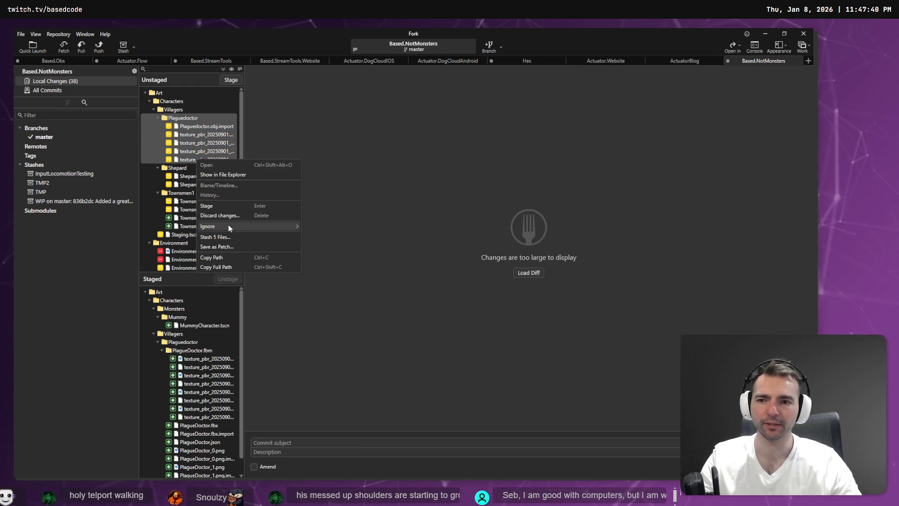
pyautogui.click(243, 214)
pyautogui.click(443, 262)
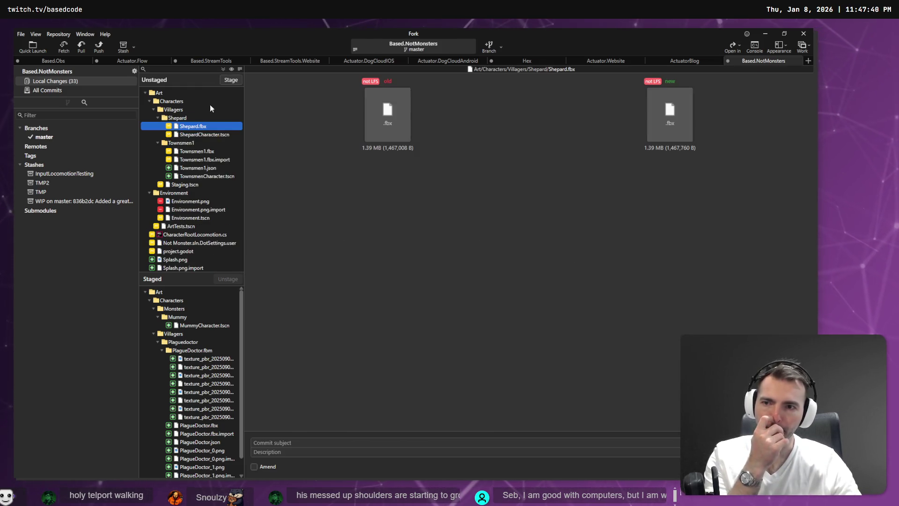
# Stage the Shepard and Townsmen1 character folders
pyautogui.click(184, 117)
pyautogui.click(234, 80)
pyautogui.click(201, 117)
pyautogui.click(235, 80)
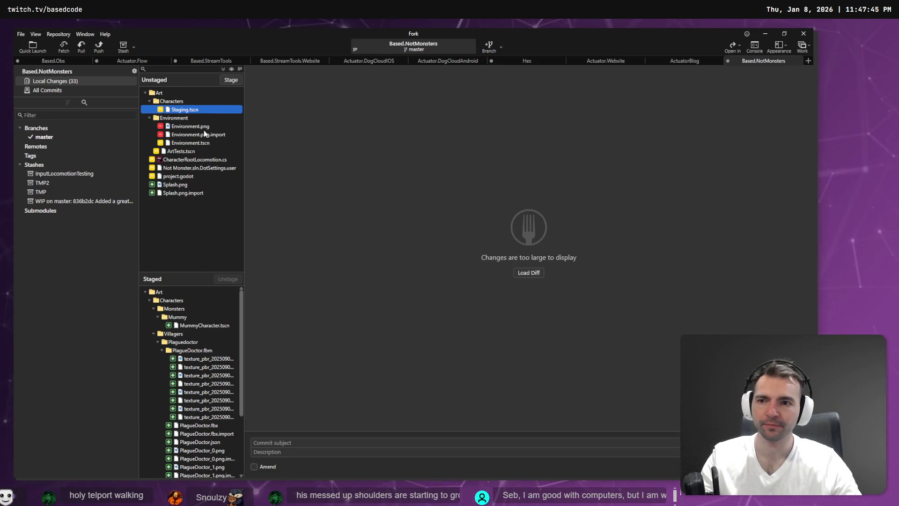
pyautogui.click(195, 119)
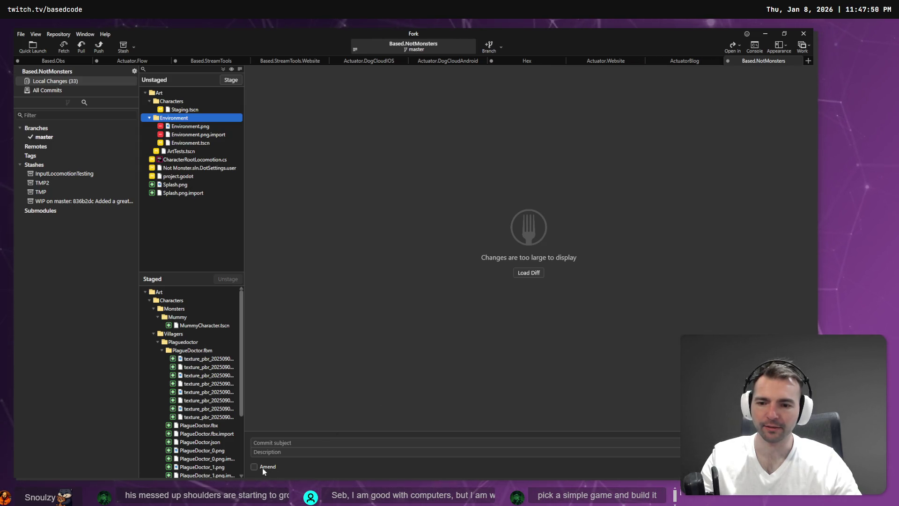
# Replace 'Rigged Shepard.' with the subject 'Improvements and tweaks to character rigging.', then go back to Godot
pyautogui.write('Rigged Shepard.')
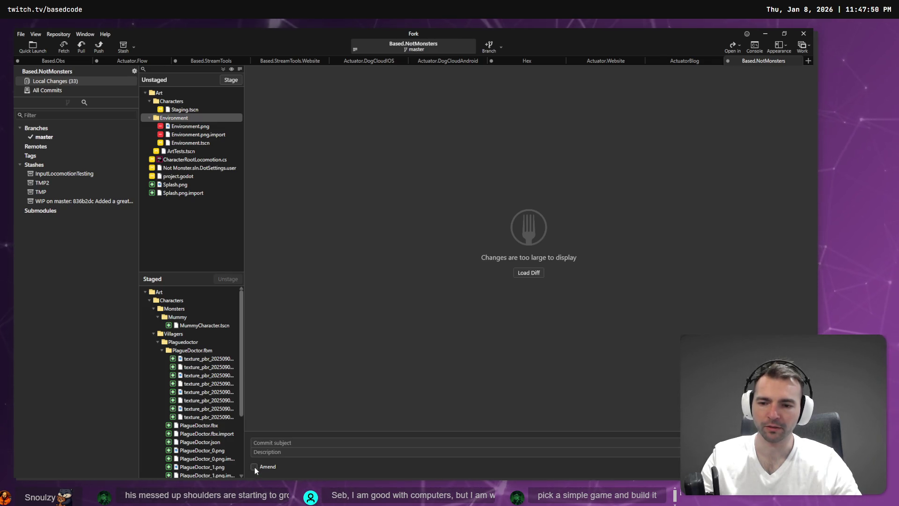
pyautogui.hotkey('ctrl', 'a')
pyautogui.press('BackSpace')
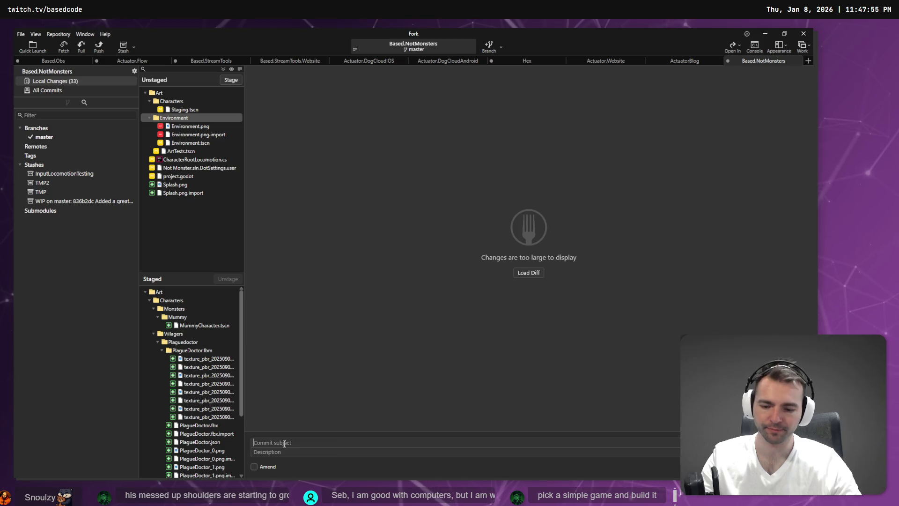
pyautogui.press('super+h')
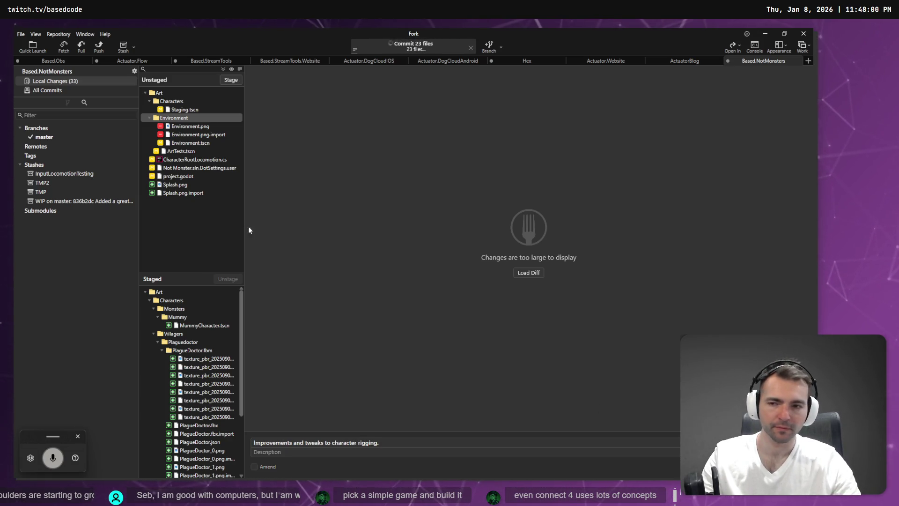
pyautogui.hotkey('alt', 'Tab')
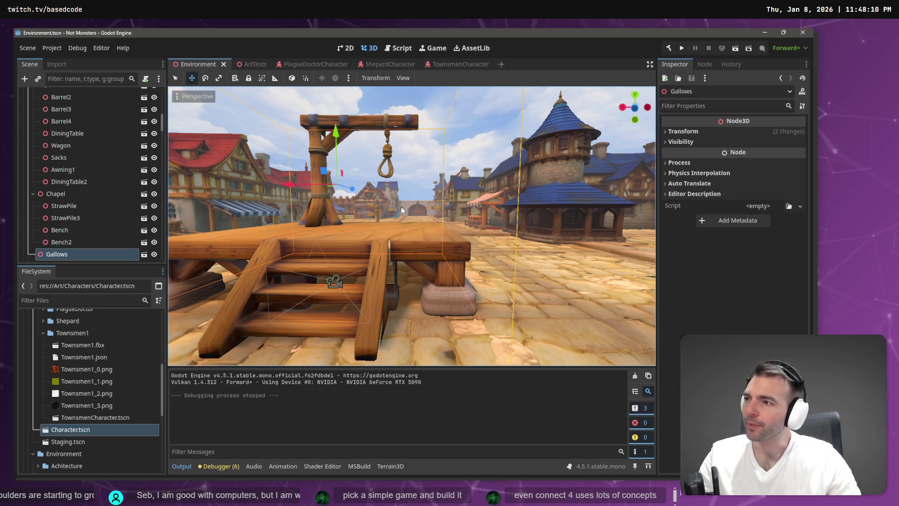
pyautogui.hotkey('alt', 'Tab')
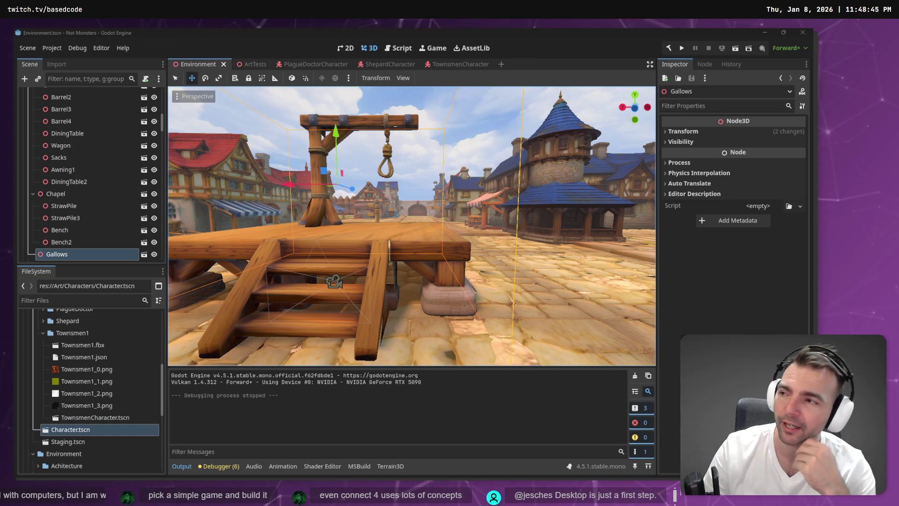
pyautogui.moveTo(510, 326)
pyautogui.mouseDown()
pyautogui.moveTo(319, 299)
pyautogui.moveTo(541, 286)
pyautogui.mouseUp()
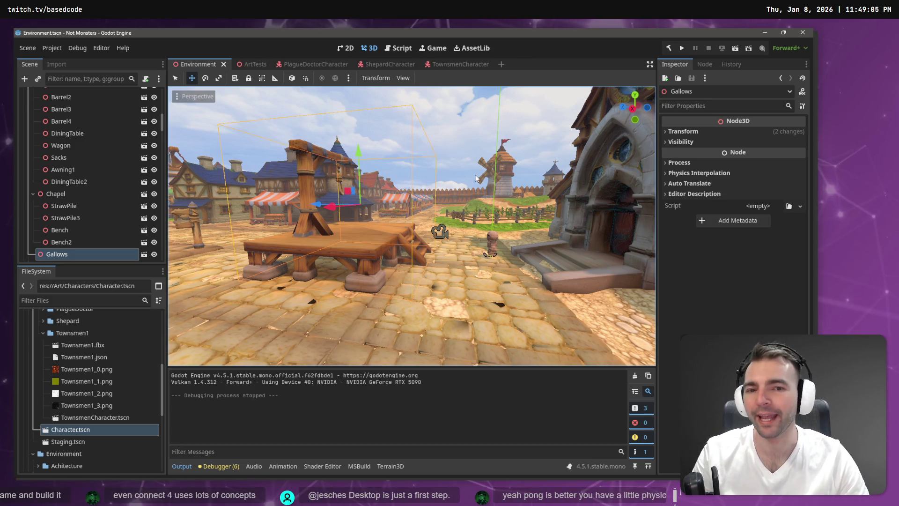
pyautogui.press('f')
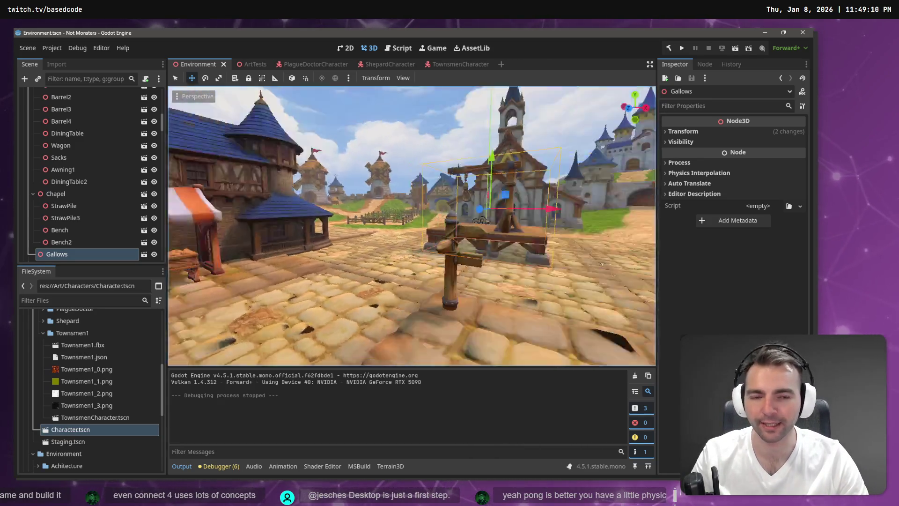
pyautogui.scroll(5, 412, 224)
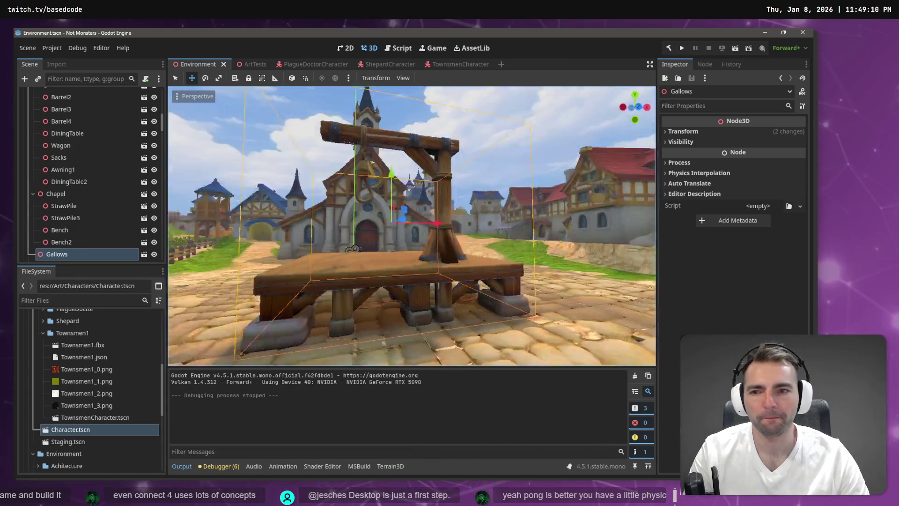
pyautogui.scroll(3, 78, 344)
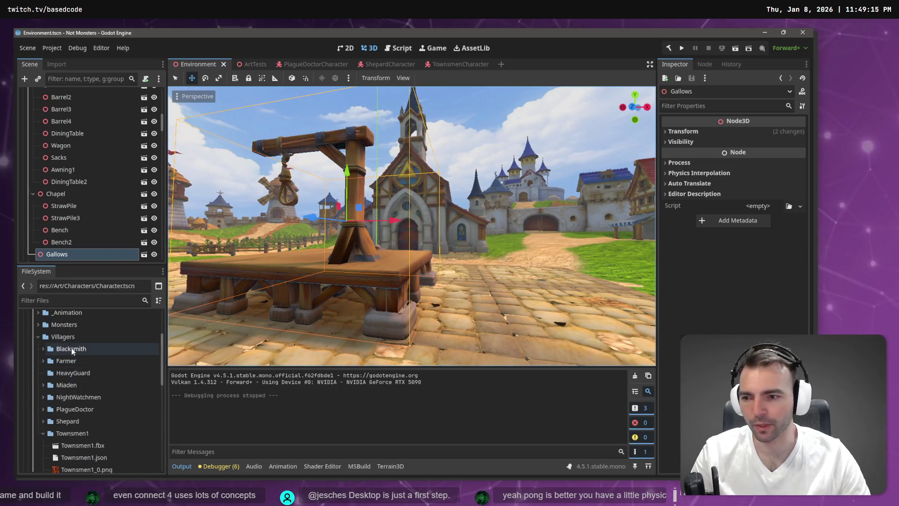
# Collapse Villagers and expand Monsters > Werewolf in the FileSystem dock
pyautogui.click(38, 336)
pyautogui.click(37, 325)
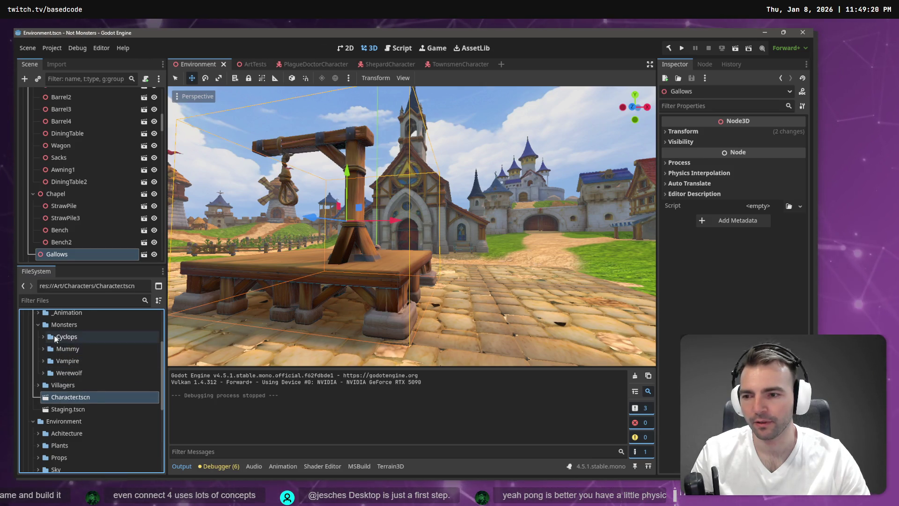
pyautogui.click(43, 372)
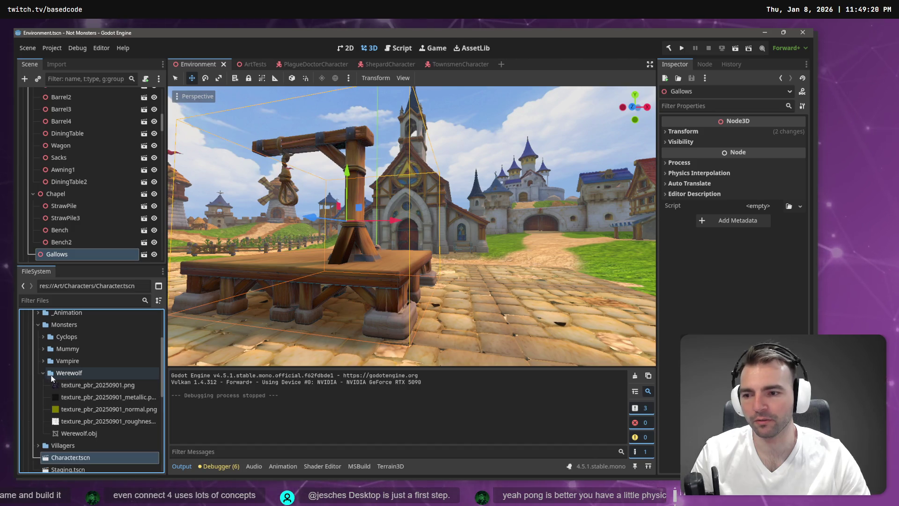
# Show Werewolf.obj in the file manager, then close the extra windows and return to Godot
pyautogui.rightClick(94, 434)
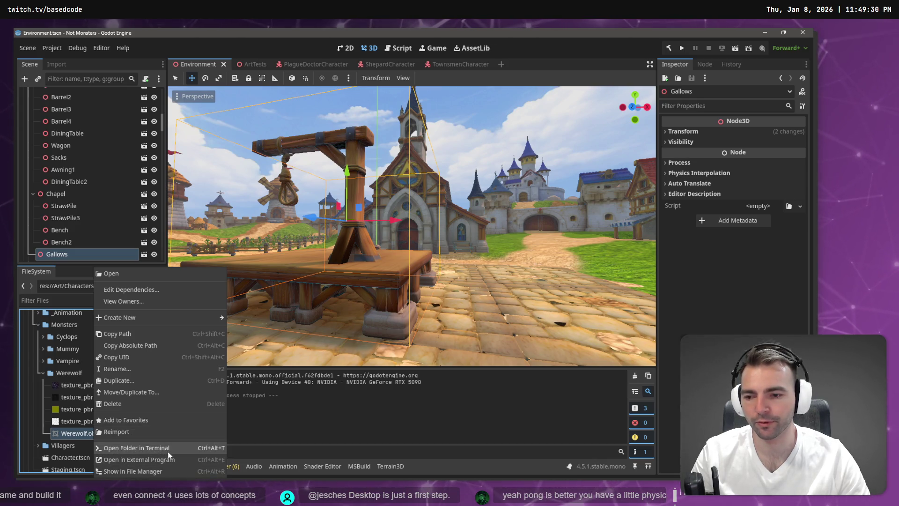
pyautogui.click(162, 470)
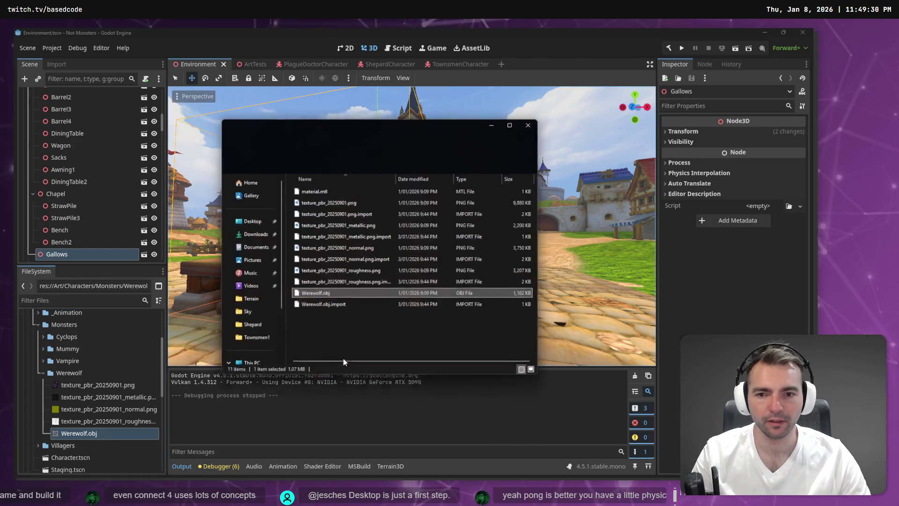
pyautogui.click(376, 307)
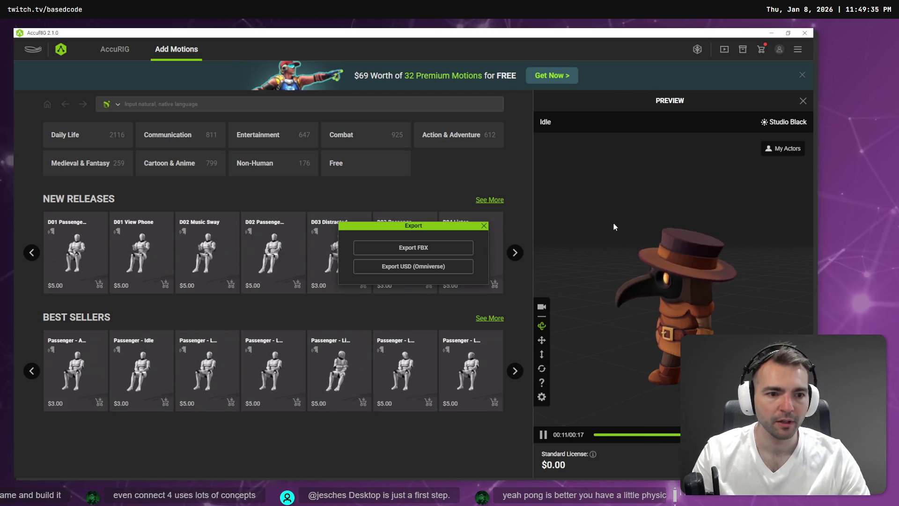
pyautogui.click(484, 226)
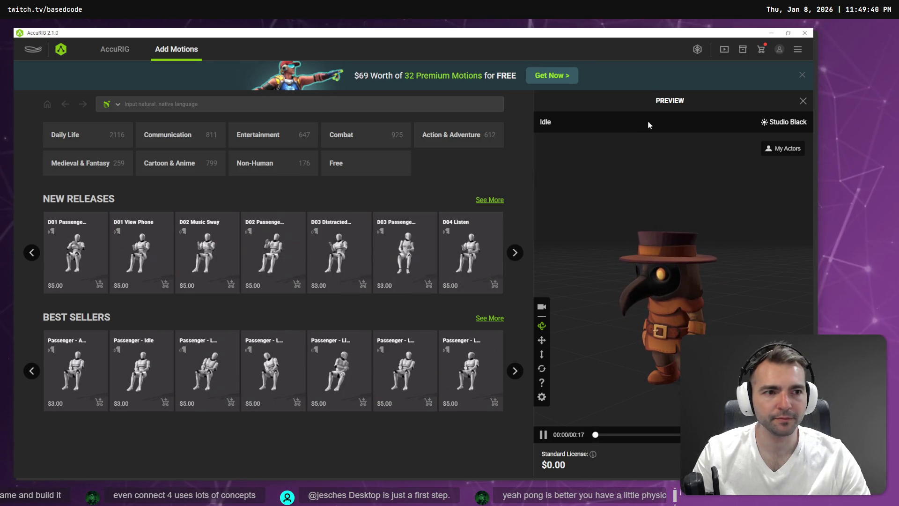
pyautogui.hotkey('alt', 'Tab')
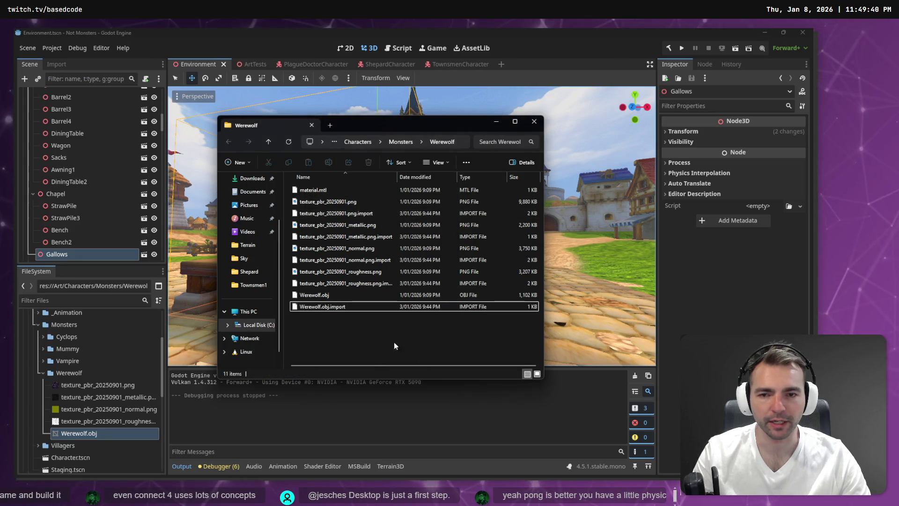
pyautogui.click(534, 121)
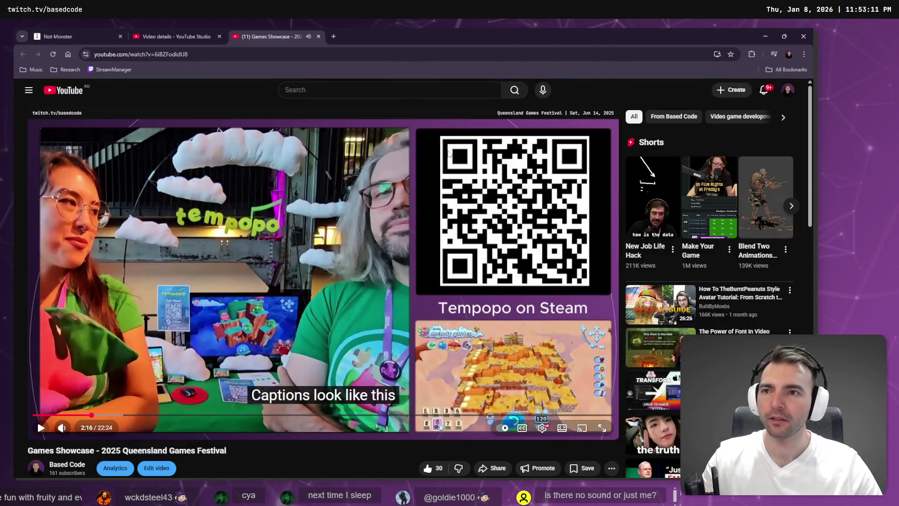
# Close the YouTube tabs, make the Not Monster board full screen, and turn Godot's view toward the gallows street
pyautogui.hotkey('ctrl', 'w')
pyautogui.hotkey('ctrl', 'w')
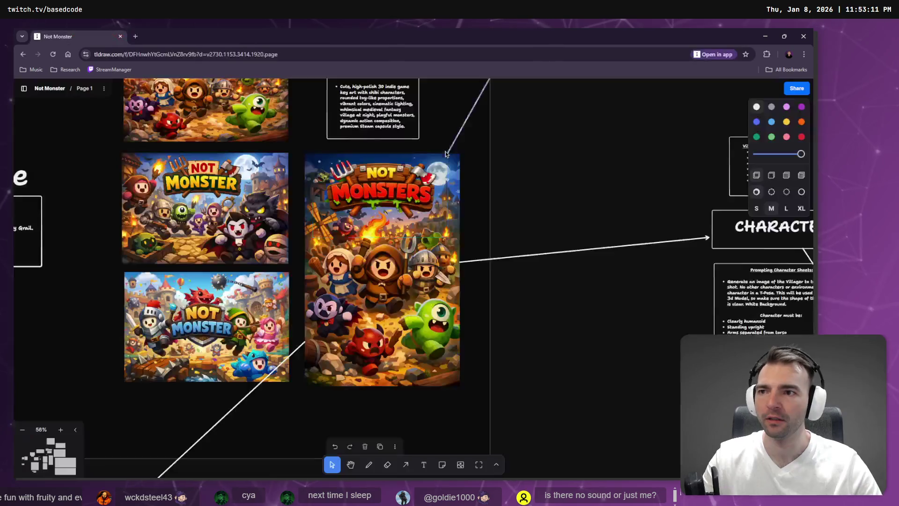
pyautogui.press('F11')
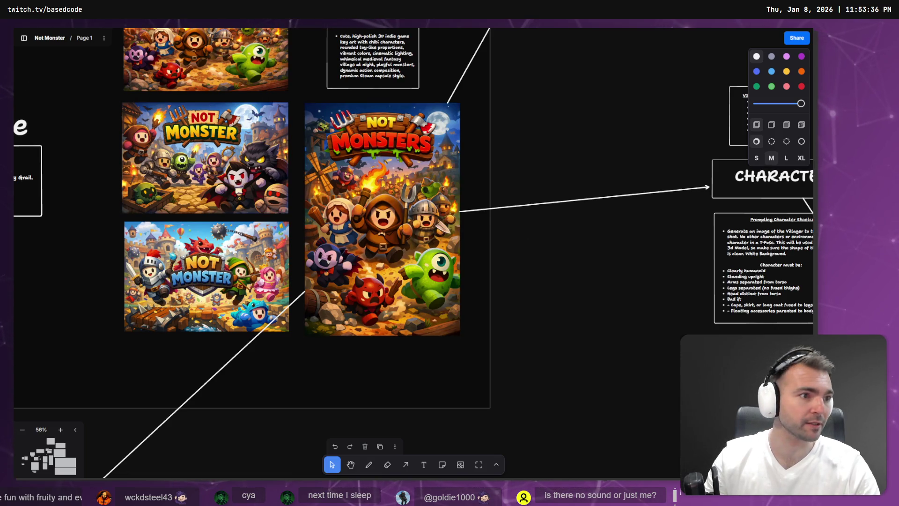
pyautogui.hotkey('alt', 'Tab')
pyautogui.moveTo(587, 186)
pyautogui.mouseDown()
pyautogui.moveTo(641, 187)
pyautogui.moveTo(506, 183)
pyautogui.moveTo(542, 152)
pyautogui.mouseUp()
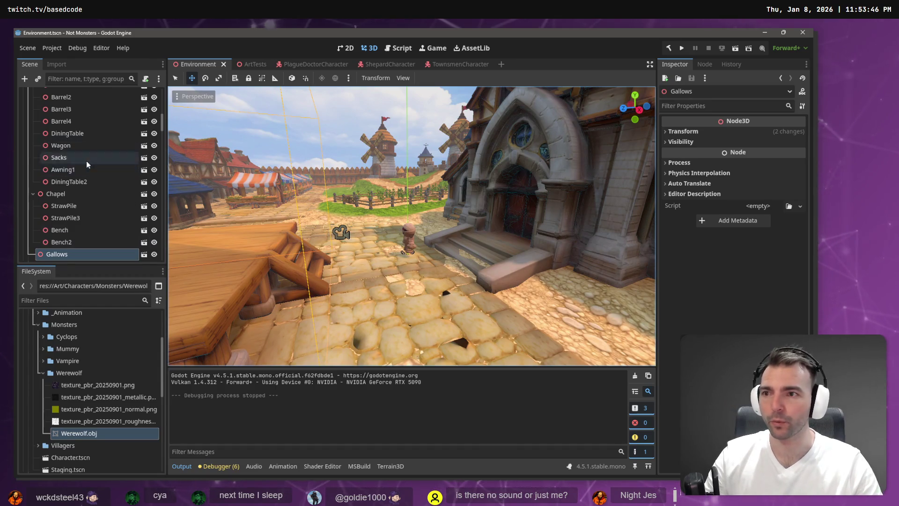
# With the Character node selected, reveal Werewolf.obj in Explorer and select it, then switch to AccuRIG
pyautogui.scroll(10, 87, 156)
pyautogui.click(59, 119)
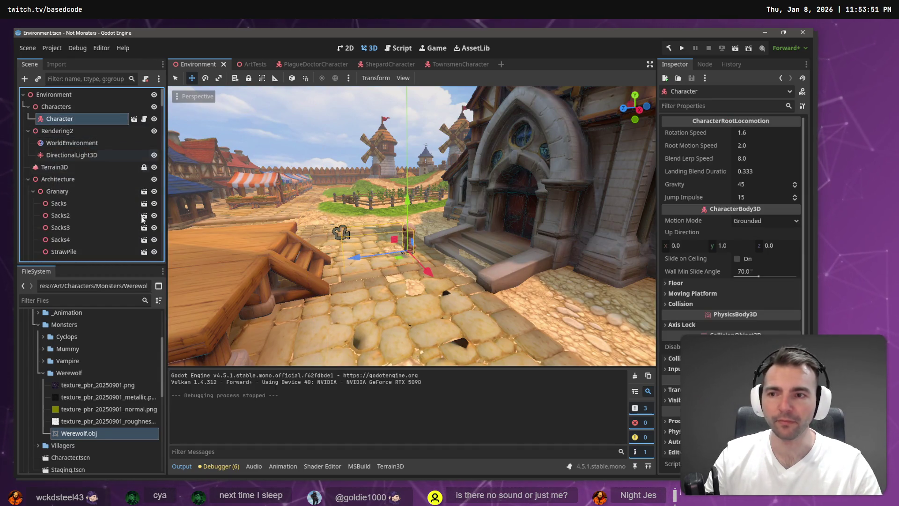
pyautogui.rightClick(82, 434)
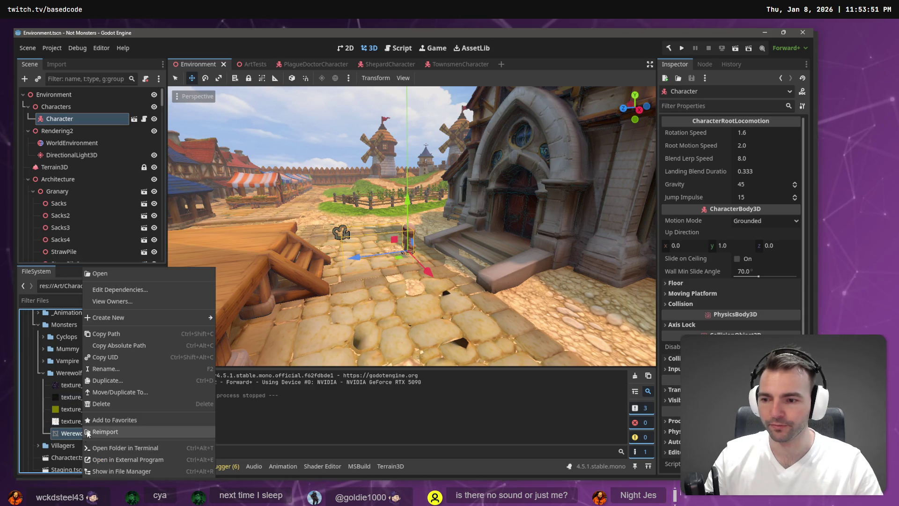
pyautogui.click(150, 469)
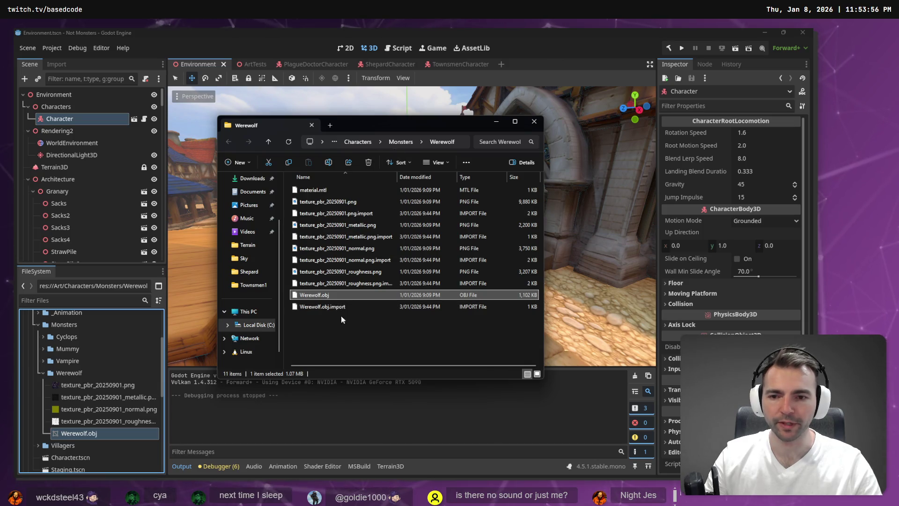
pyautogui.click(324, 296)
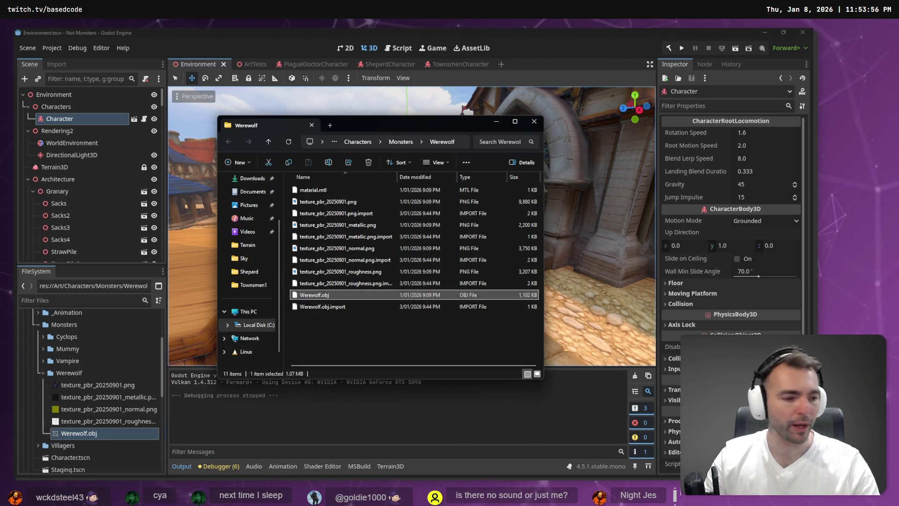
pyautogui.hotkey('alt', 'Tab')
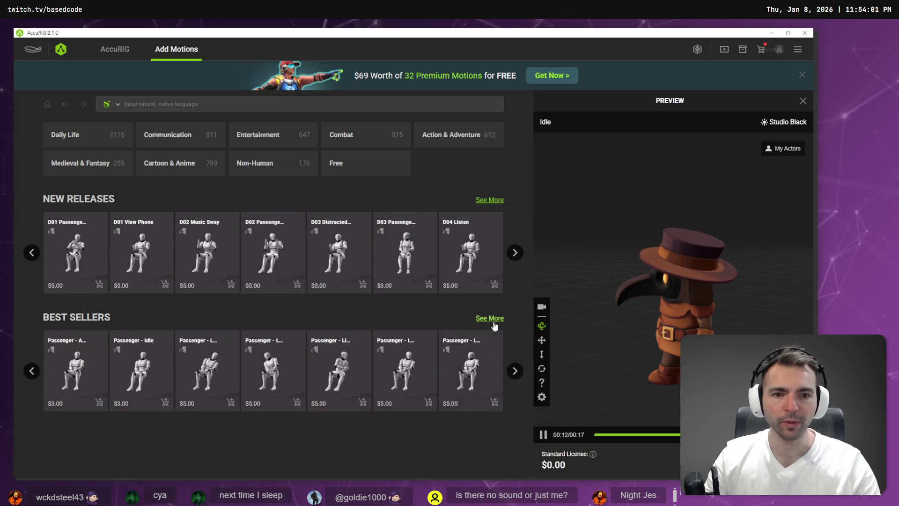
# Load Werewolf.obj from the Werewolf folder via Choose File and proceed to body joint placement
pyautogui.click(114, 49)
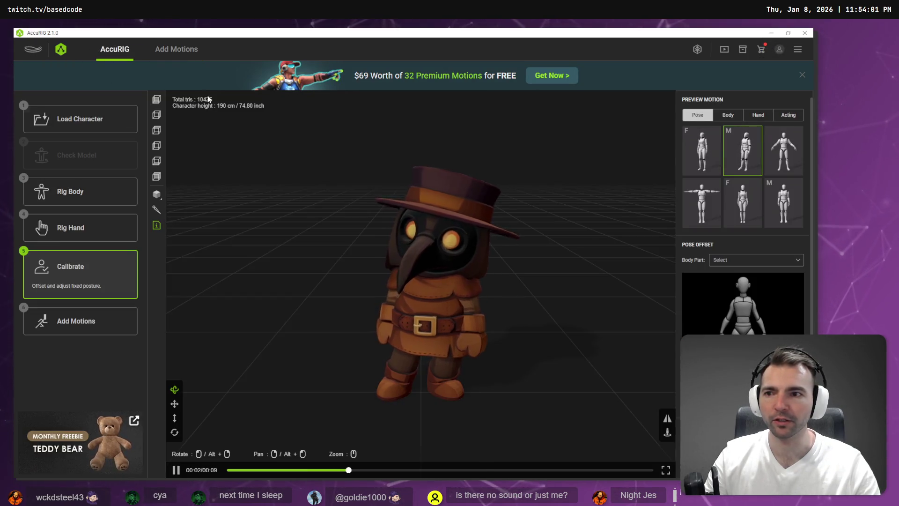
pyautogui.click(127, 124)
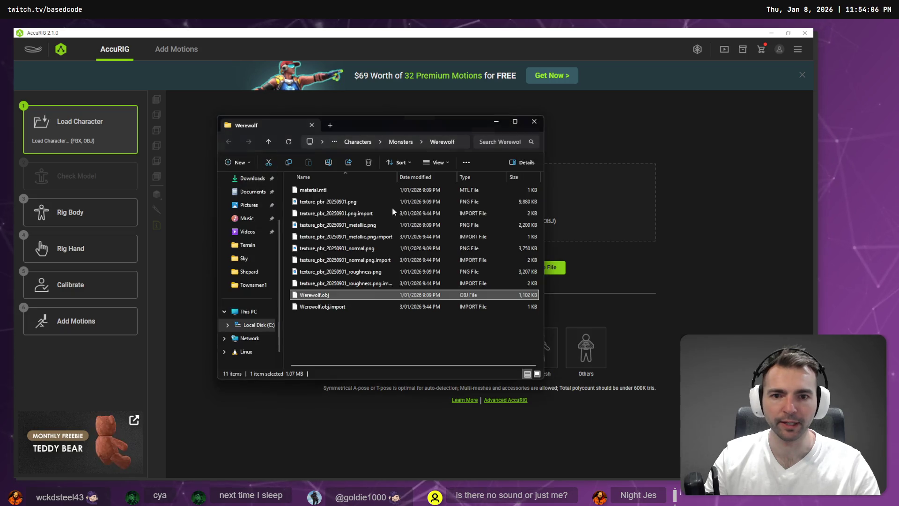
pyautogui.doubleClick(323, 295)
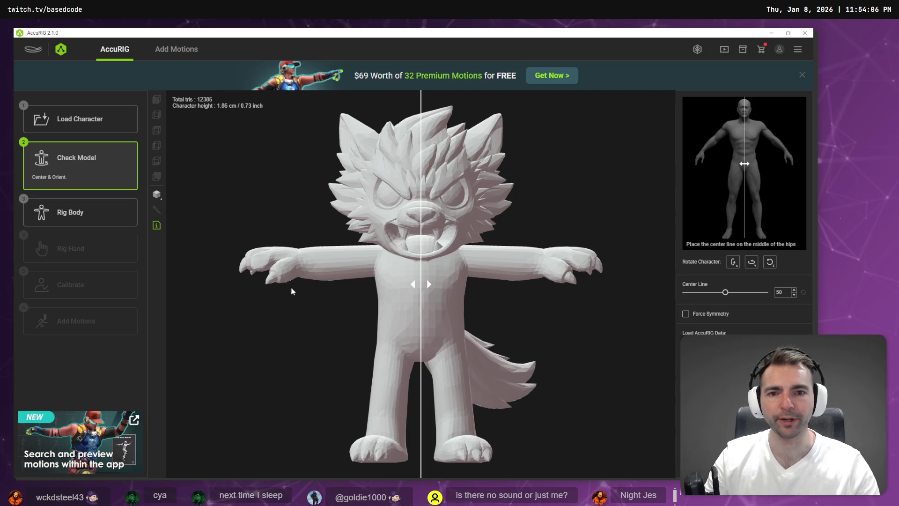
pyautogui.hotkey('alt', 'Tab')
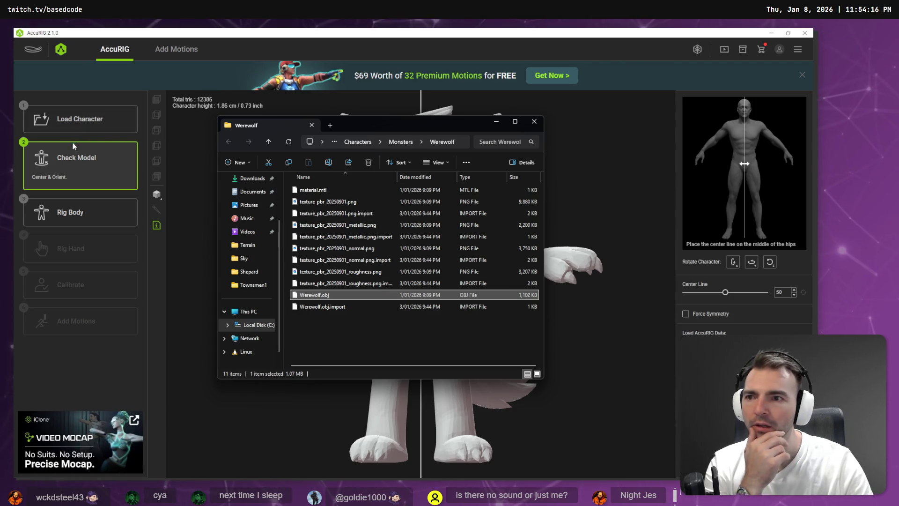
pyautogui.click(74, 130)
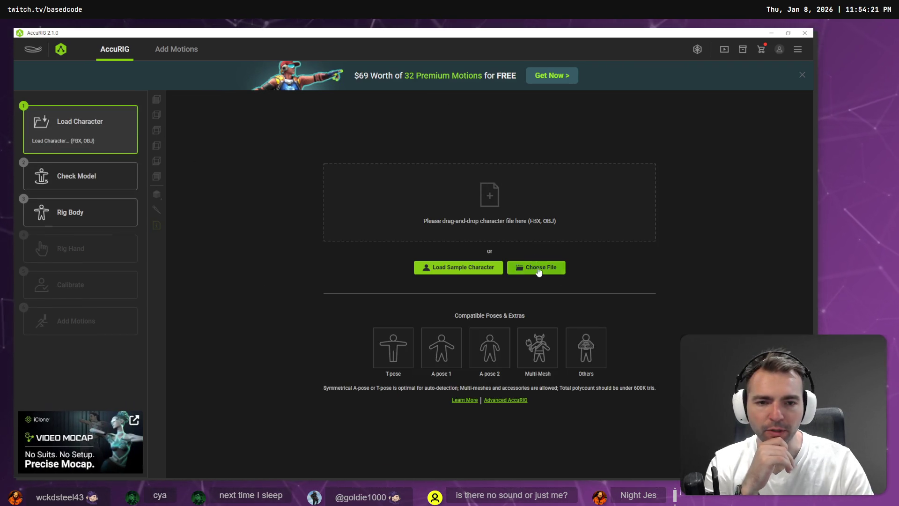
pyautogui.click(526, 268)
pyautogui.doubleClick(219, 162)
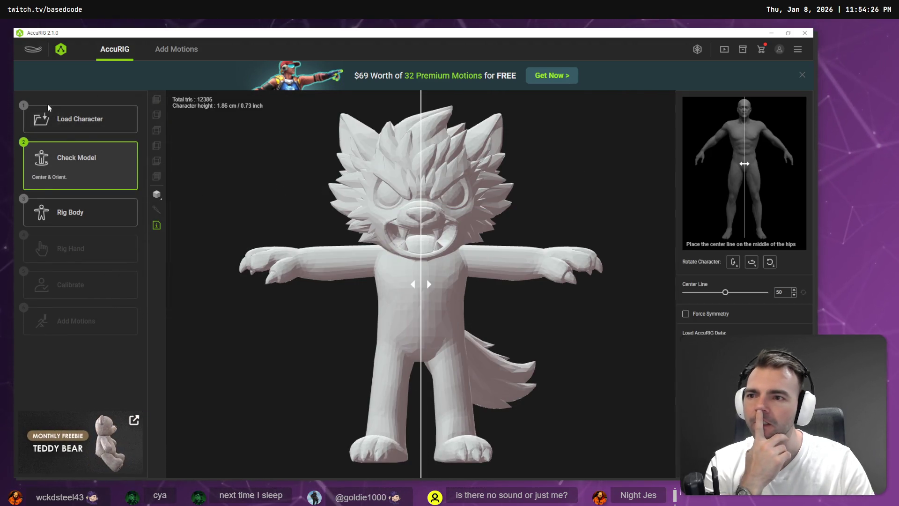
pyautogui.click(157, 194)
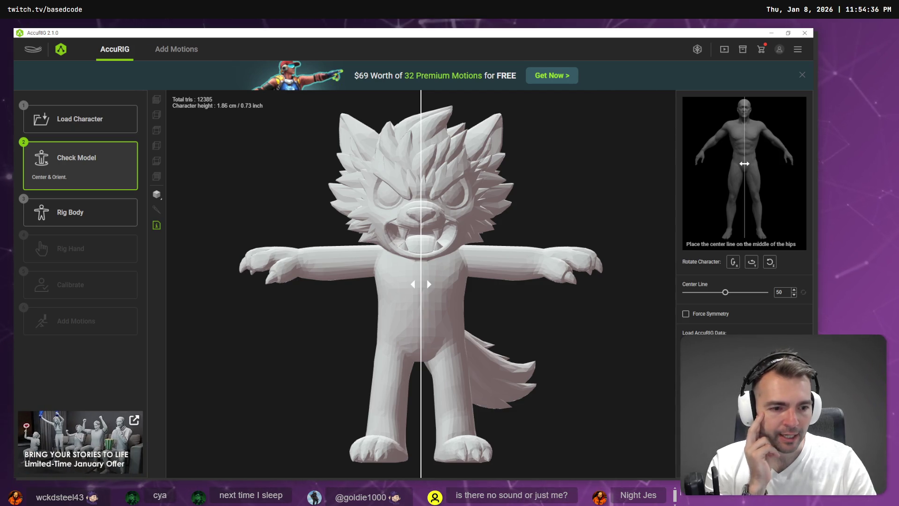
pyautogui.click(80, 212)
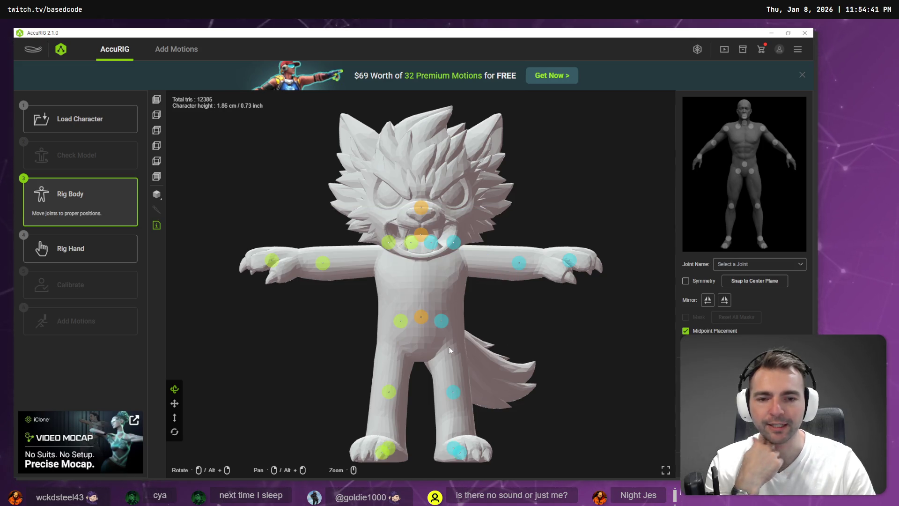
# Tick Symmetry and browse the Joint Name list without choosing a joint
pyautogui.moveTo(525, 325)
pyautogui.mouseDown()
pyautogui.moveTo(377, 333)
pyautogui.moveTo(407, 330)
pyautogui.moveTo(387, 327)
pyautogui.mouseUp()
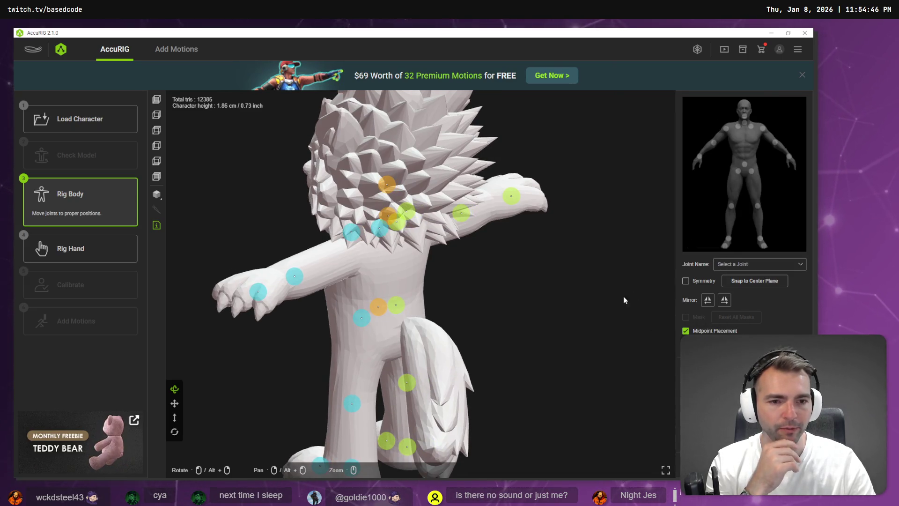
pyautogui.click(685, 280)
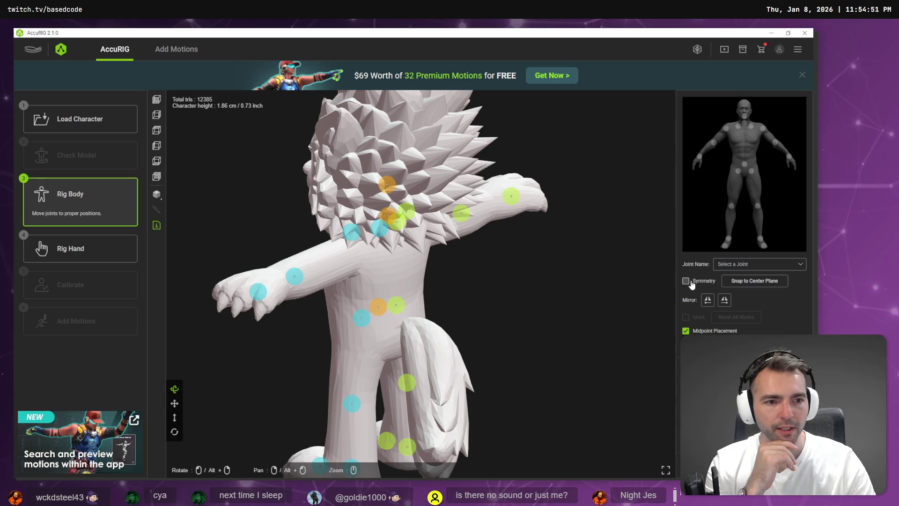
pyautogui.click(767, 265)
pyautogui.scroll(-10, 767, 285)
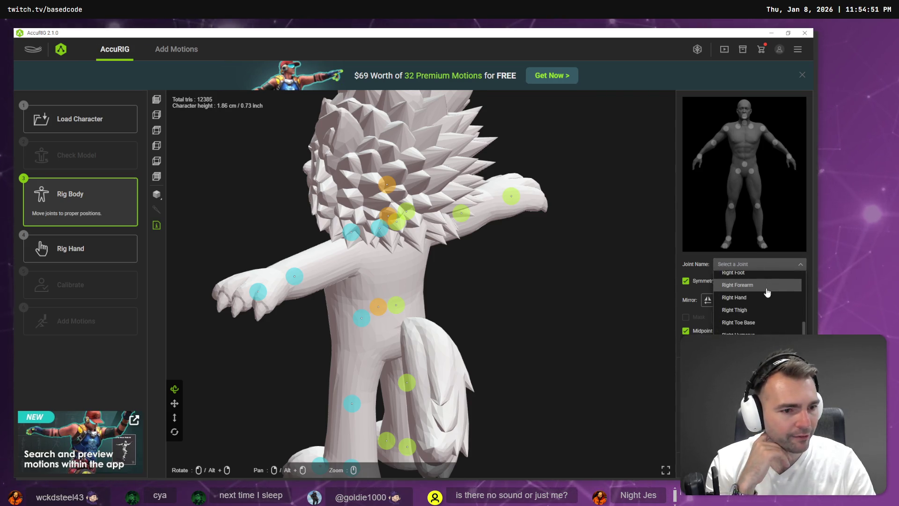
pyautogui.press('Escape')
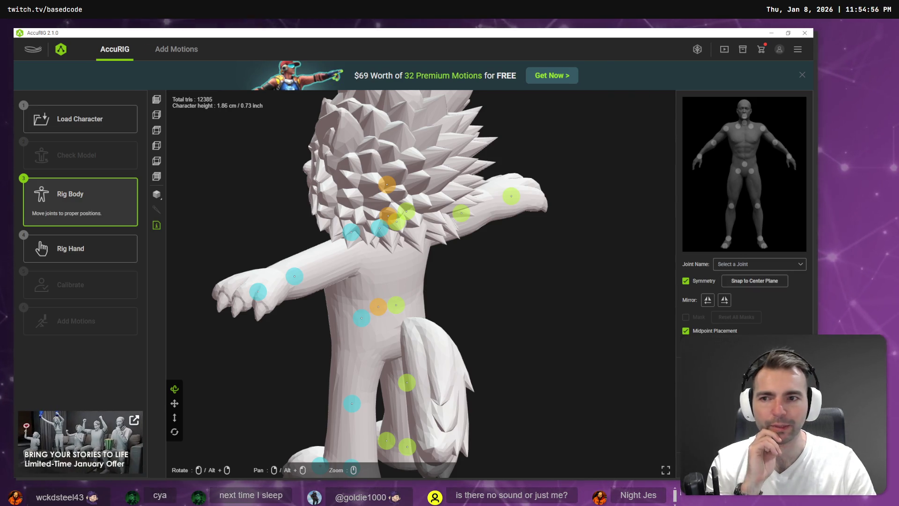
pyautogui.scroll(3, 498, 321)
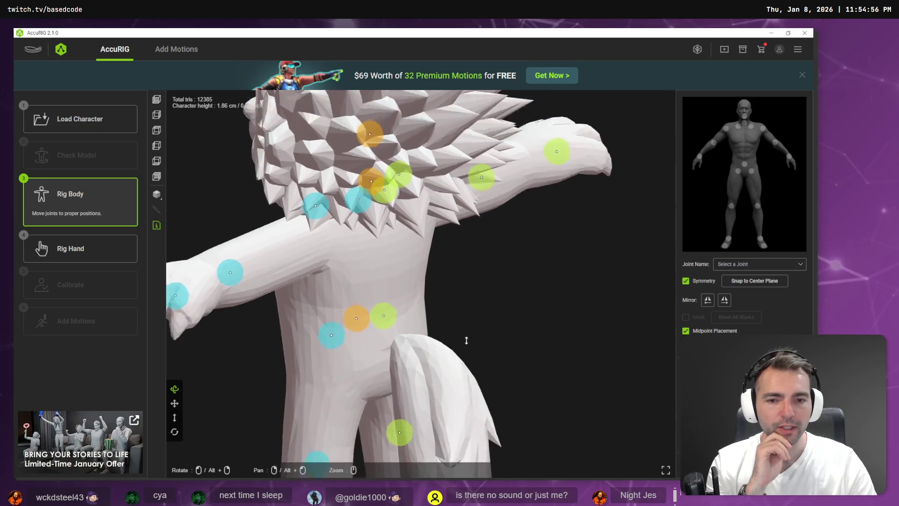
pyautogui.scroll(-5, 465, 342)
pyautogui.scroll(2, 495, 328)
pyautogui.scroll(-3, 495, 328)
# Orbit around the werewolf and select its left upper arm and shoulder joints
pyautogui.moveTo(495, 327)
pyautogui.mouseDown()
pyautogui.moveTo(553, 355)
pyautogui.moveTo(590, 341)
pyautogui.moveTo(548, 329)
pyautogui.moveTo(358, 337)
pyautogui.moveTo(261, 327)
pyautogui.moveTo(640, 339)
pyautogui.moveTo(660, 327)
pyautogui.mouseUp()
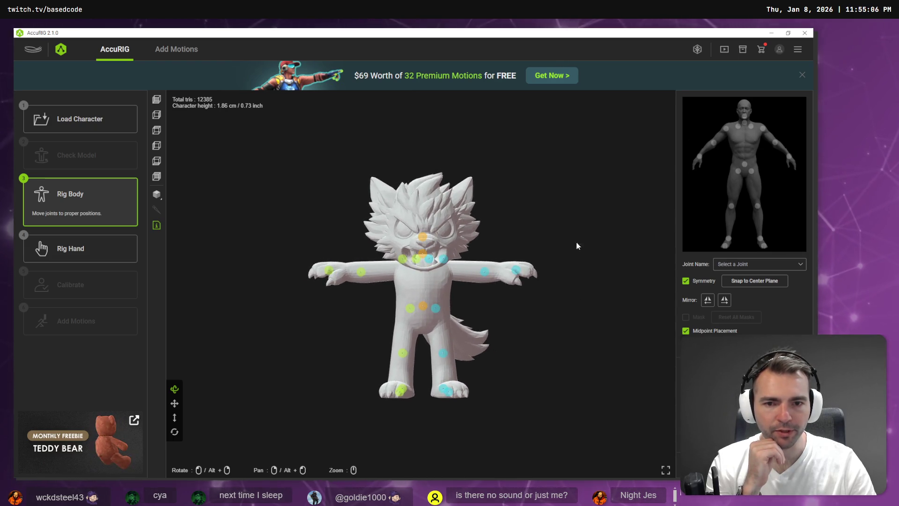
pyautogui.click(444, 263)
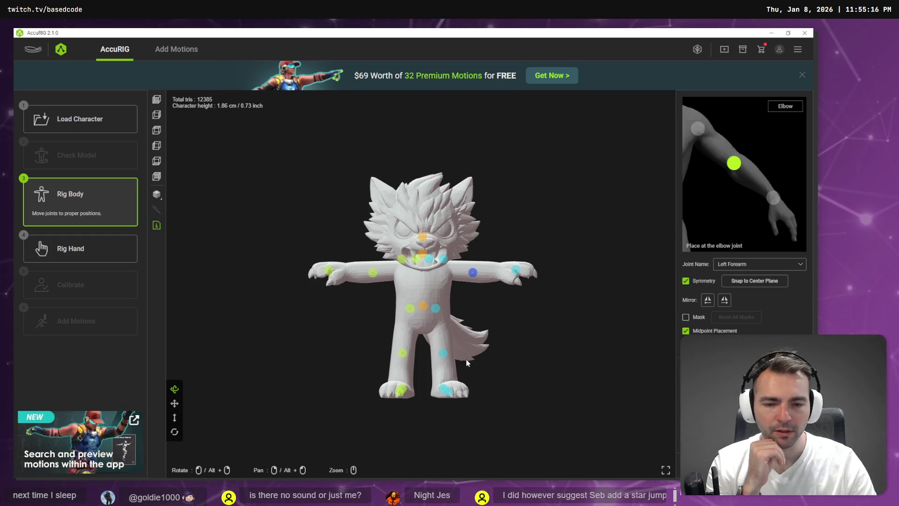
pyautogui.scroll(-3, 544, 331)
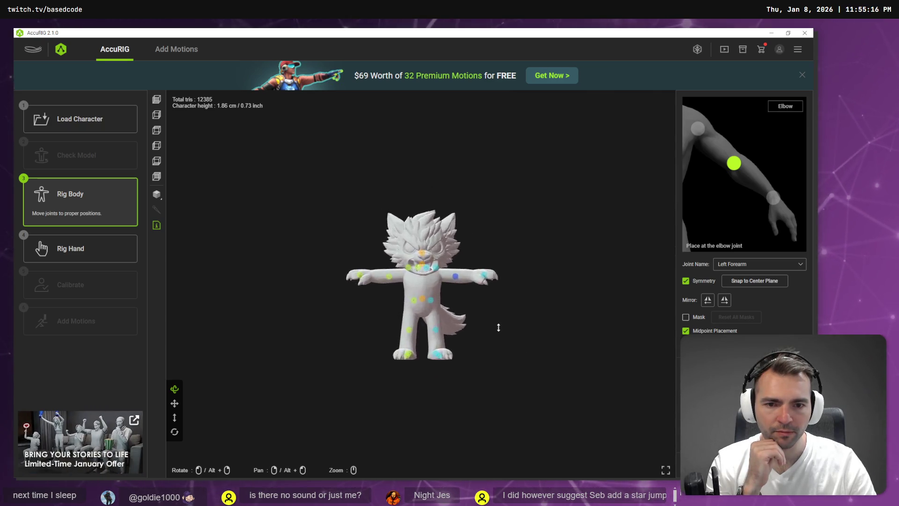
pyautogui.scroll(5, 498, 327)
pyautogui.moveTo(524, 315)
pyautogui.mouseDown()
pyautogui.moveTo(431, 357)
pyautogui.moveTo(497, 360)
pyautogui.moveTo(509, 338)
pyautogui.moveTo(467, 321)
pyautogui.mouseUp()
pyautogui.scroll(5, 443, 355)
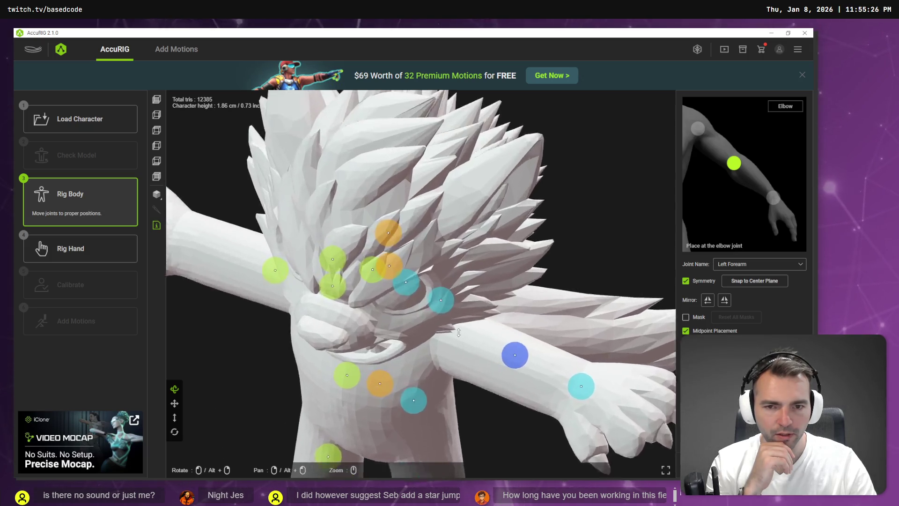
pyautogui.scroll(-8, 445, 347)
pyautogui.moveTo(468, 361)
pyautogui.mouseDown()
pyautogui.moveTo(441, 260)
pyautogui.moveTo(448, 267)
pyautogui.mouseUp()
pyautogui.click(441, 260)
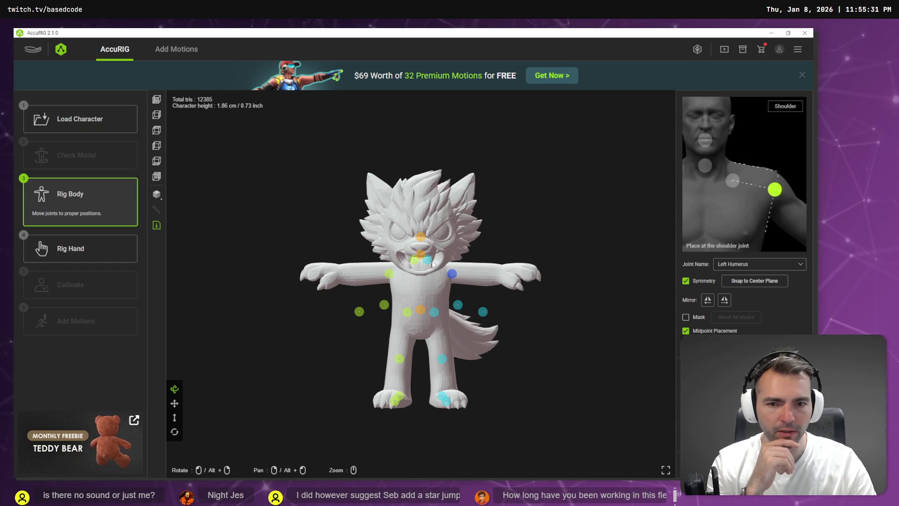
# Drag the clavicle joints down and outward and lower the neck joint toward the chest
pyautogui.click(428, 261)
pyautogui.moveTo(430, 263); pyautogui.dragTo(436, 269)
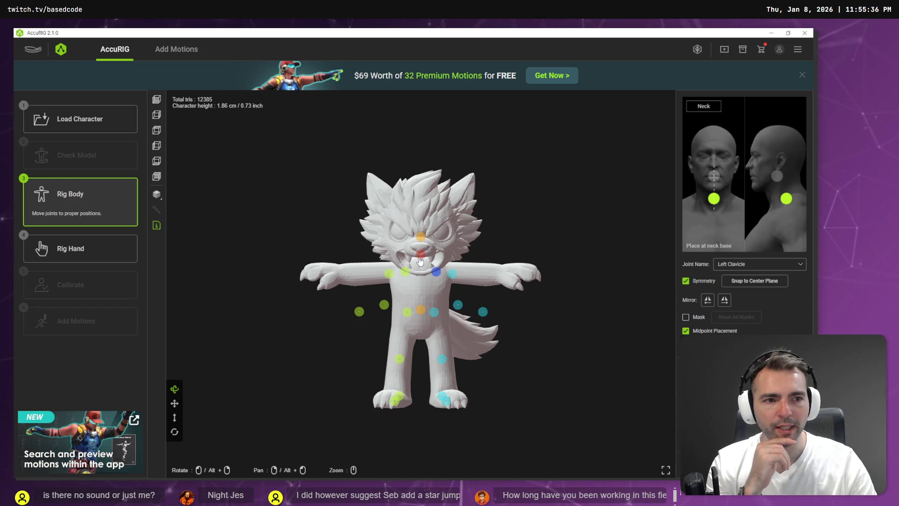
pyautogui.moveTo(420, 261); pyautogui.dragTo(421, 267)
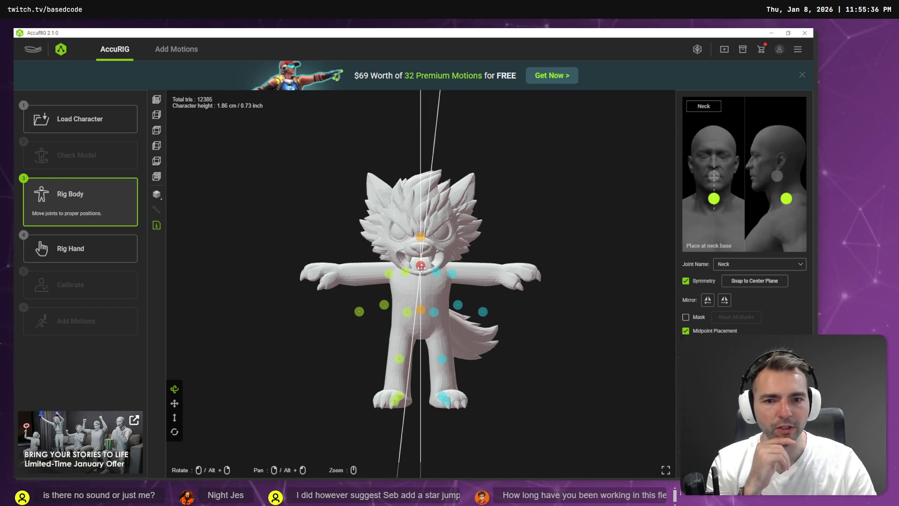
# Nudge the head joint slightly lower and orbit the werewolf to check the placement
pyautogui.click(421, 236)
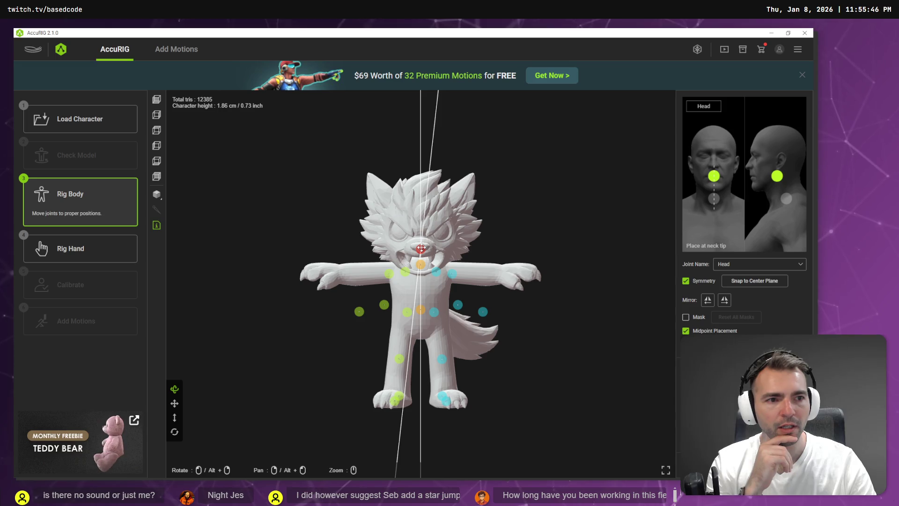
pyautogui.moveTo(422, 247); pyautogui.dragTo(421, 277)
pyautogui.click(420, 252)
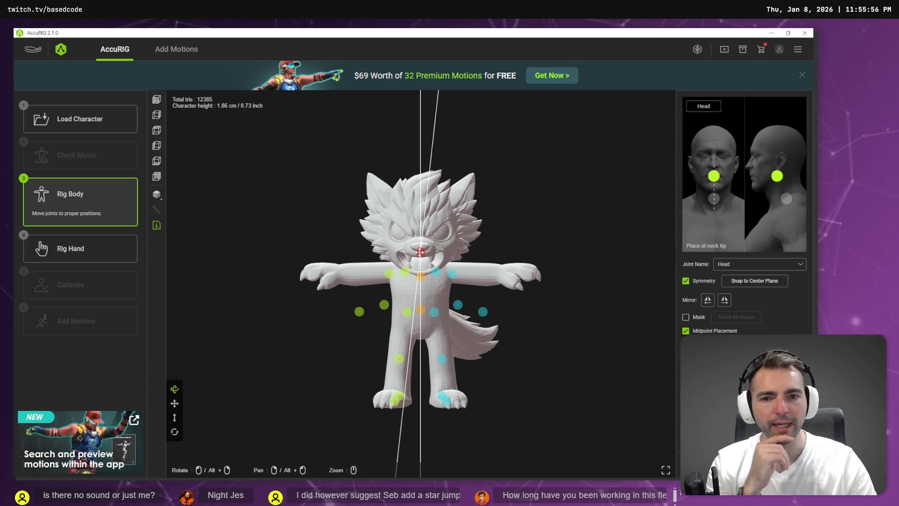
pyautogui.moveTo(549, 323)
pyautogui.mouseDown()
pyautogui.moveTo(469, 311)
pyautogui.moveTo(522, 322)
pyautogui.moveTo(564, 315)
pyautogui.moveTo(517, 314)
pyautogui.moveTo(514, 301)
pyautogui.mouseUp()
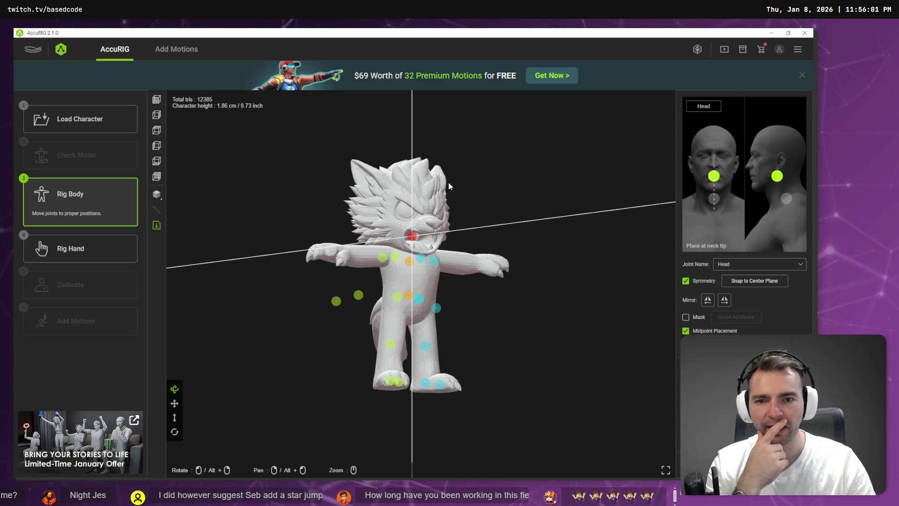
pyautogui.scroll(-3, 568, 312)
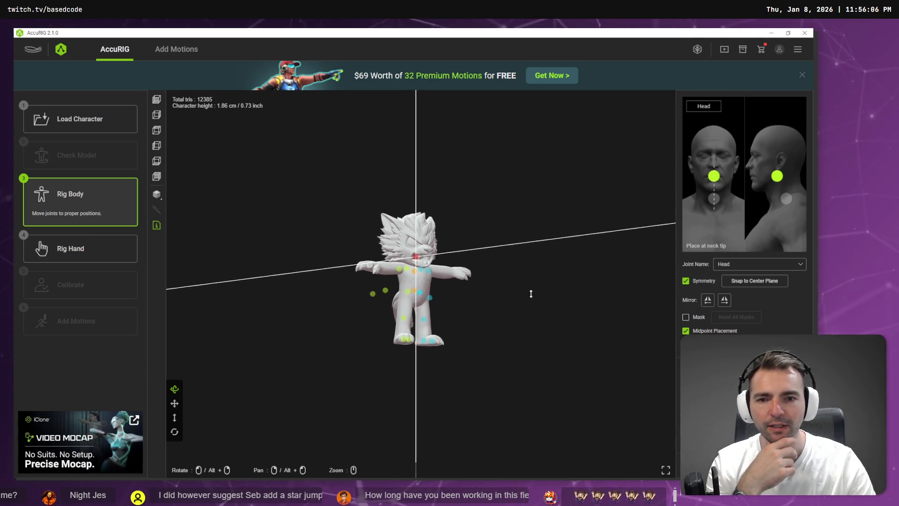
pyautogui.scroll(5, 533, 290)
pyautogui.moveTo(543, 278)
pyautogui.mouseDown()
pyautogui.moveTo(517, 277)
pyautogui.moveTo(546, 267)
pyautogui.moveTo(501, 286)
pyautogui.moveTo(445, 290)
pyautogui.moveTo(505, 291)
pyautogui.moveTo(462, 302)
pyautogui.mouseUp()
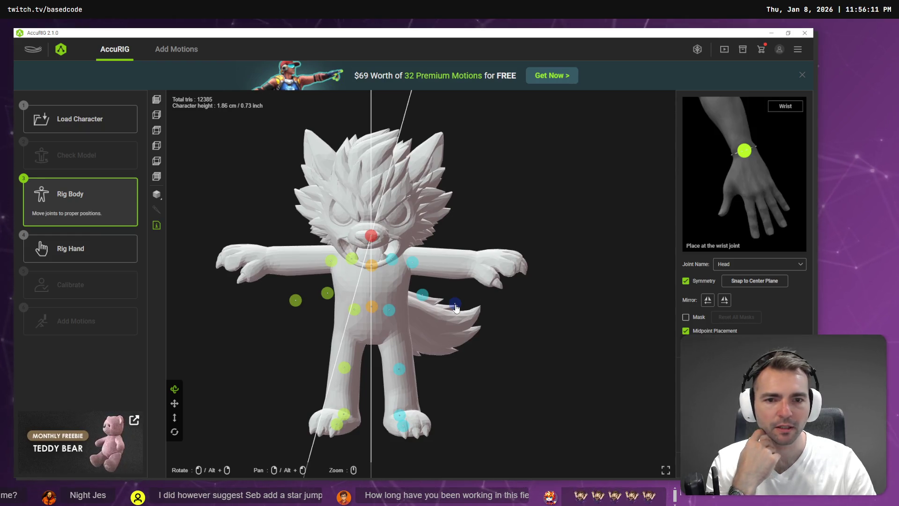
# In front view, place the wrist and elbow joints onto the werewolf's arm
pyautogui.click(456, 307)
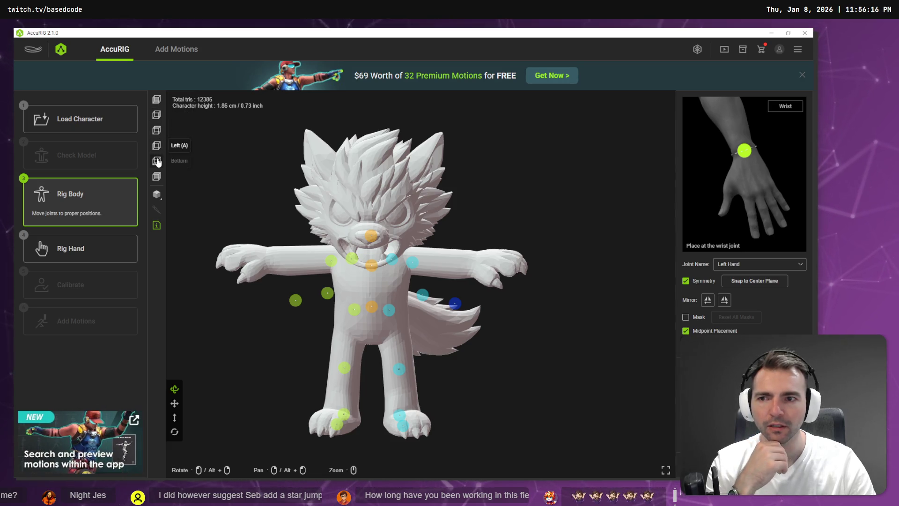
pyautogui.click(156, 100)
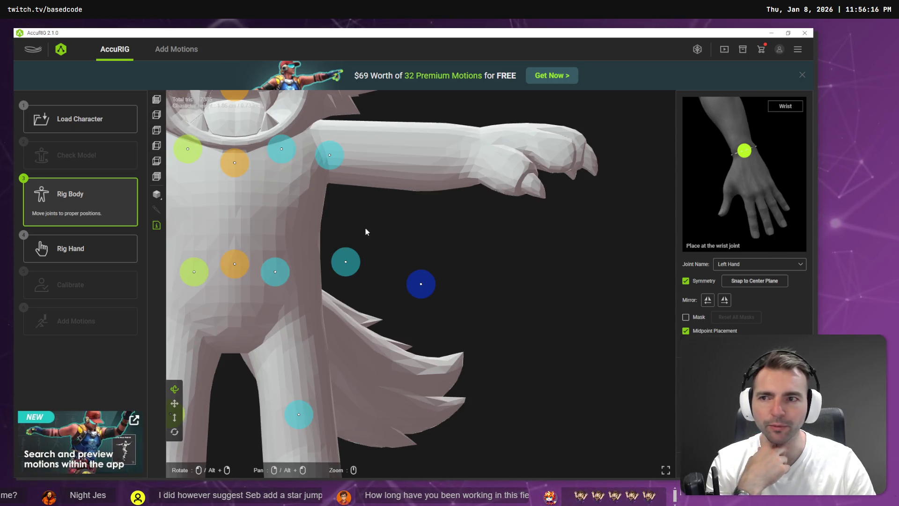
pyautogui.moveTo(421, 284); pyautogui.dragTo(485, 168)
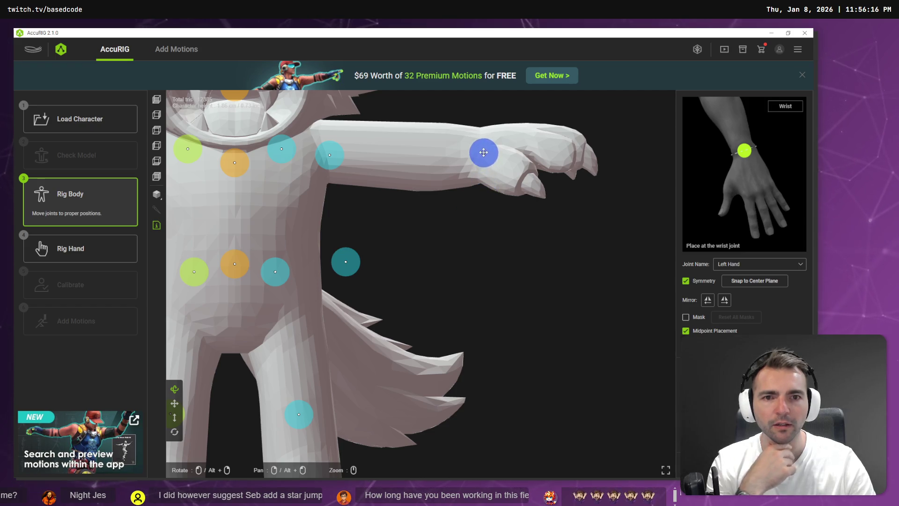
pyautogui.moveTo(346, 261); pyautogui.dragTo(415, 156)
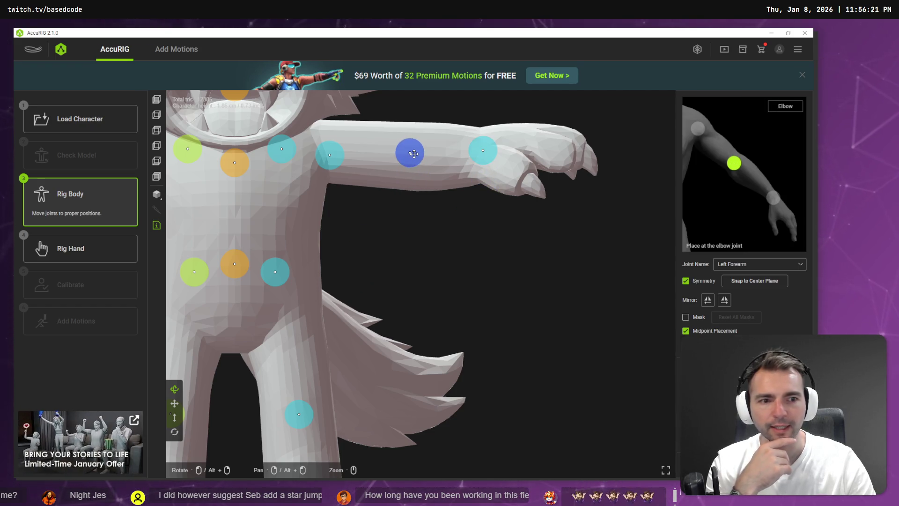
pyautogui.scroll(-2, 359, 221)
pyautogui.scroll(-2, 367, 241)
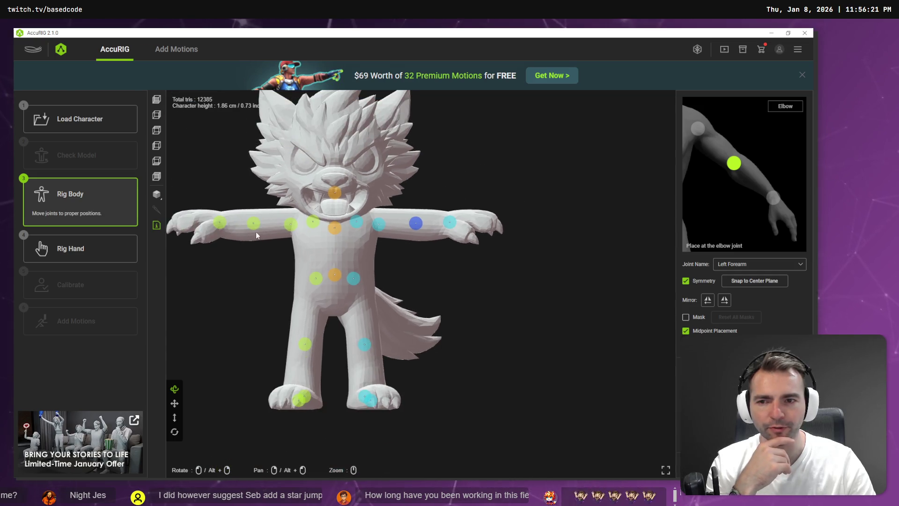
pyautogui.click(253, 223)
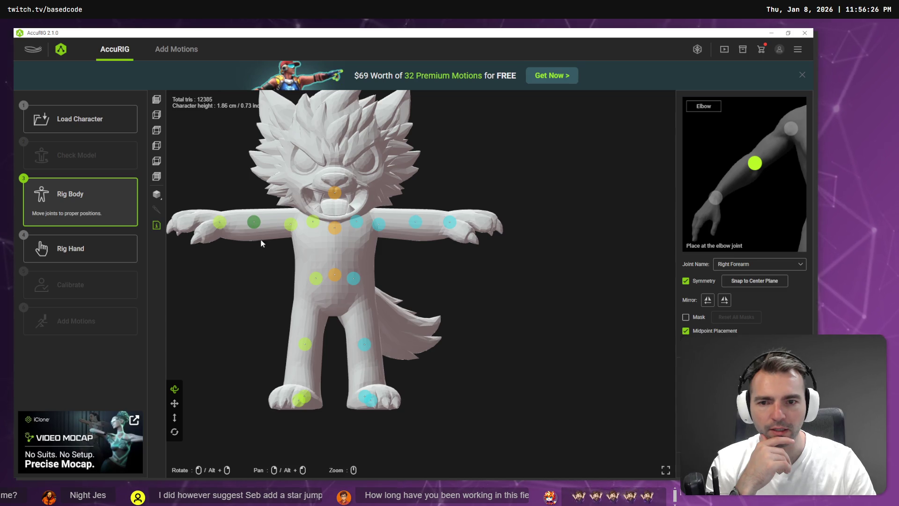
# Lower the hip and pelvis joints, then from below place the toe and upper-arm joints
pyautogui.moveTo(353, 282); pyautogui.dragTo(355, 302)
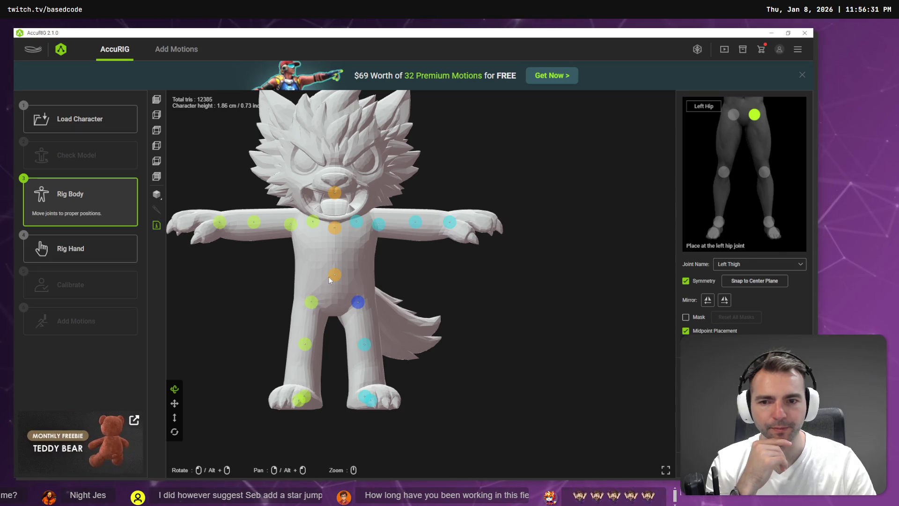
pyautogui.moveTo(336, 277); pyautogui.dragTo(339, 291)
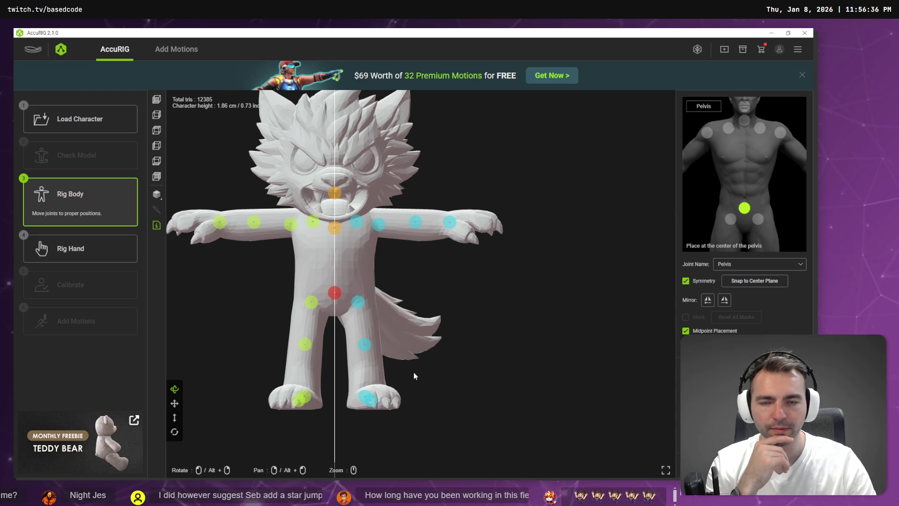
pyautogui.click(157, 146)
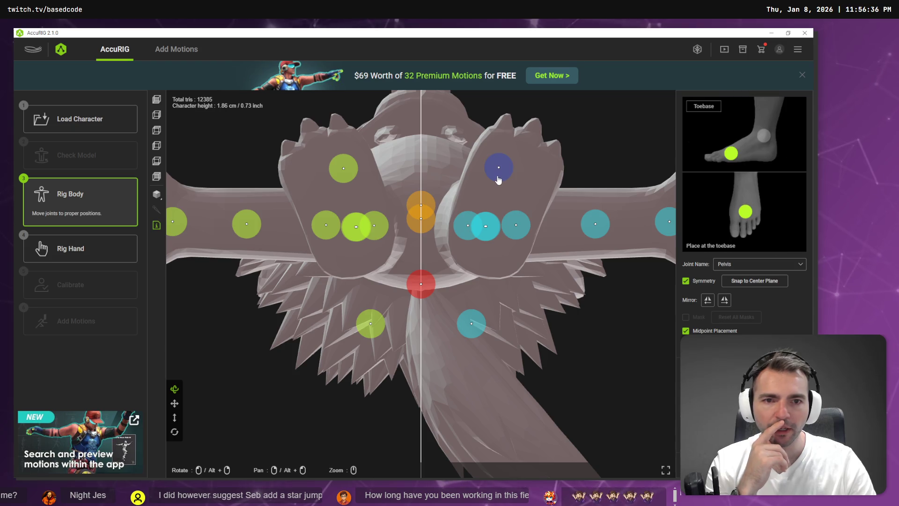
pyautogui.moveTo(501, 176); pyautogui.dragTo(518, 174)
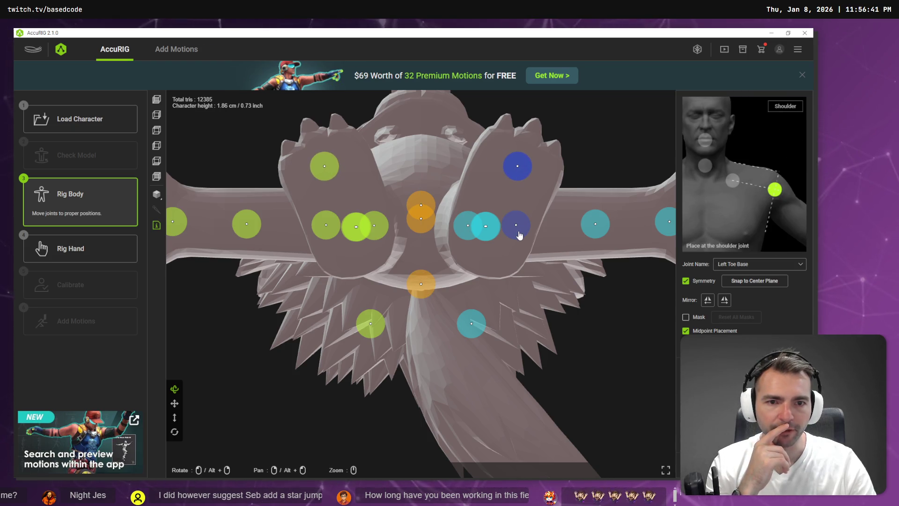
pyautogui.moveTo(518, 234); pyautogui.dragTo(493, 232)
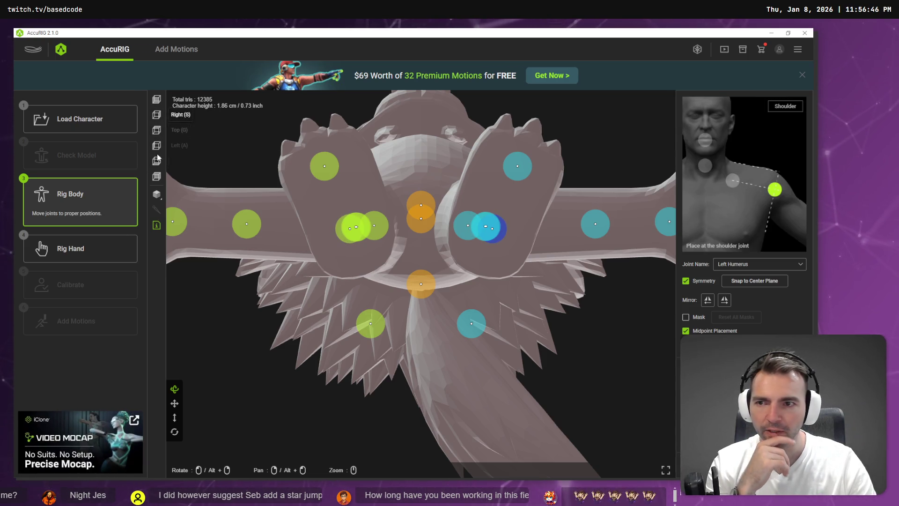
pyautogui.click(158, 102)
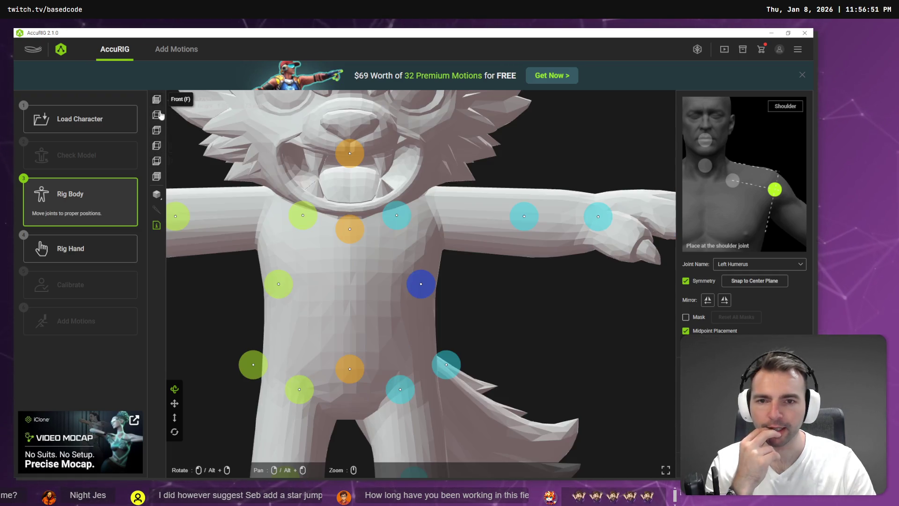
# Move the upper-arm joint up to the shoulder and adjust the knee and ankle joints
pyautogui.scroll(5, 418, 233)
pyautogui.scroll(-5, 417, 232)
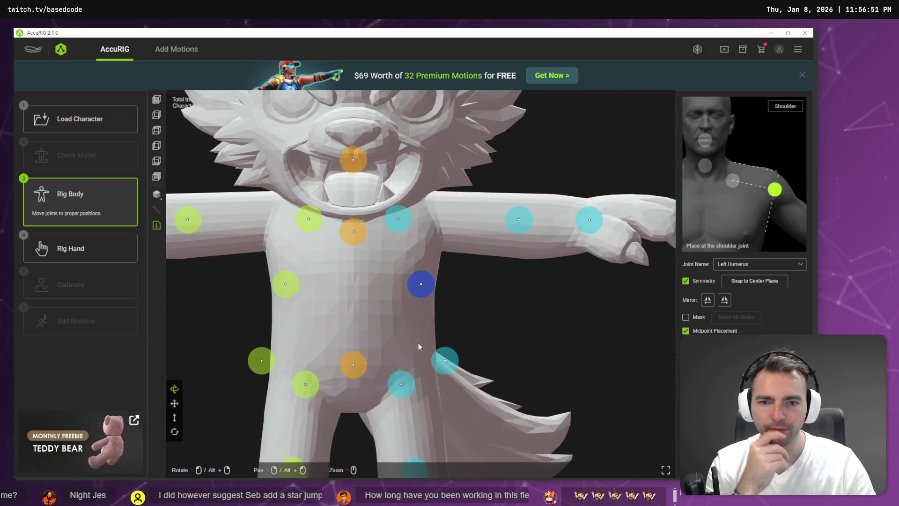
pyautogui.moveTo(420, 282); pyautogui.dragTo(438, 207)
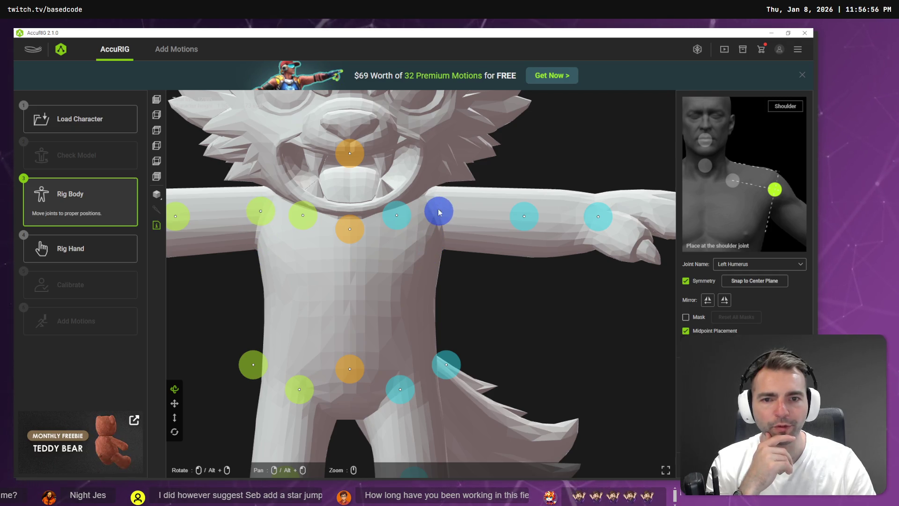
pyautogui.scroll(3, 369, 311)
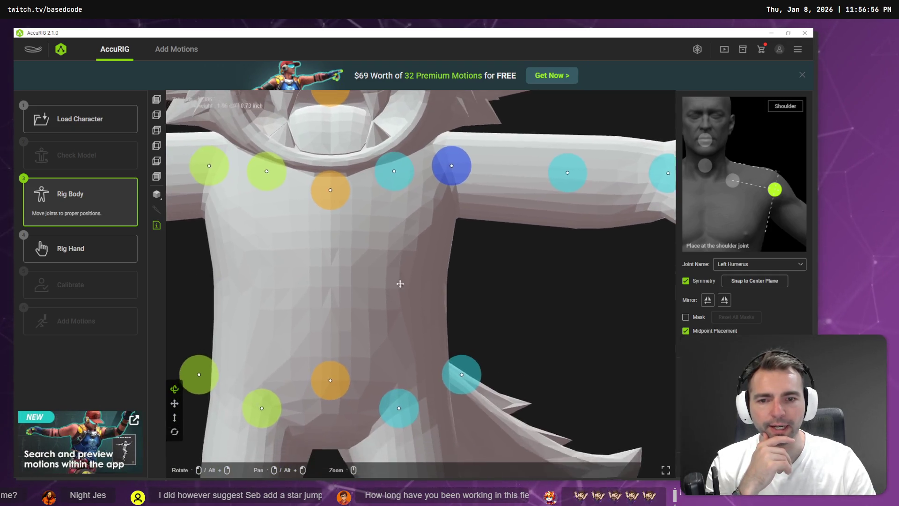
pyautogui.scroll(-3, 399, 287)
pyautogui.moveTo(492, 342); pyautogui.dragTo(495, 201)
pyautogui.scroll(3, 464, 231)
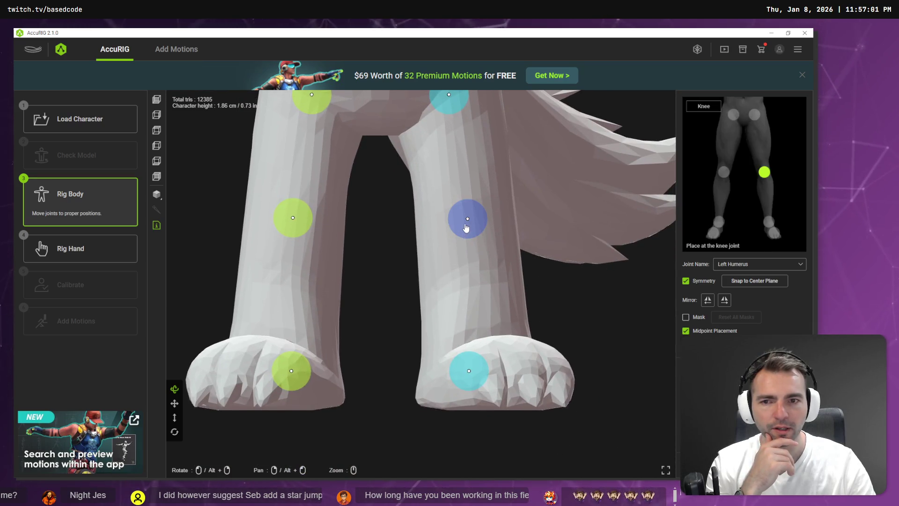
pyautogui.moveTo(467, 227); pyautogui.dragTo(468, 222)
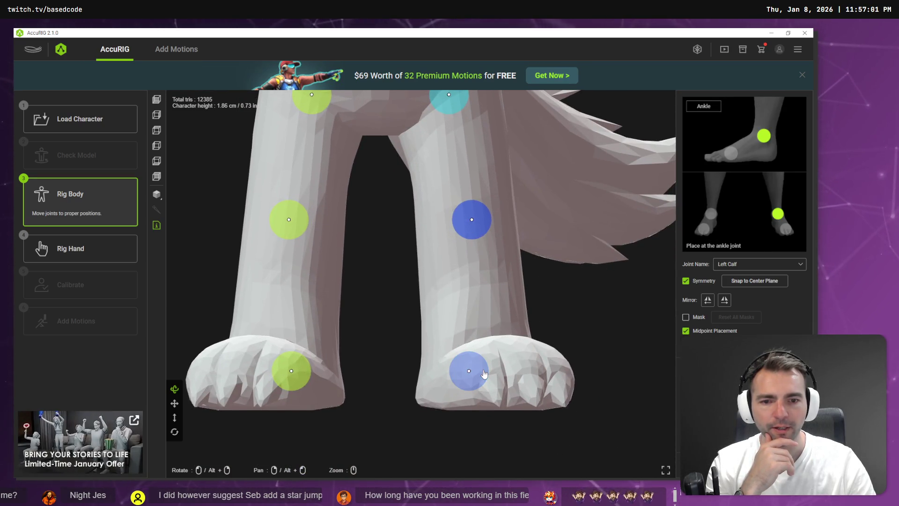
pyautogui.moveTo(482, 373); pyautogui.dragTo(471, 375)
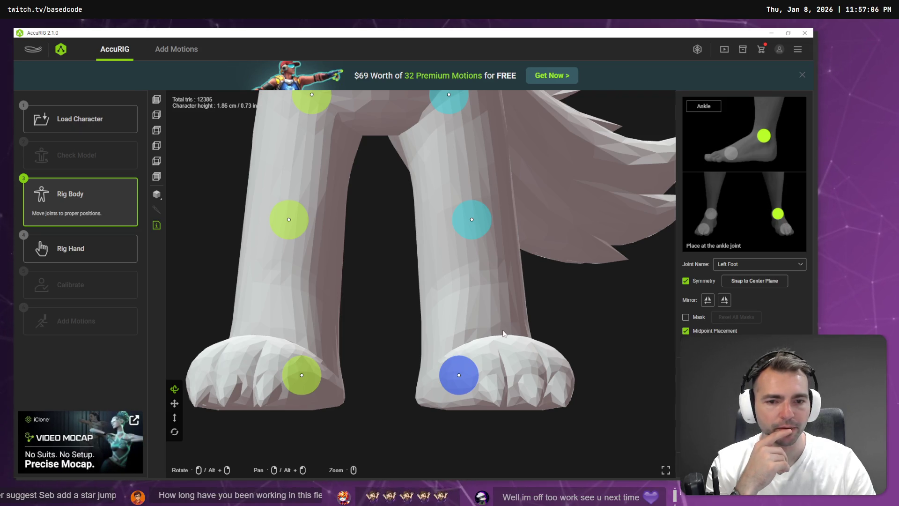
# Drag the toe joint from near the hip down onto the foot, then recheck the knee from the side
pyautogui.scroll(-2, 503, 261)
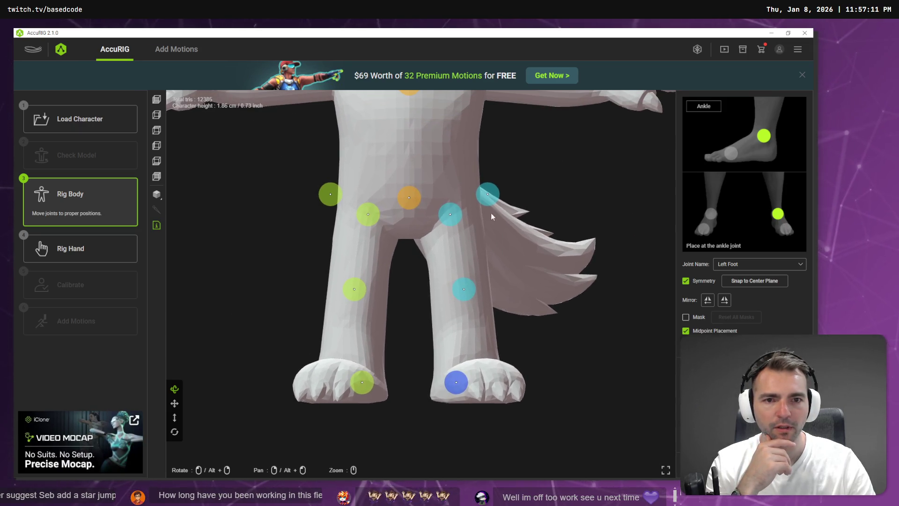
pyautogui.click(489, 196)
pyautogui.moveTo(490, 197); pyautogui.dragTo(494, 391)
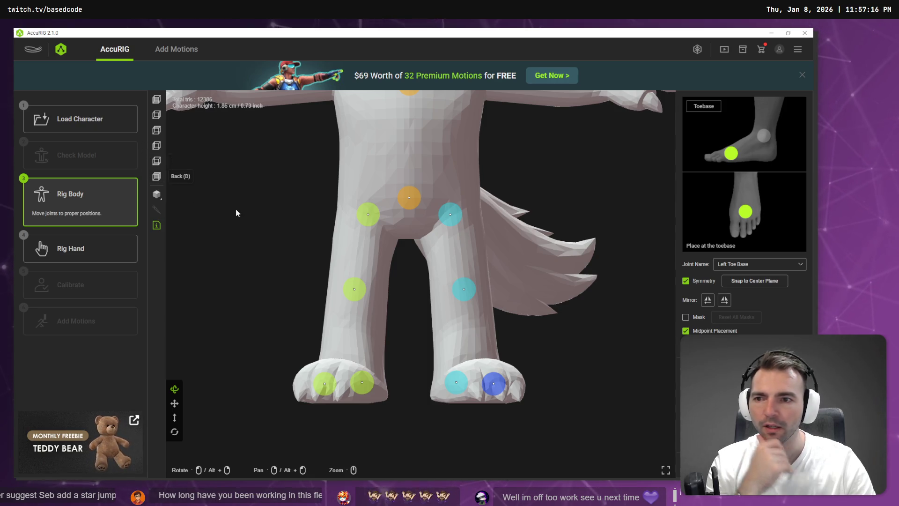
pyautogui.moveTo(234, 211); pyautogui.dragTo(284, 228)
pyautogui.scroll(-10, 284, 229)
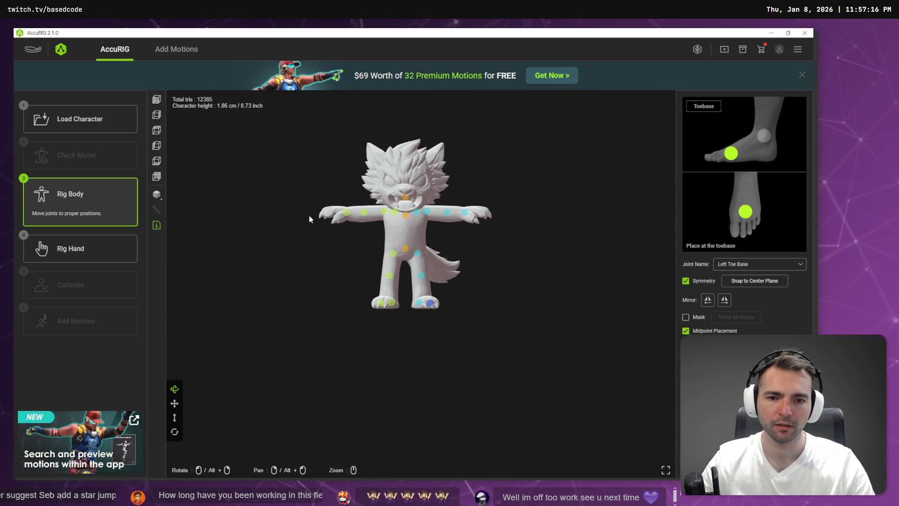
pyautogui.scroll(-5, 337, 243)
pyautogui.moveTo(421, 277); pyautogui.dragTo(350, 256)
pyautogui.scroll(5, 350, 256)
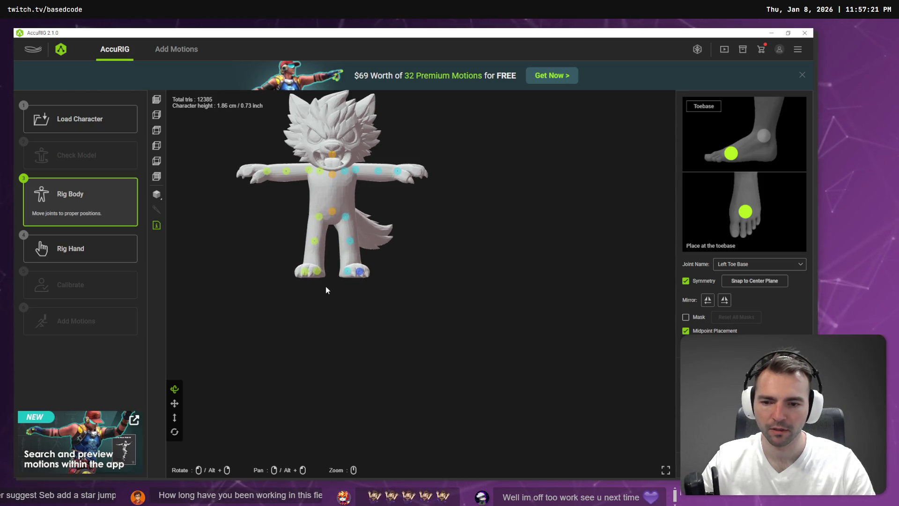
pyautogui.moveTo(281, 273)
pyautogui.mouseDown()
pyautogui.moveTo(355, 300)
pyautogui.moveTo(383, 279)
pyautogui.mouseUp()
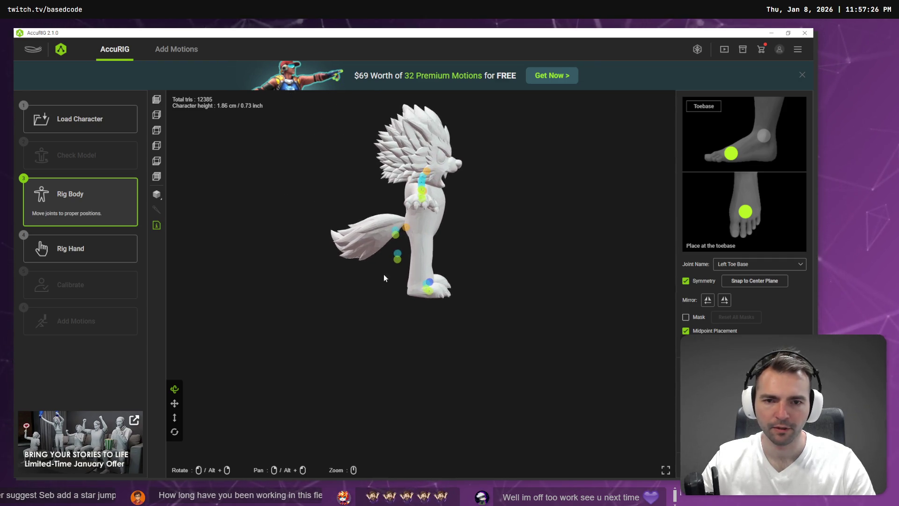
pyautogui.click(397, 260)
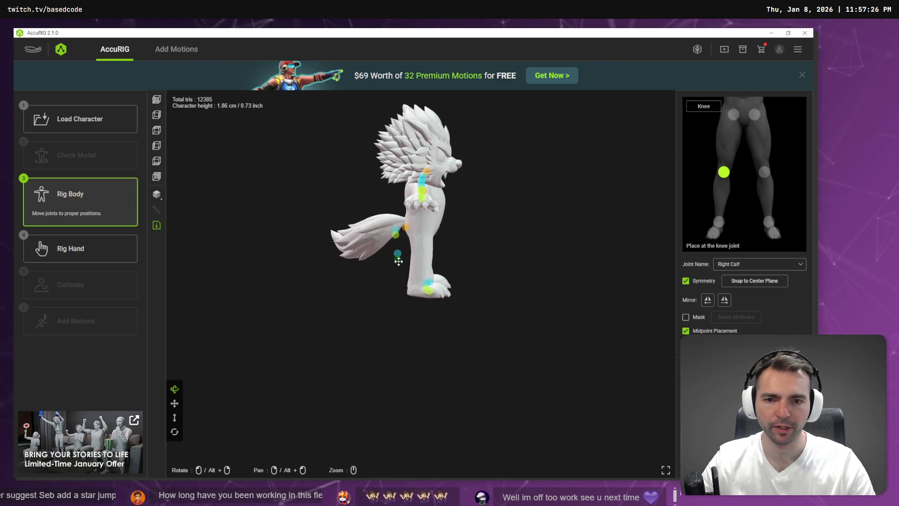
# In side view, move the knee, pelvis and hip joints forward into the leg and the ankle back to the heel
pyautogui.click(158, 121)
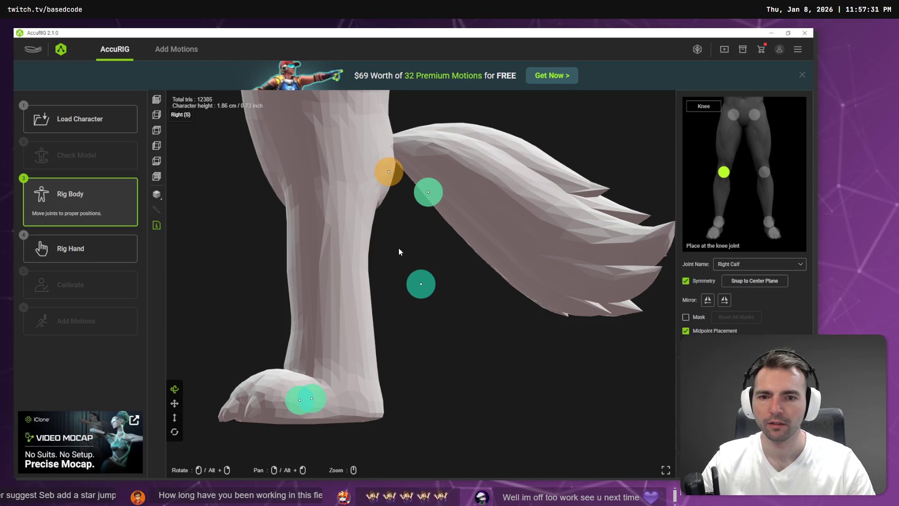
pyautogui.click(423, 282)
pyautogui.moveTo(419, 280)
pyautogui.mouseDown()
pyautogui.moveTo(286, 272)
pyautogui.moveTo(319, 274)
pyautogui.mouseUp()
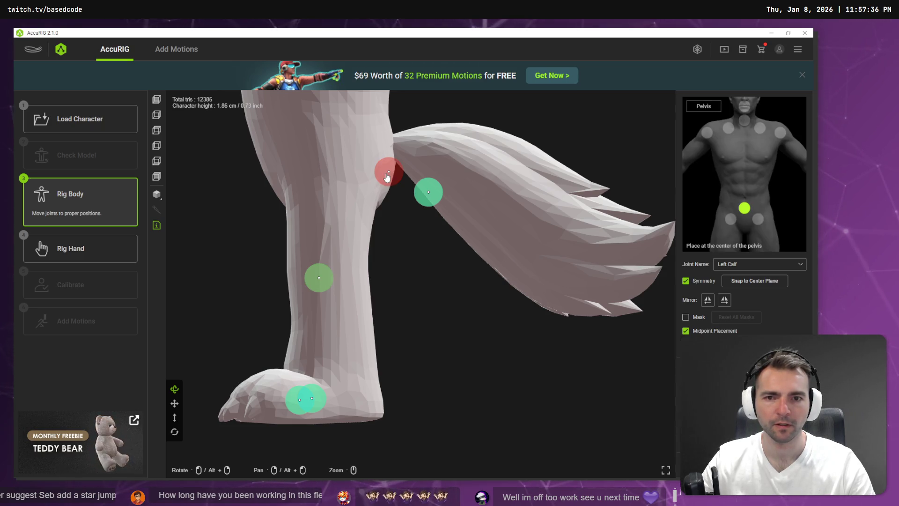
pyautogui.moveTo(389, 174)
pyautogui.mouseDown()
pyautogui.moveTo(308, 161)
pyautogui.moveTo(286, 146)
pyautogui.mouseUp()
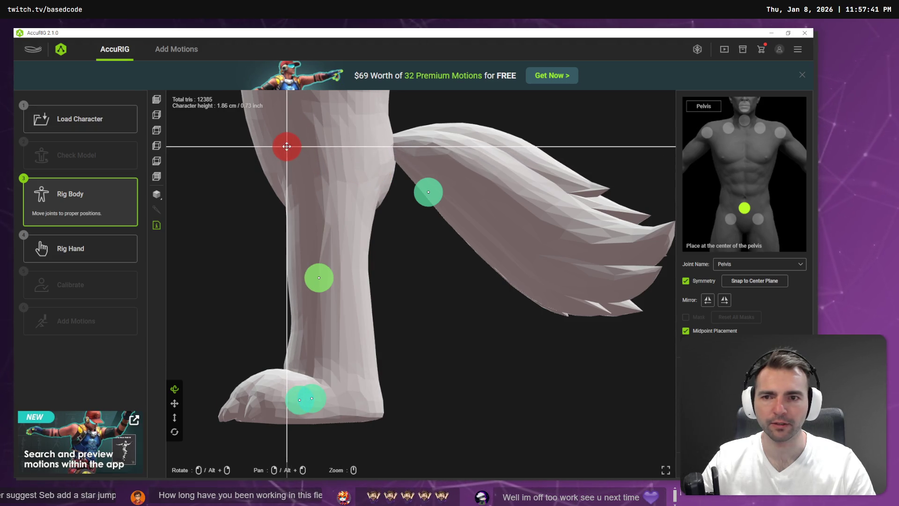
pyautogui.moveTo(422, 200); pyautogui.dragTo(317, 193)
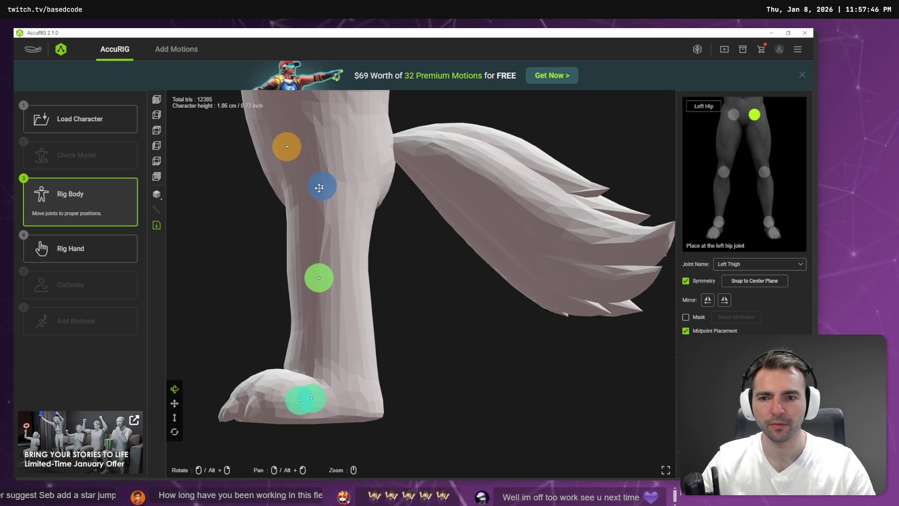
pyautogui.click(300, 401)
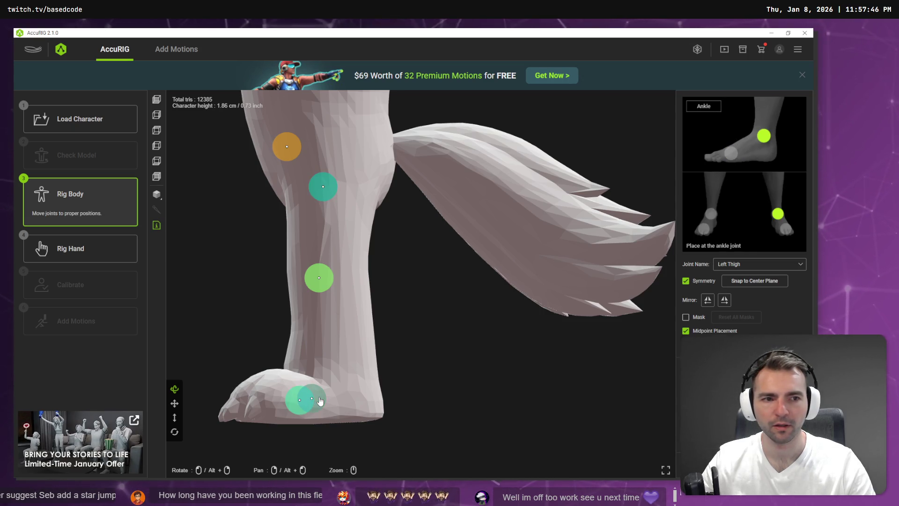
pyautogui.moveTo(318, 396)
pyautogui.mouseDown()
pyautogui.moveTo(362, 398)
pyautogui.moveTo(262, 399)
pyautogui.mouseUp()
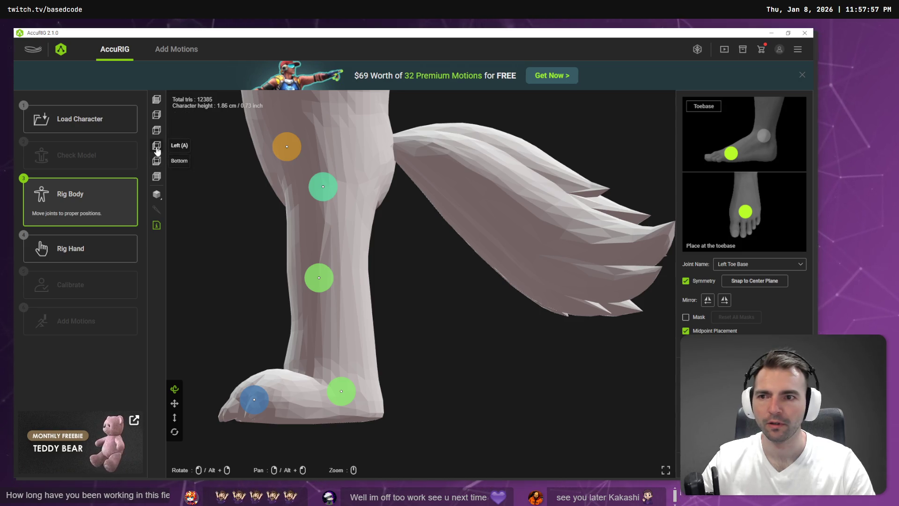
pyautogui.click(156, 131)
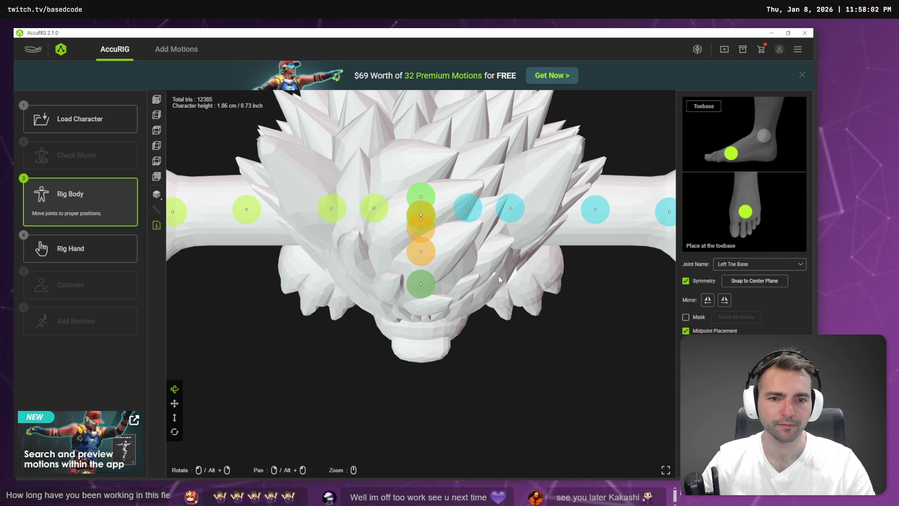
# Place the right foot joint on the ankle and check the right toe base joint from several angles
pyautogui.click(159, 164)
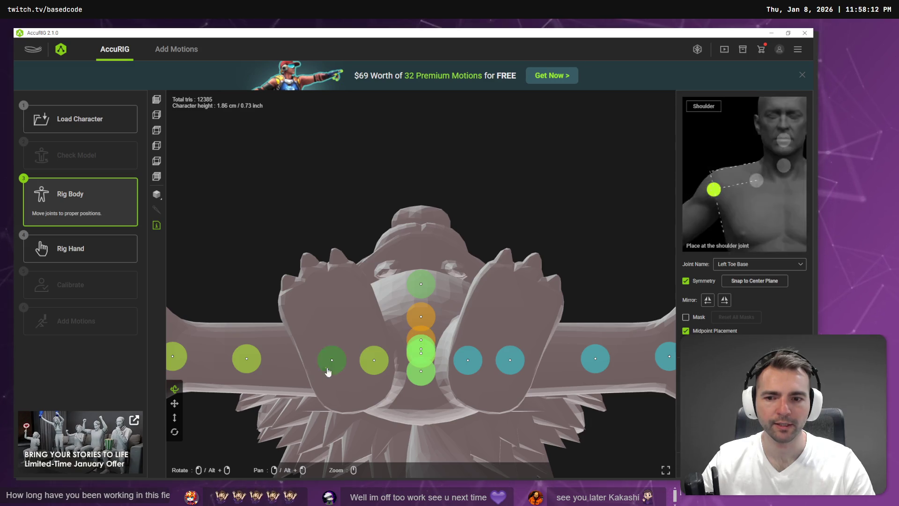
pyautogui.scroll(-5, 446, 319)
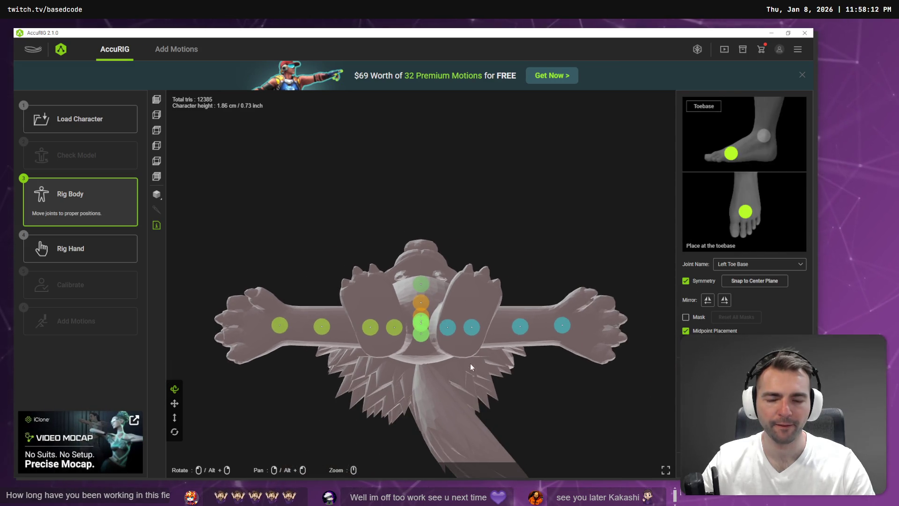
pyautogui.moveTo(479, 371)
pyautogui.mouseDown()
pyautogui.moveTo(473, 349)
pyautogui.moveTo(484, 420)
pyautogui.mouseUp()
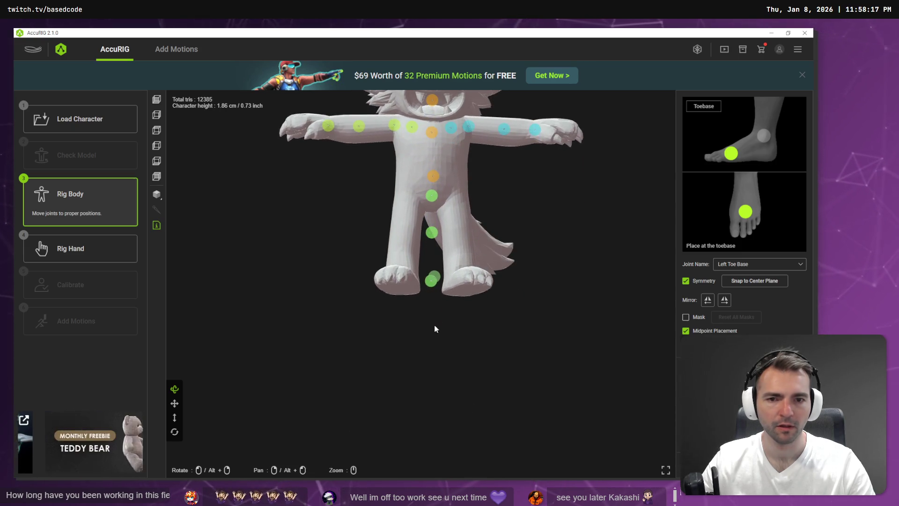
pyautogui.moveTo(432, 285); pyautogui.dragTo(410, 282)
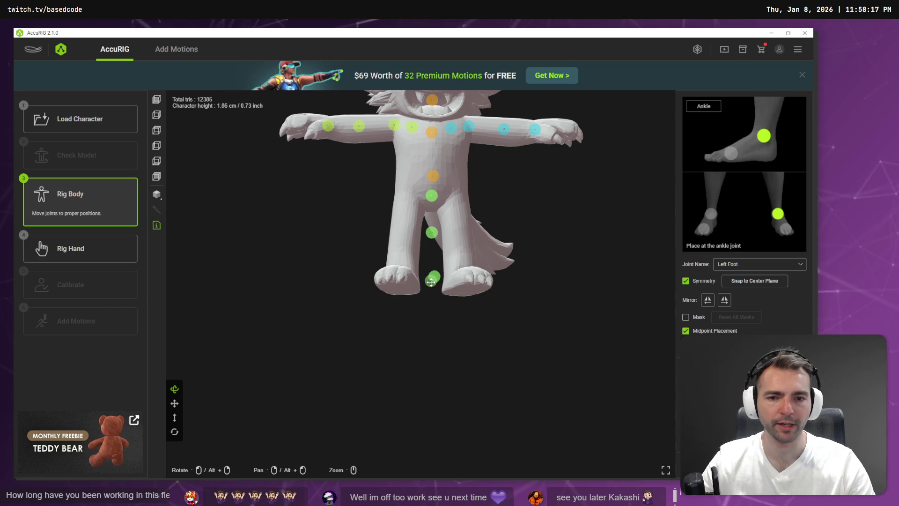
pyautogui.moveTo(417, 325)
pyautogui.mouseDown()
pyautogui.moveTo(425, 311)
pyautogui.moveTo(486, 322)
pyautogui.moveTo(512, 341)
pyautogui.mouseUp()
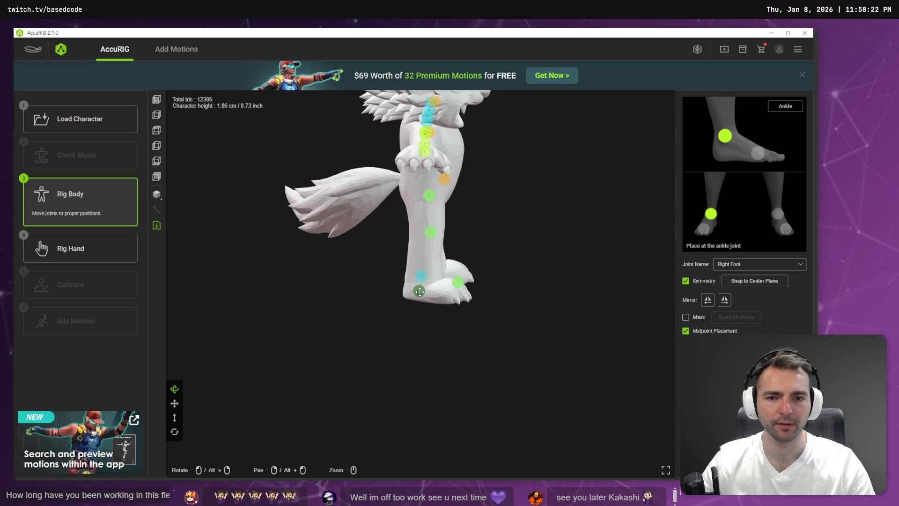
pyautogui.click(459, 282)
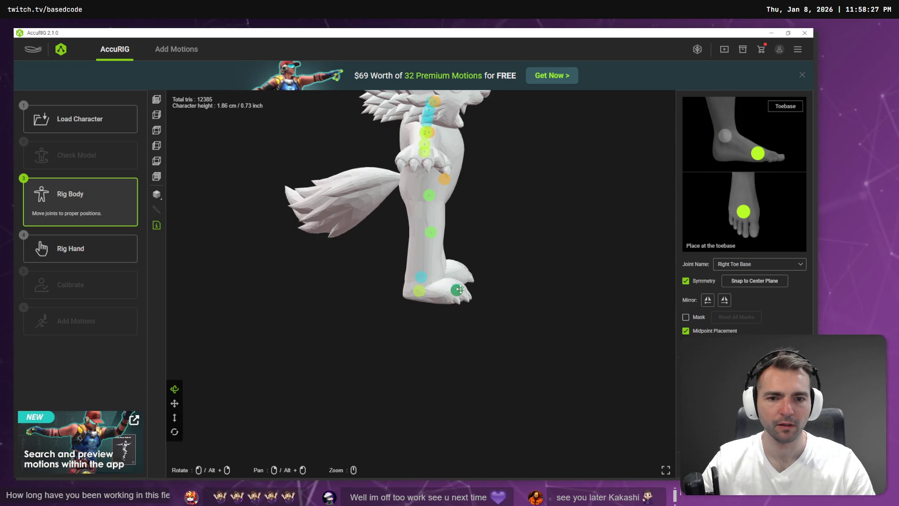
pyautogui.moveTo(466, 307)
pyautogui.mouseDown()
pyautogui.moveTo(467, 296)
pyautogui.moveTo(392, 311)
pyautogui.moveTo(408, 324)
pyautogui.moveTo(429, 285)
pyautogui.moveTo(502, 295)
pyautogui.moveTo(554, 272)
pyautogui.moveTo(442, 247)
pyautogui.mouseUp()
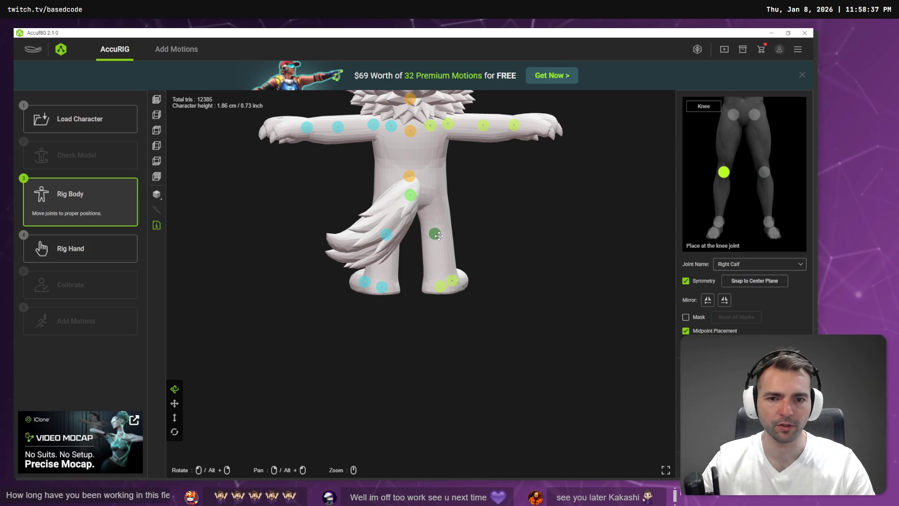
# Shift the right hip joint left and nudge the right knee joint into the leg
pyautogui.moveTo(493, 251); pyautogui.dragTo(311, 252)
pyautogui.click(430, 197)
pyautogui.moveTo(430, 197); pyautogui.dragTo(411, 200)
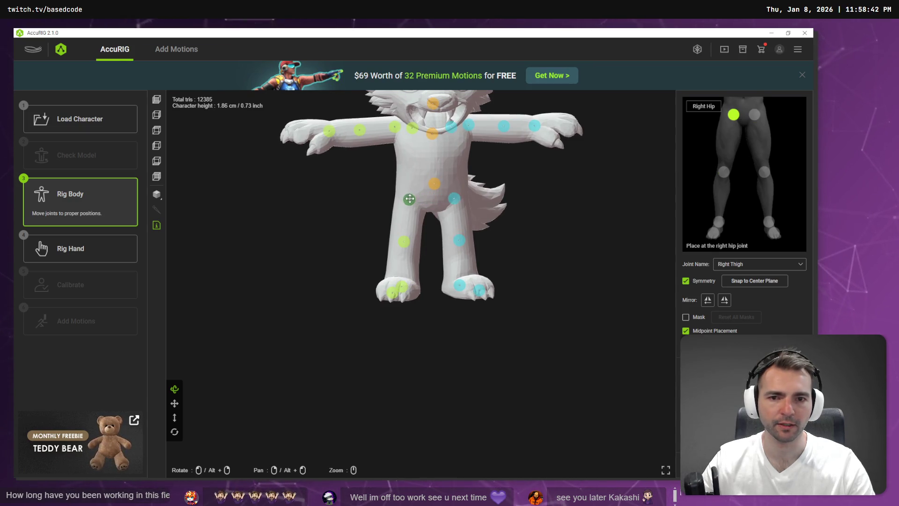
pyautogui.moveTo(449, 226); pyautogui.dragTo(464, 217)
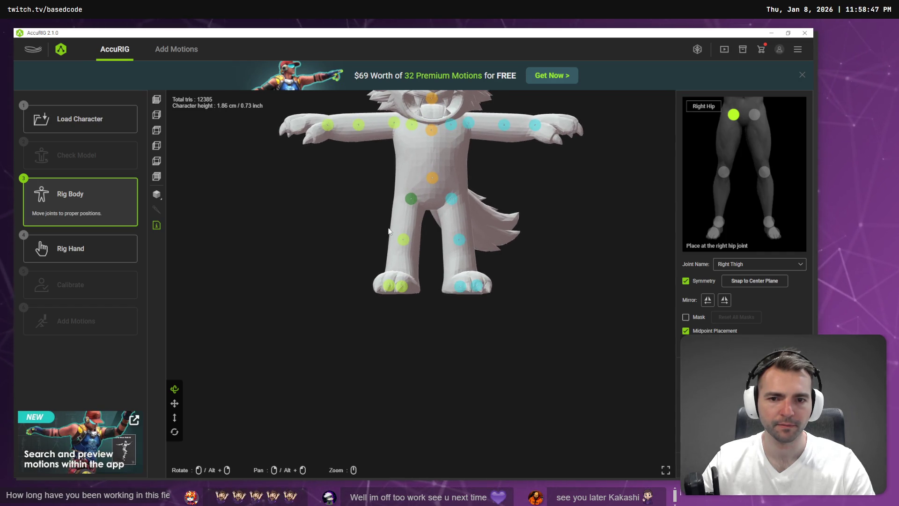
pyautogui.moveTo(403, 237); pyautogui.dragTo(401, 237)
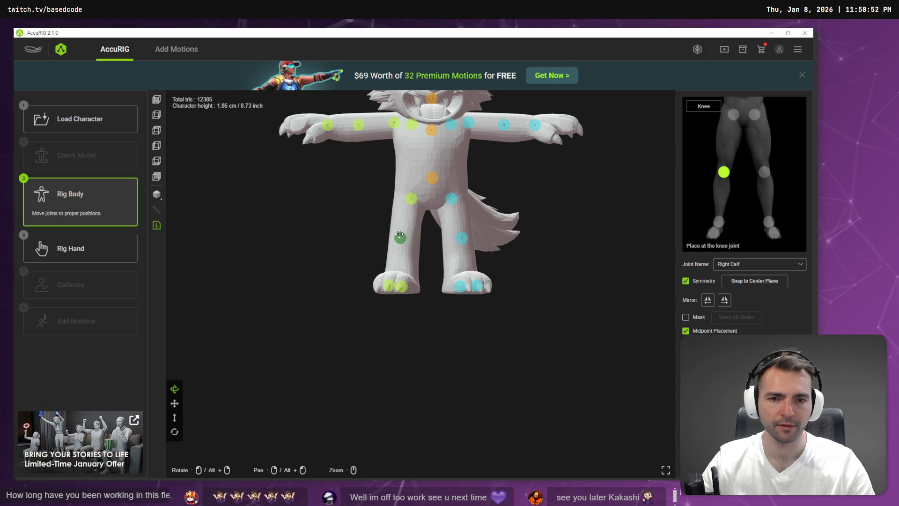
pyautogui.scroll(-5, 473, 197)
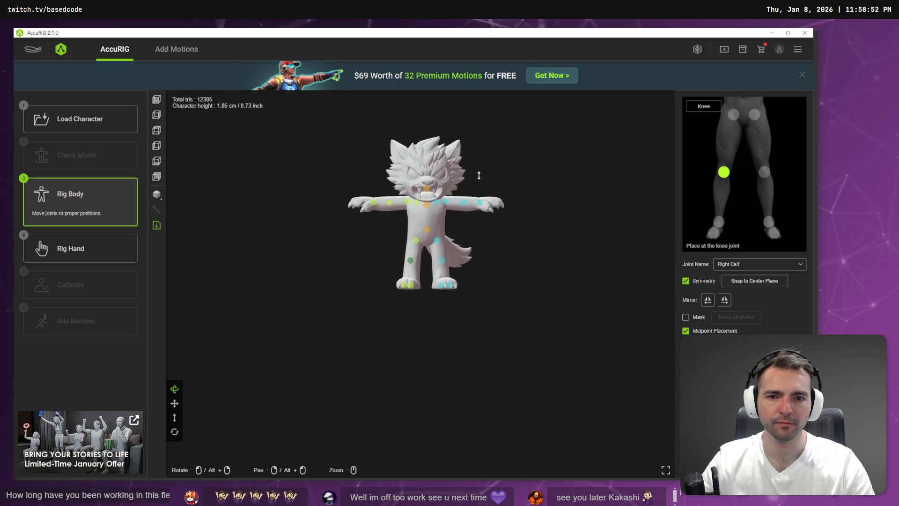
pyautogui.scroll(3, 461, 215)
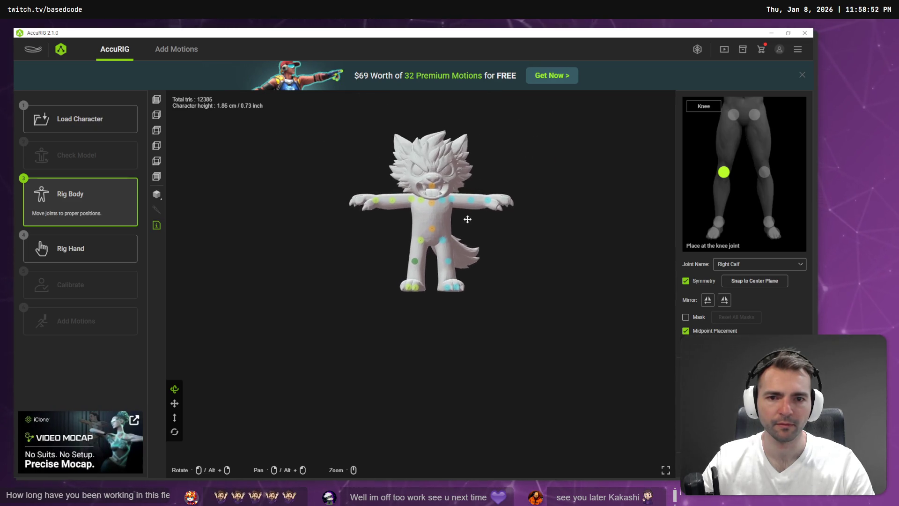
pyautogui.scroll(2, 413, 240)
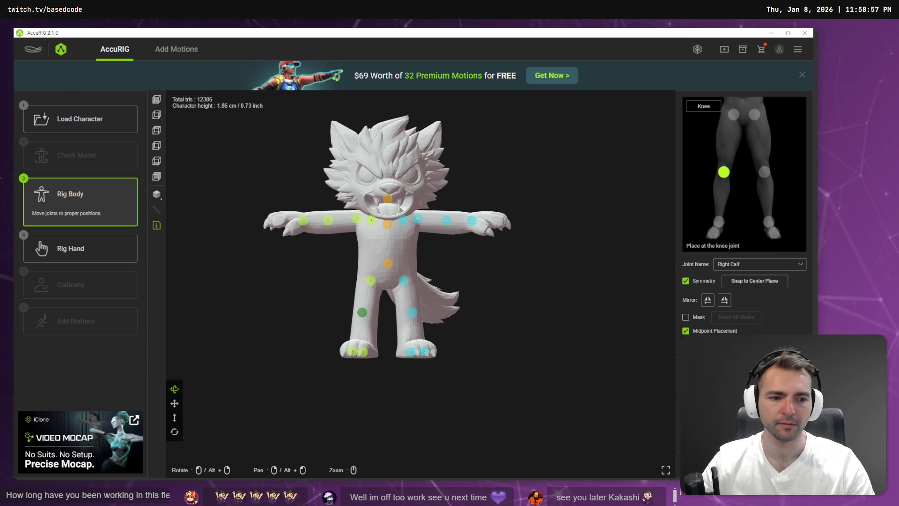
# Rig the hands with a finger count of 0 and start calibration
pyautogui.click(74, 242)
pyautogui.click(412, 279)
pyautogui.click(378, 291)
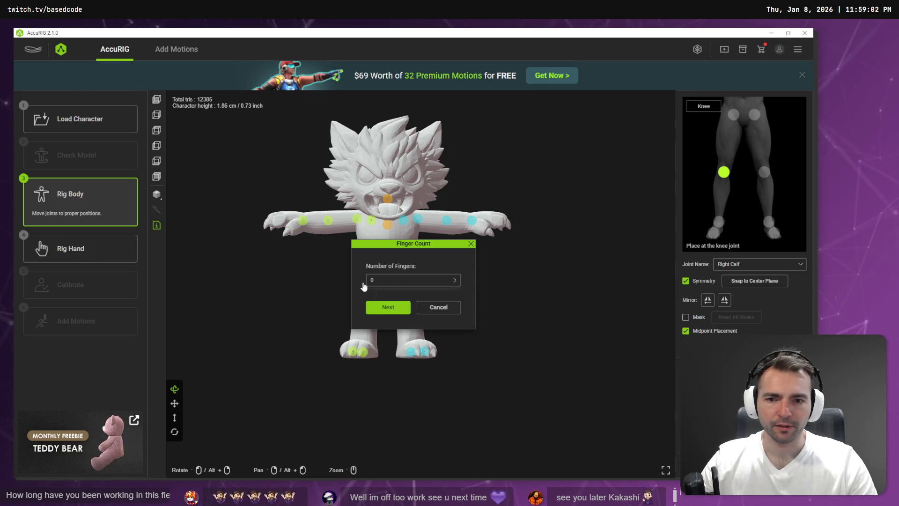
pyautogui.click(376, 306)
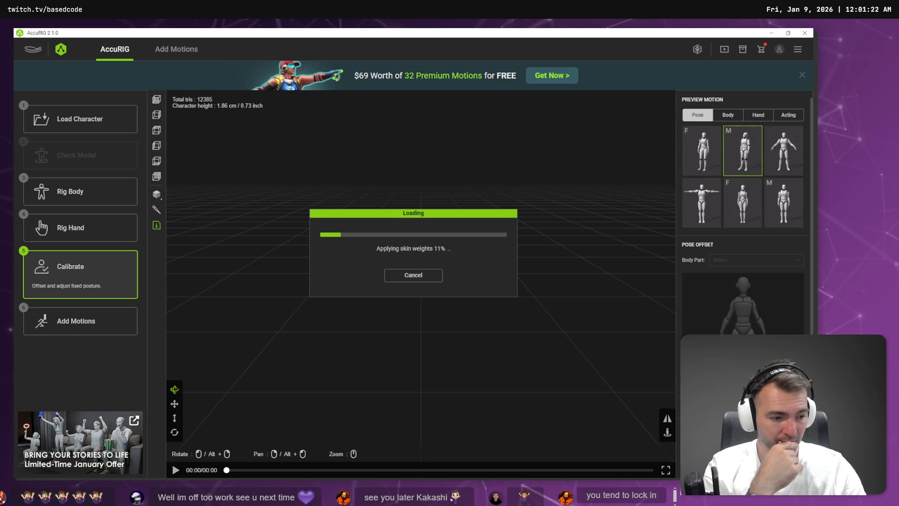
pyautogui.hotkey('alt', 'Tab')
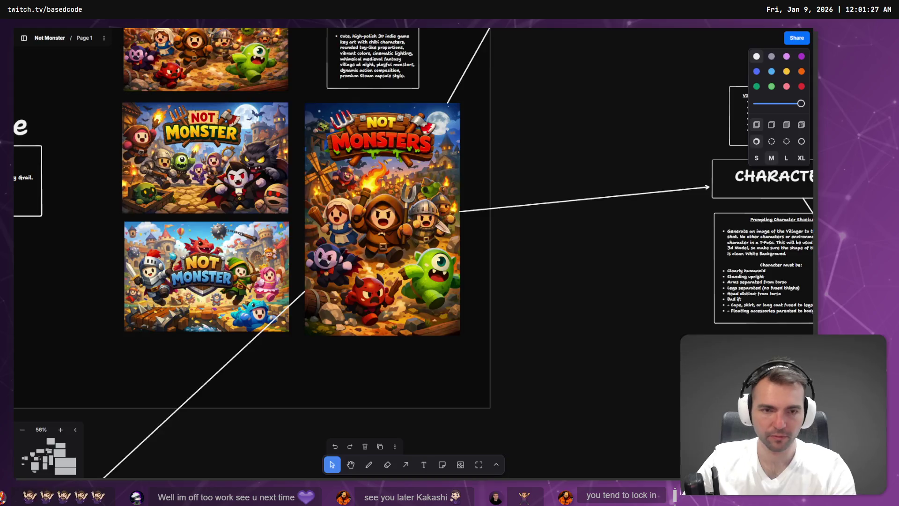
# Open a new browser window snapped to the left half, then return to AccuRIG
pyautogui.hotkey('ctrl', 'n')
pyautogui.press('super+Left')
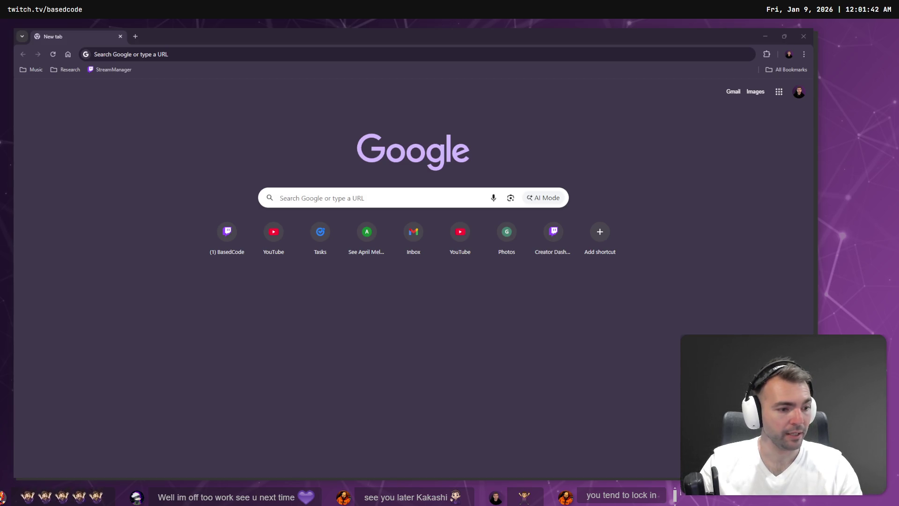
pyautogui.hotkey('alt', 'Tab')
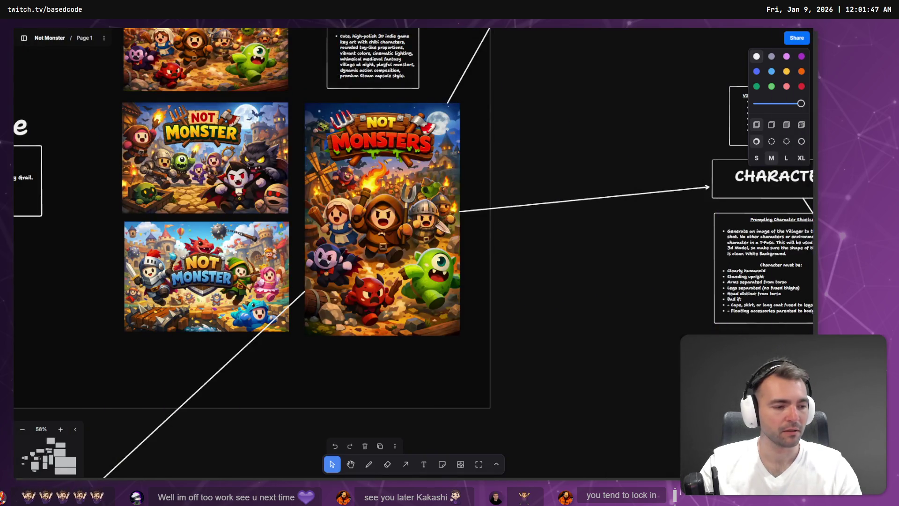
pyautogui.hotkey('alt', 'Tab')
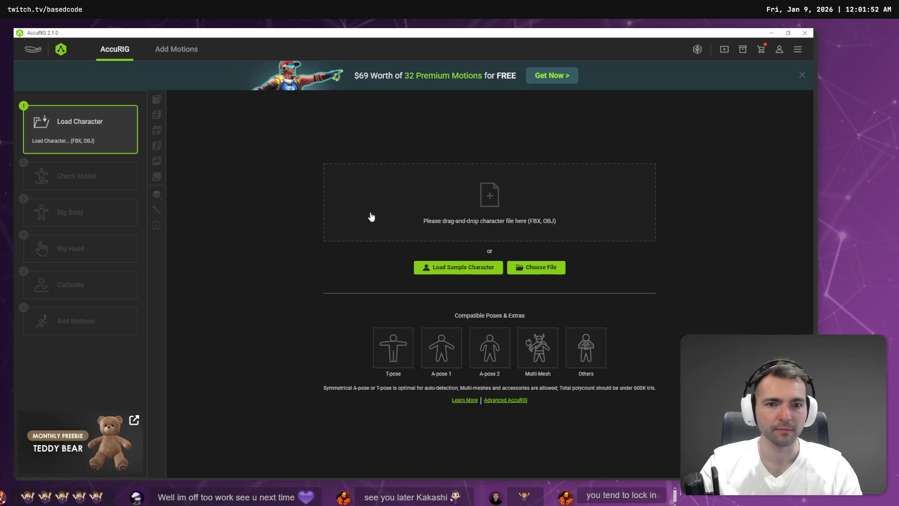
# Reload the werewolf character FBX and advance to Rig Body for automatic joint placement
pyautogui.click(464, 201)
pyautogui.doubleClick(226, 161)
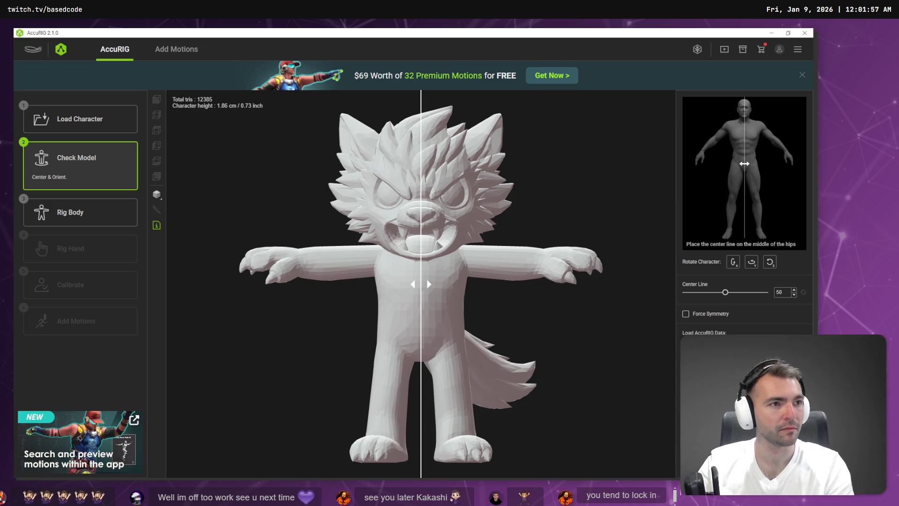
pyautogui.click(65, 212)
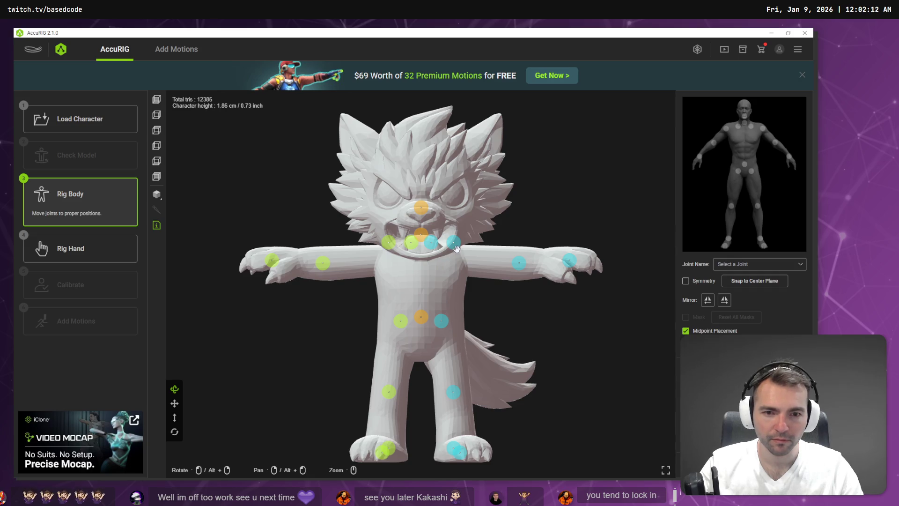
# Lower the left shoulder, pull the left wrist inward, and reposition both hip joints
pyautogui.moveTo(457, 248); pyautogui.dragTo(455, 254)
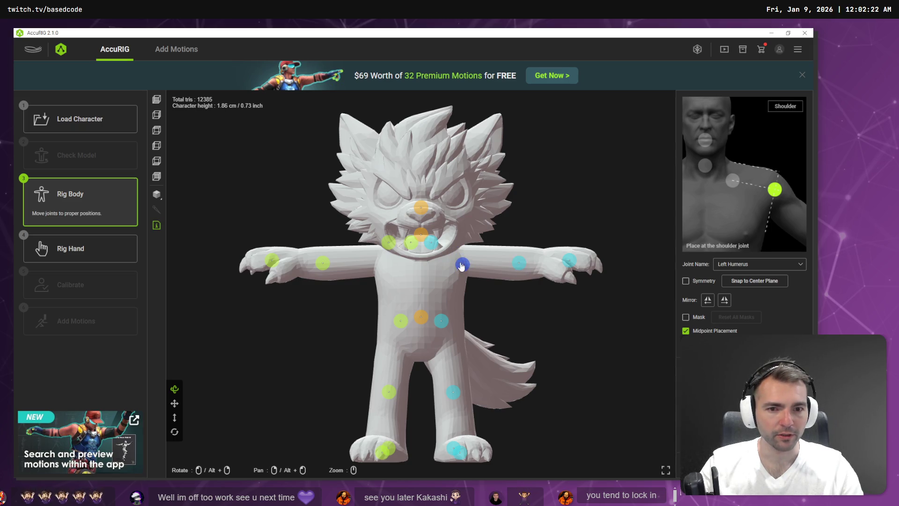
pyautogui.click(511, 260)
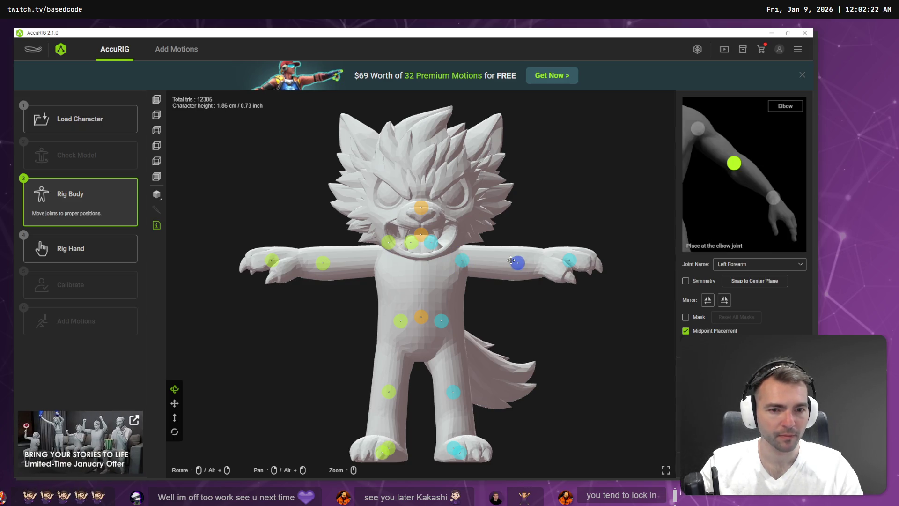
pyautogui.moveTo(569, 260); pyautogui.dragTo(549, 258)
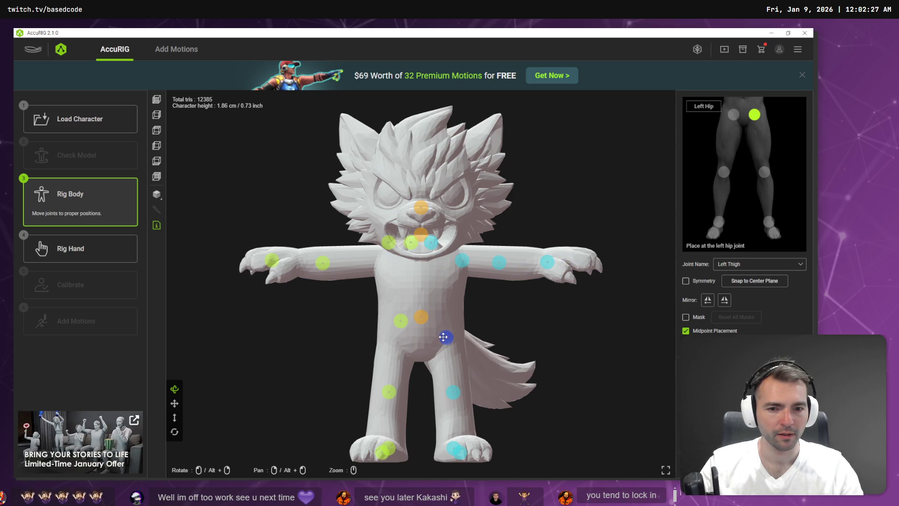
pyautogui.moveTo(443, 336); pyautogui.dragTo(443, 344)
pyautogui.click(419, 322)
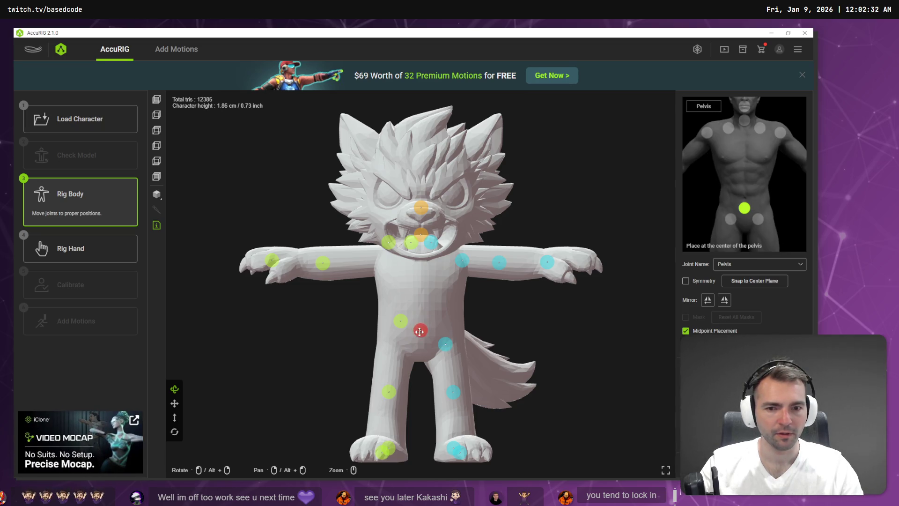
pyautogui.moveTo(404, 328); pyautogui.dragTo(395, 353)
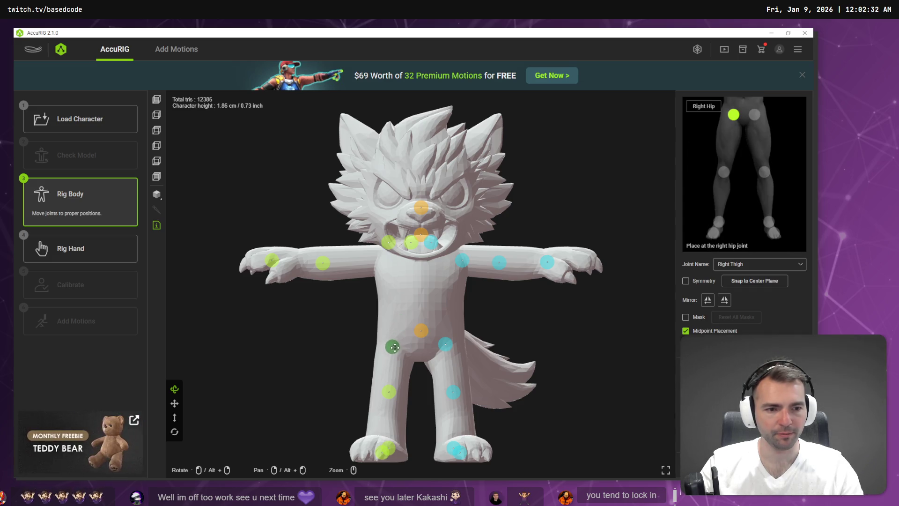
# Turn on Symmetry and raise the right hip slightly, checking the arm and toe joints
pyautogui.click(685, 280)
pyautogui.moveTo(393, 345); pyautogui.dragTo(395, 342)
pyautogui.click(462, 260)
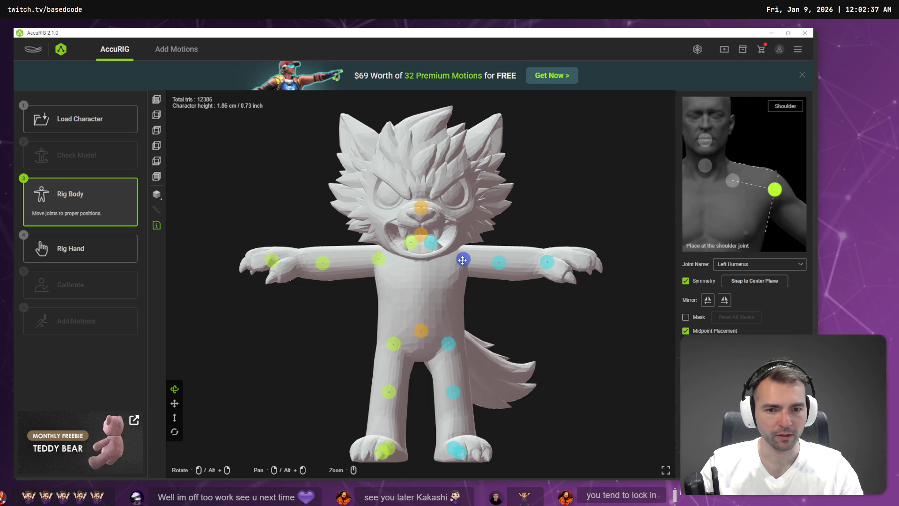
pyautogui.click(498, 263)
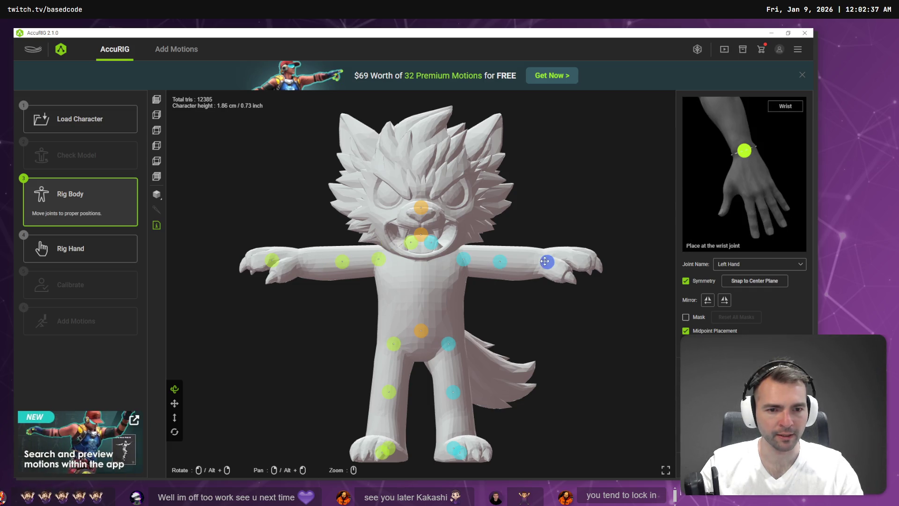
pyautogui.click(465, 453)
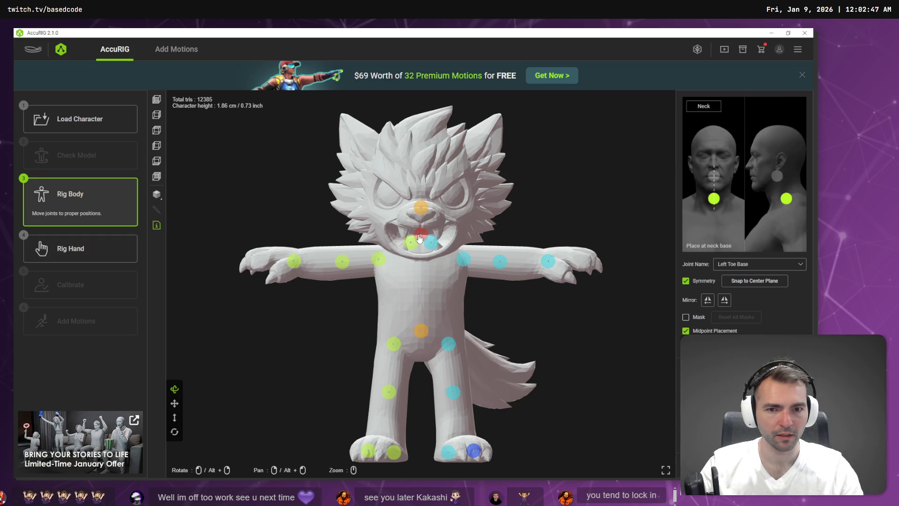
# Lower the neck joint along the centre line and nudge the head joint up, then check from the side
pyautogui.moveTo(420, 234); pyautogui.dragTo(421, 263)
pyautogui.click(436, 248)
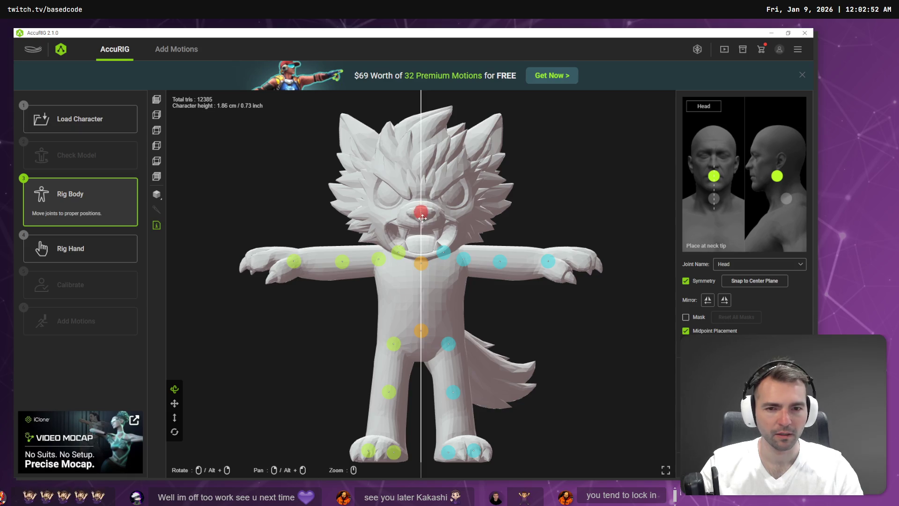
pyautogui.moveTo(423, 235); pyautogui.dragTo(423, 232)
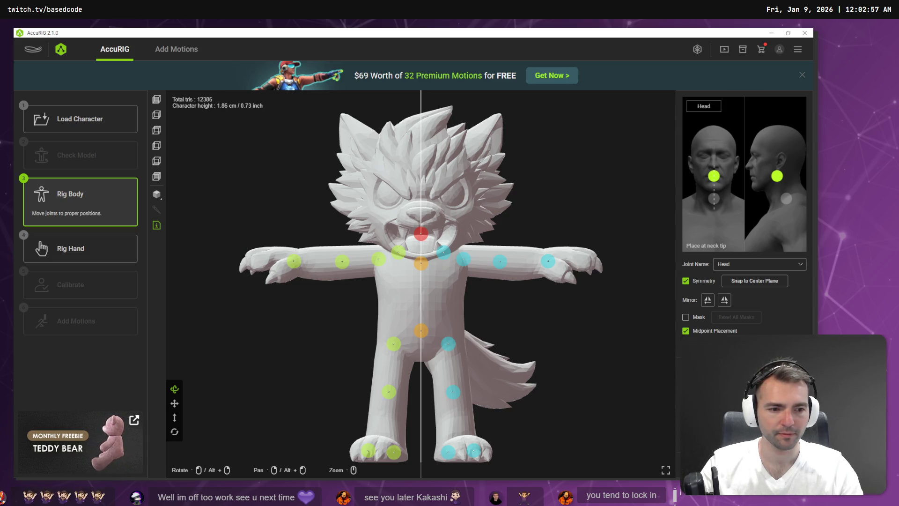
pyautogui.moveTo(517, 299)
pyautogui.mouseDown()
pyautogui.moveTo(487, 307)
pyautogui.moveTo(528, 281)
pyautogui.moveTo(460, 292)
pyautogui.moveTo(310, 261)
pyautogui.moveTo(251, 263)
pyautogui.moveTo(224, 279)
pyautogui.mouseUp()
pyautogui.click(443, 313)
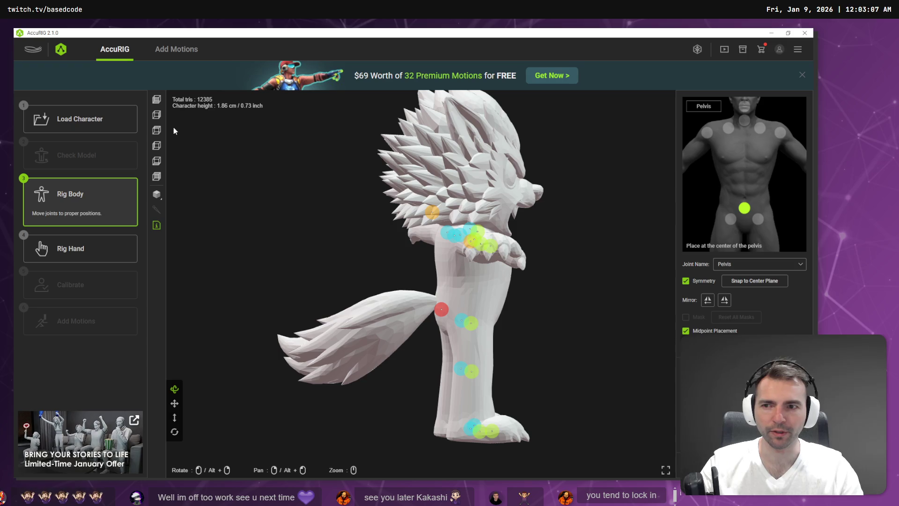
# In the Right (S) view, move the pelvis into the torso and confirm the finger count
pyautogui.click(158, 117)
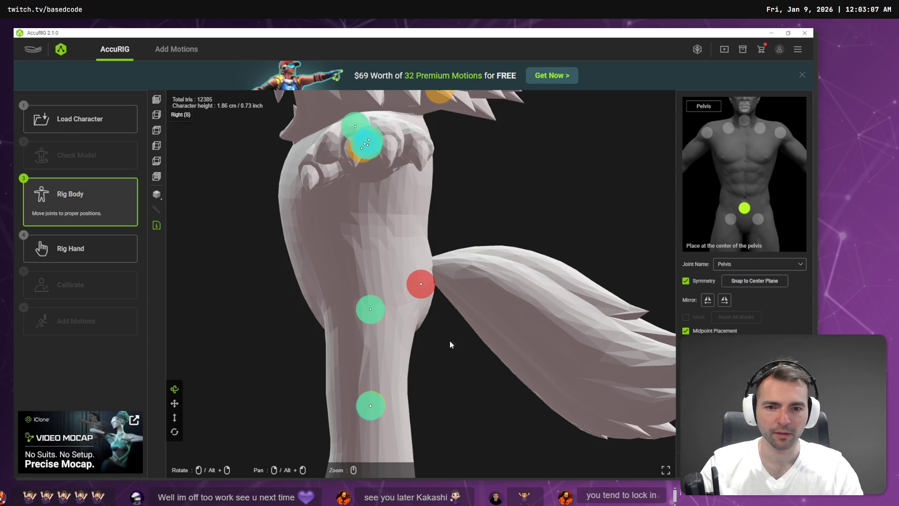
pyautogui.moveTo(421, 284)
pyautogui.mouseDown()
pyautogui.moveTo(346, 281)
pyautogui.moveTo(365, 280)
pyautogui.mouseUp()
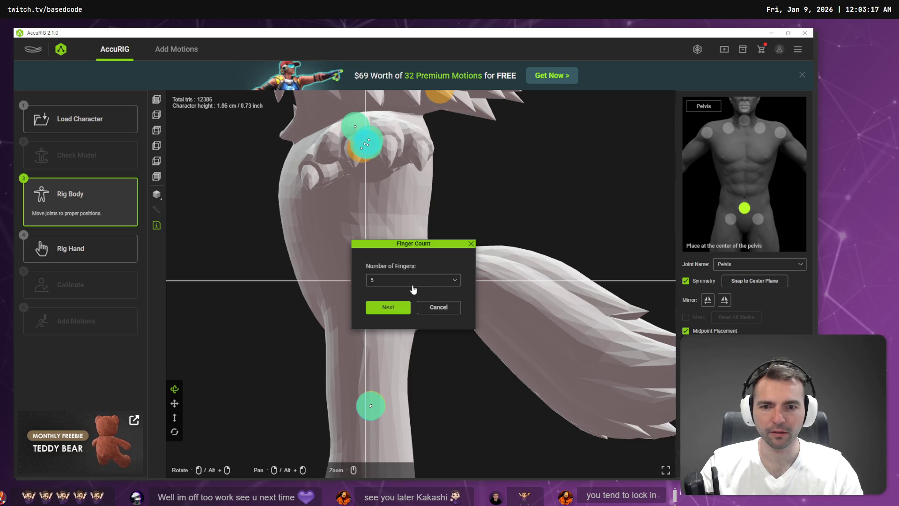
pyautogui.click(404, 280)
pyautogui.click(396, 281)
pyautogui.click(397, 308)
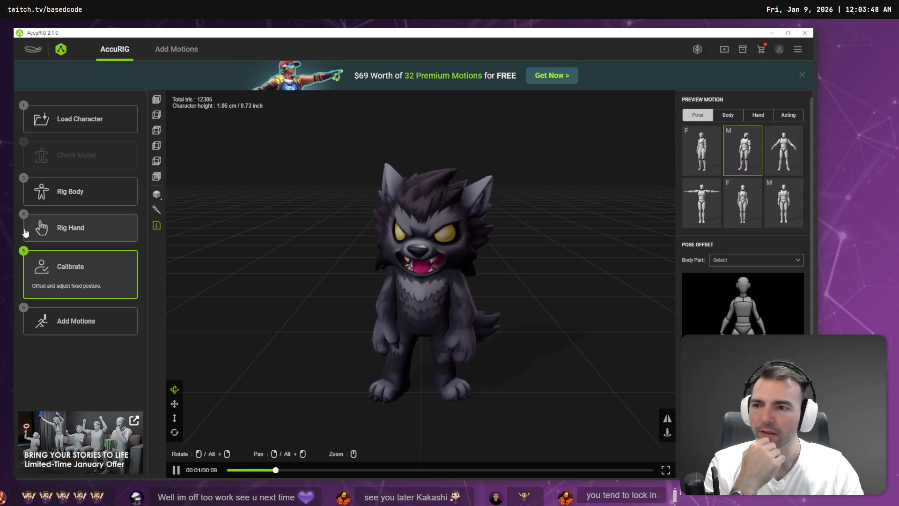
# Back in Rig Body, move the head joint to the neck tip and recalculate at Calibrate
pyautogui.click(77, 200)
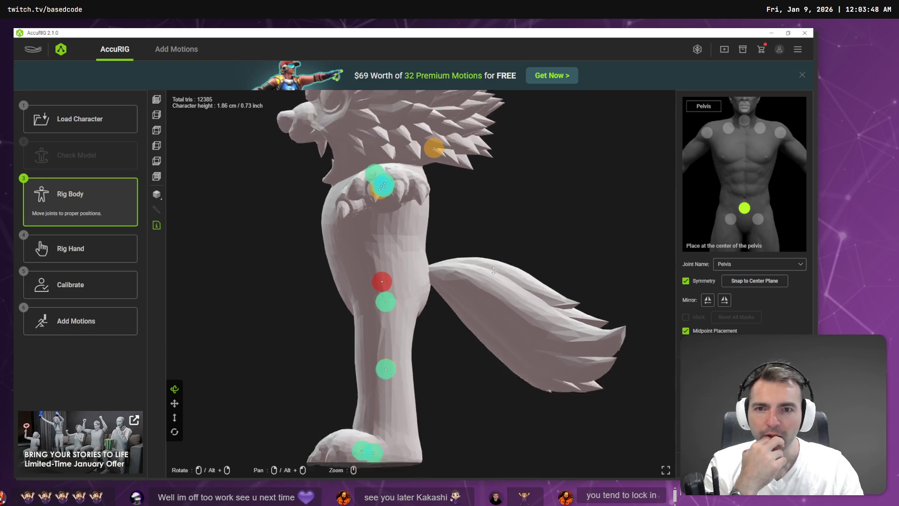
pyautogui.moveTo(429, 175); pyautogui.dragTo(381, 172)
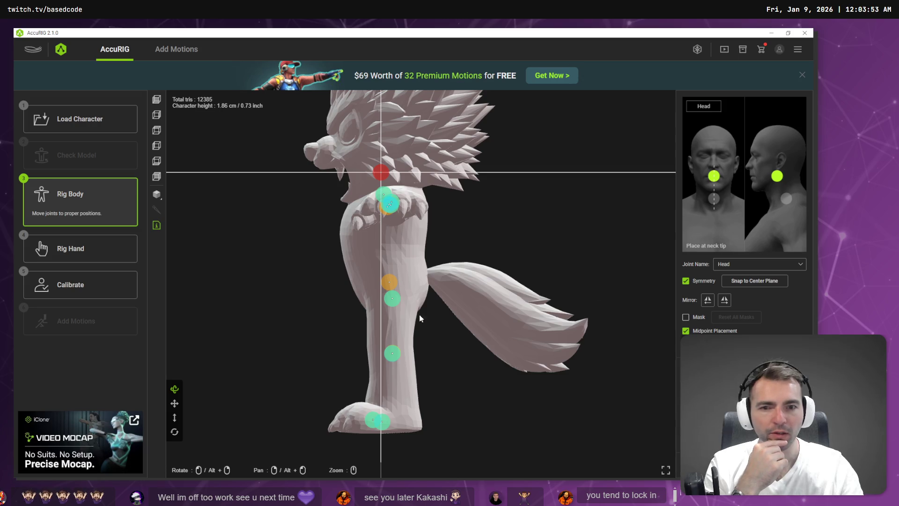
pyautogui.click(78, 285)
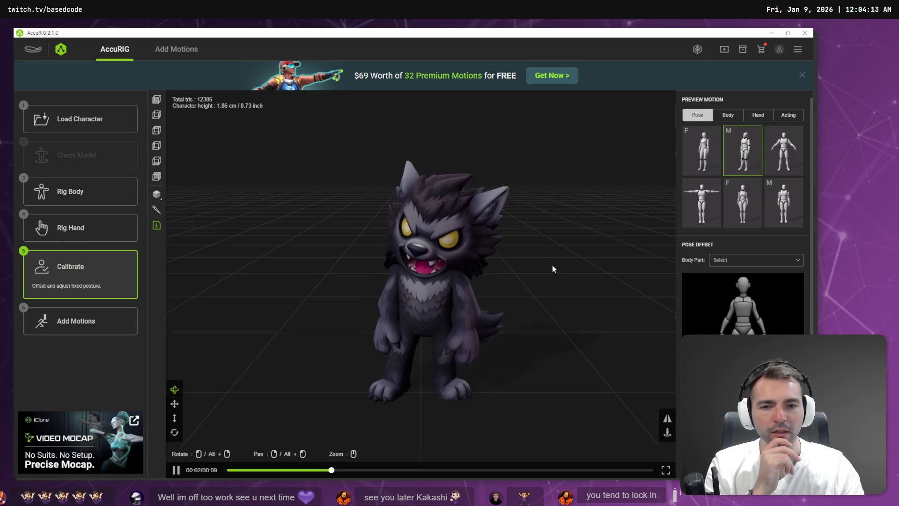
# Zoom and orbit to watch the rebuilt werewolf's preview motion from the side
pyautogui.scroll(5, 539, 259)
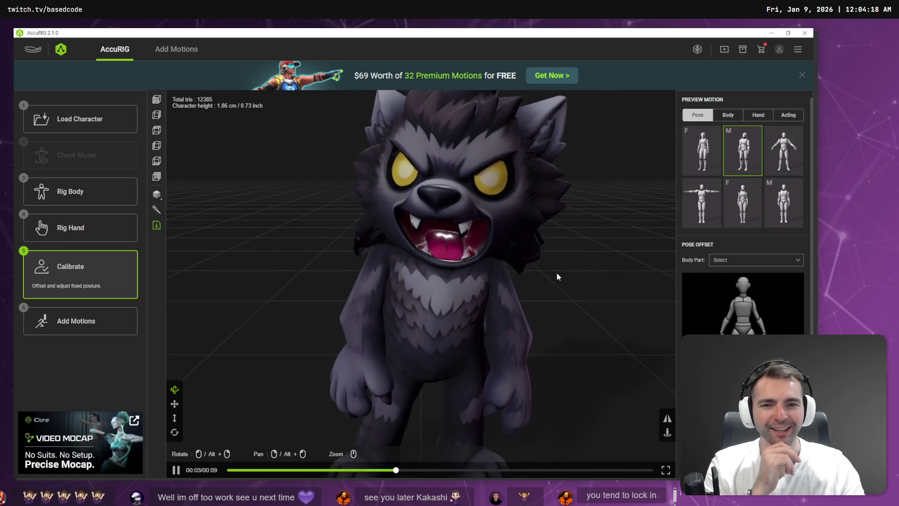
pyautogui.scroll(-5, 557, 271)
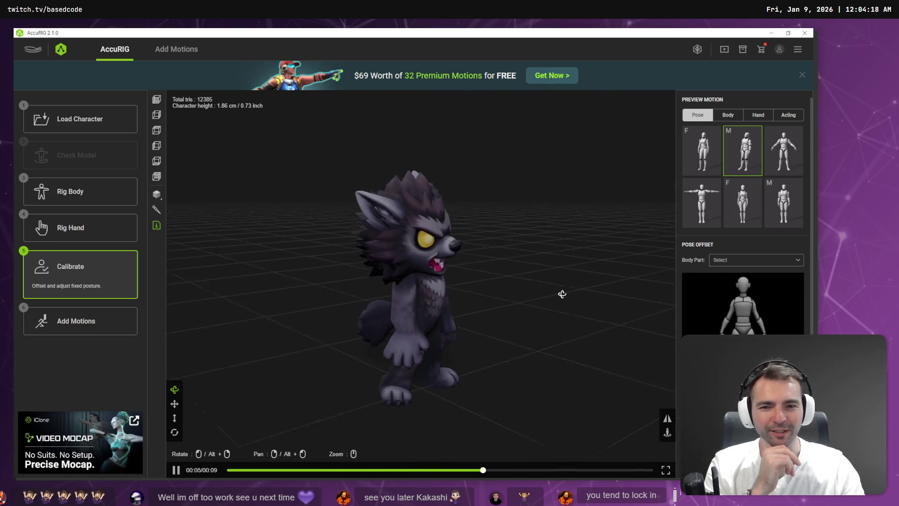
pyautogui.moveTo(562, 295)
pyautogui.mouseDown()
pyautogui.moveTo(575, 280)
pyautogui.moveTo(478, 295)
pyautogui.mouseUp()
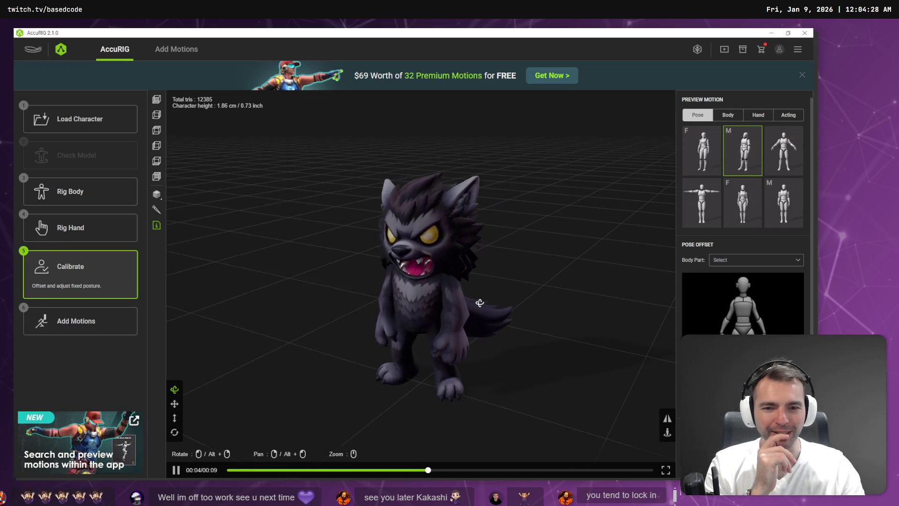
# Preview the werewolf in a T-pose and a standing female pose, then play three body motions
pyautogui.click(713, 211)
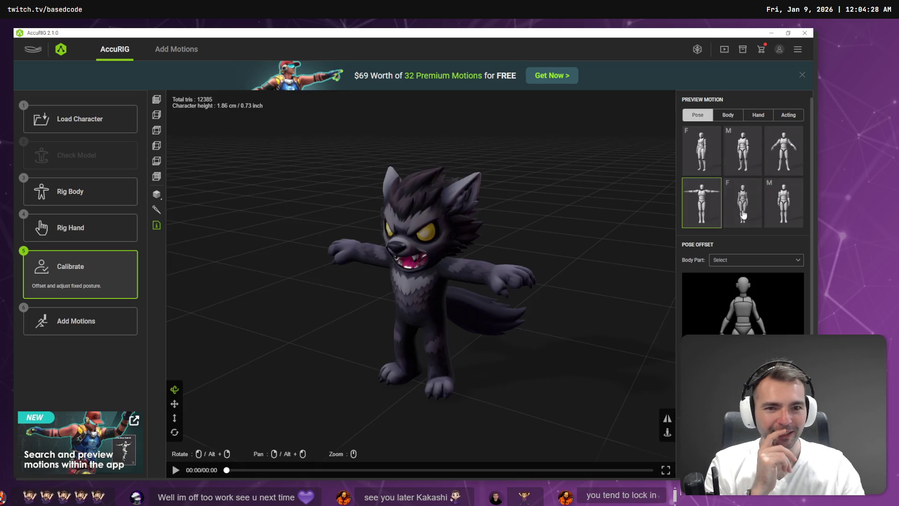
pyautogui.click(746, 219)
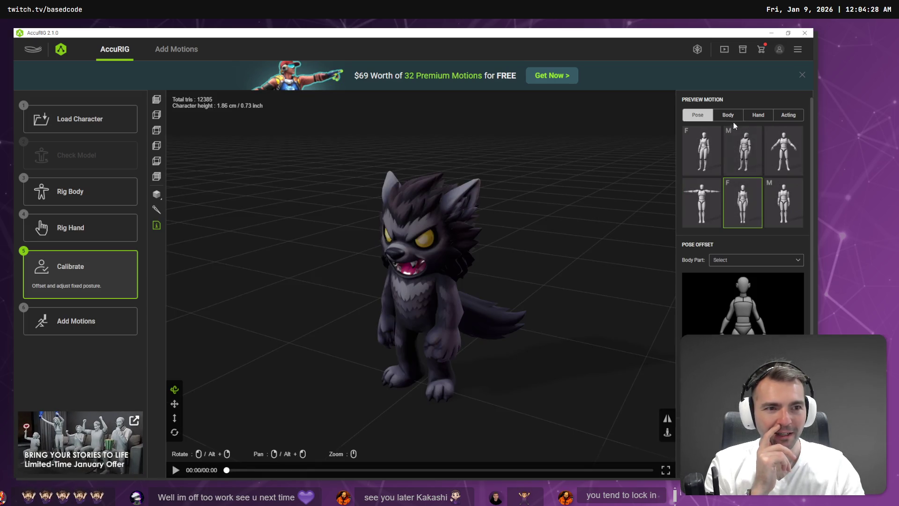
pyautogui.click(735, 116)
pyautogui.click(700, 152)
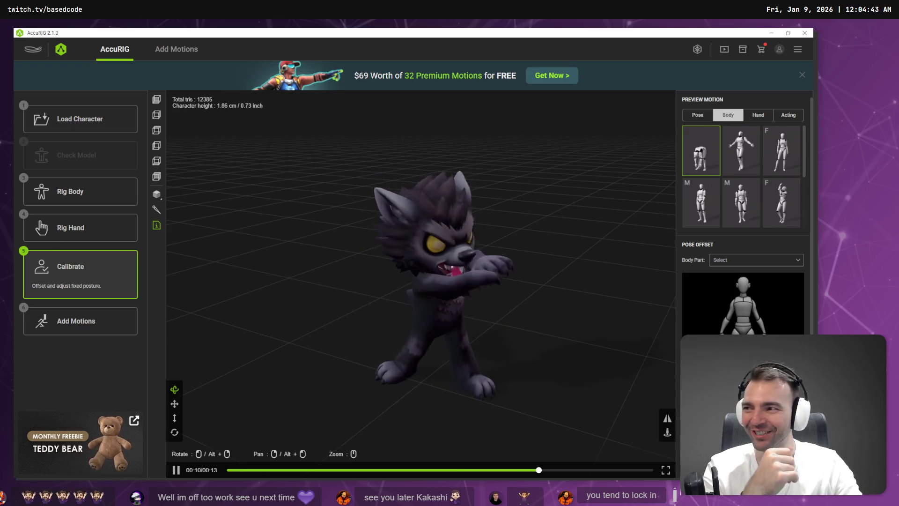
pyautogui.click(741, 150)
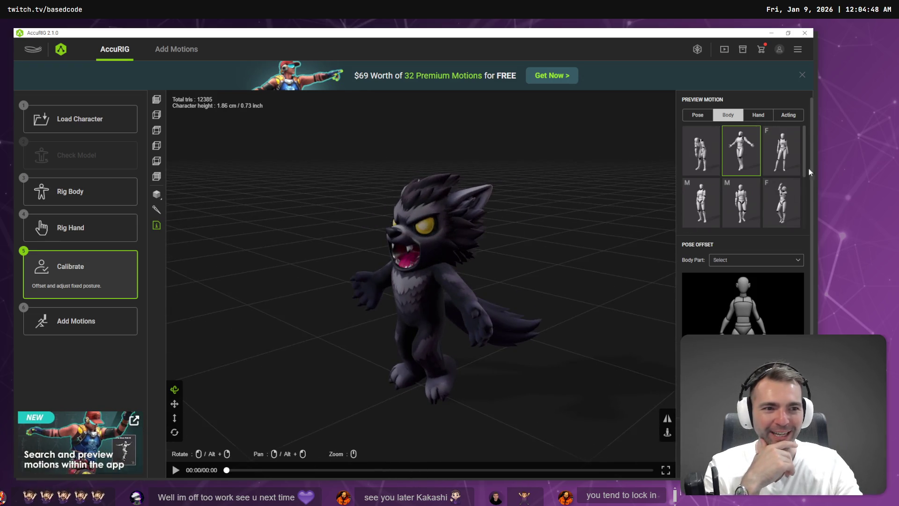
pyautogui.click(776, 147)
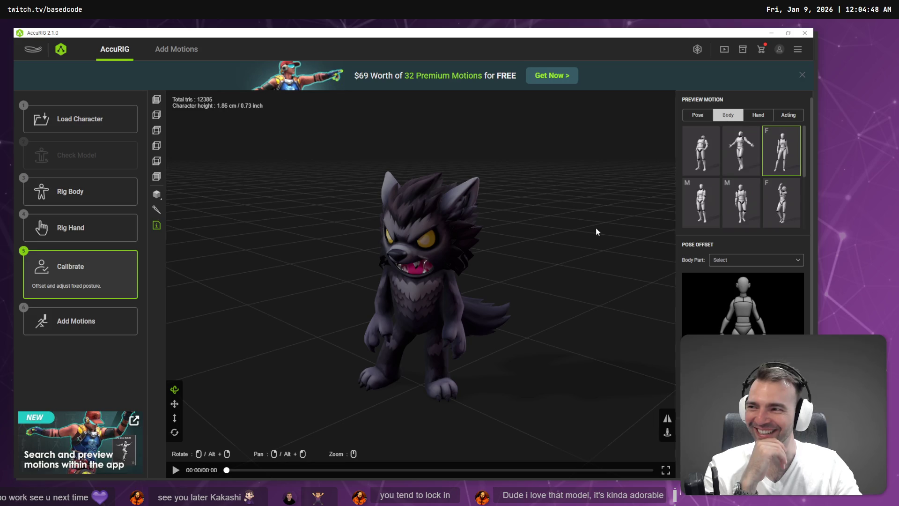
# Orbit around the werewolf while playing the female and male body motions, replaying the first one
pyautogui.moveTo(512, 260)
pyautogui.mouseDown()
pyautogui.moveTo(604, 257)
pyautogui.moveTo(532, 243)
pyautogui.mouseUp()
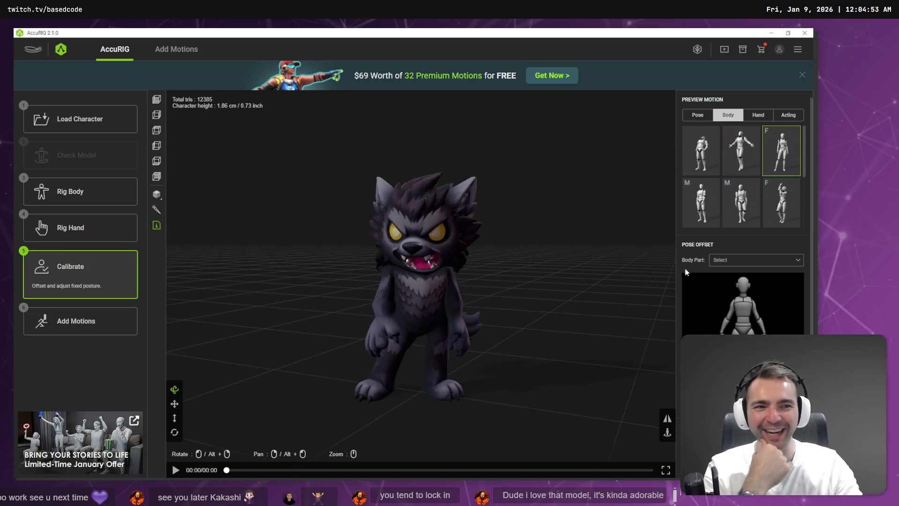
pyautogui.click(767, 217)
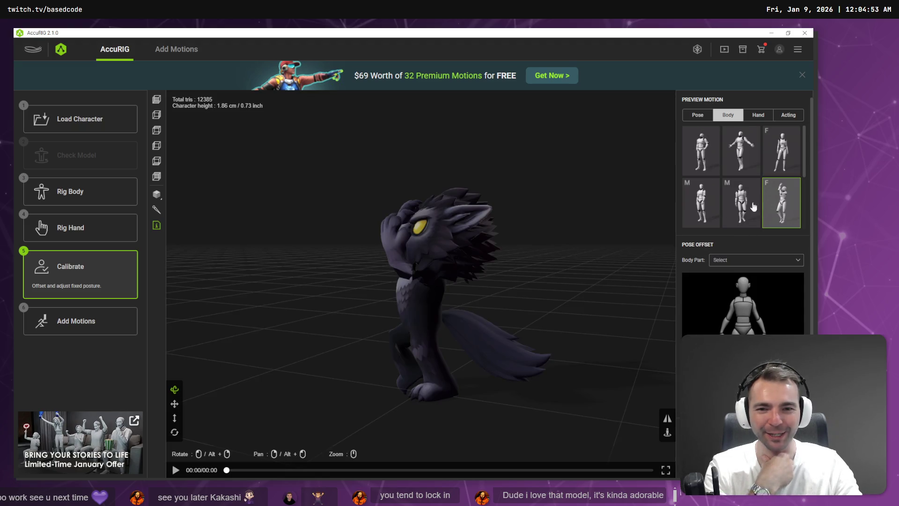
pyautogui.moveTo(477, 250); pyautogui.dragTo(543, 256)
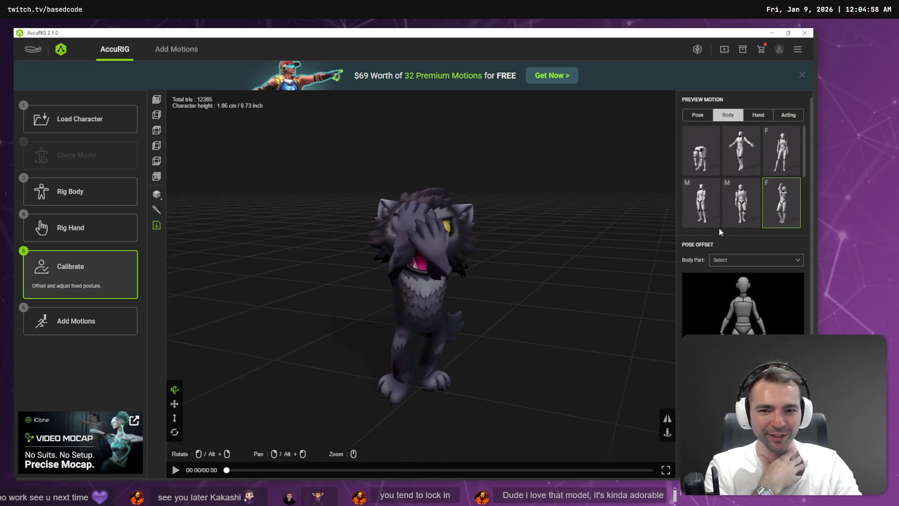
pyautogui.click(745, 206)
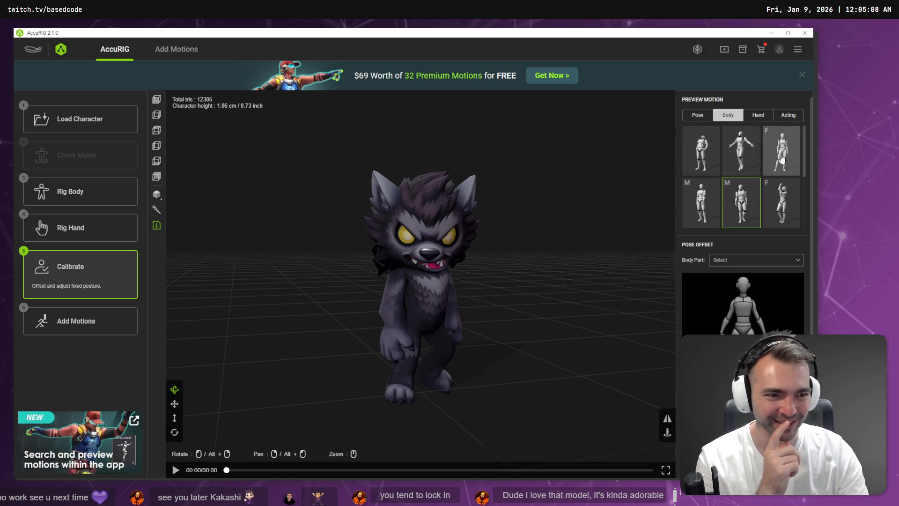
pyautogui.click(712, 160)
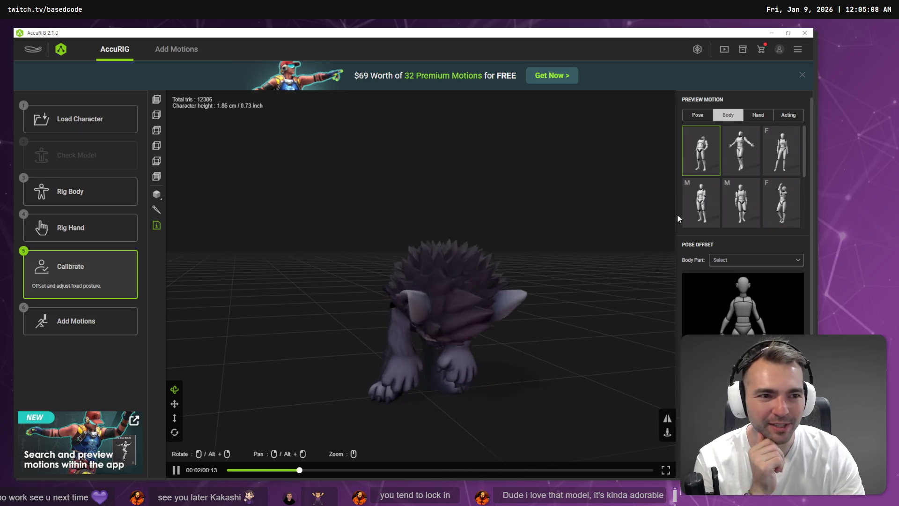
pyautogui.click(783, 214)
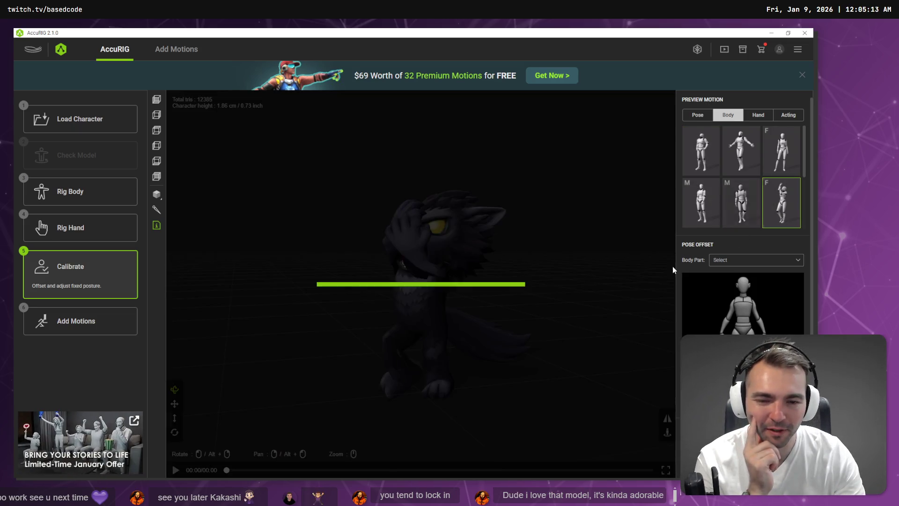
# Zoom in and orbit around the moving werewolf to check its deformation
pyautogui.scroll(5, 504, 267)
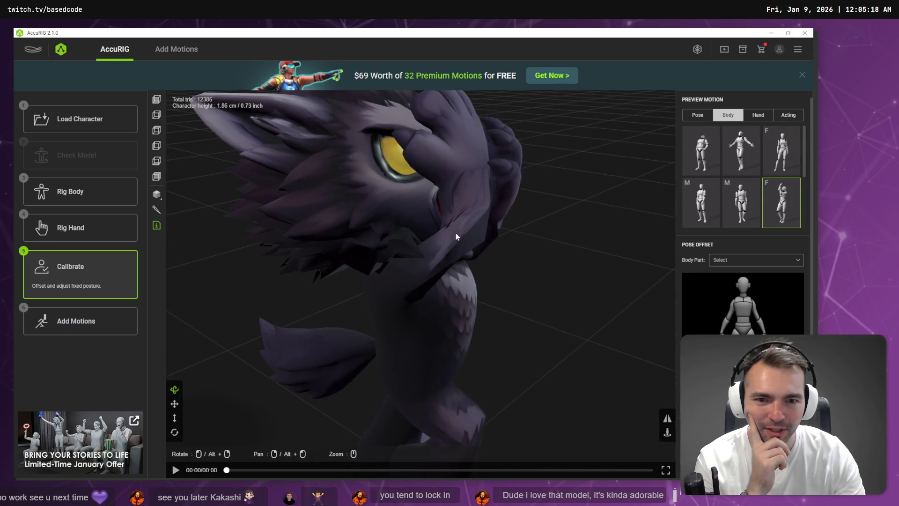
pyautogui.scroll(-5, 530, 266)
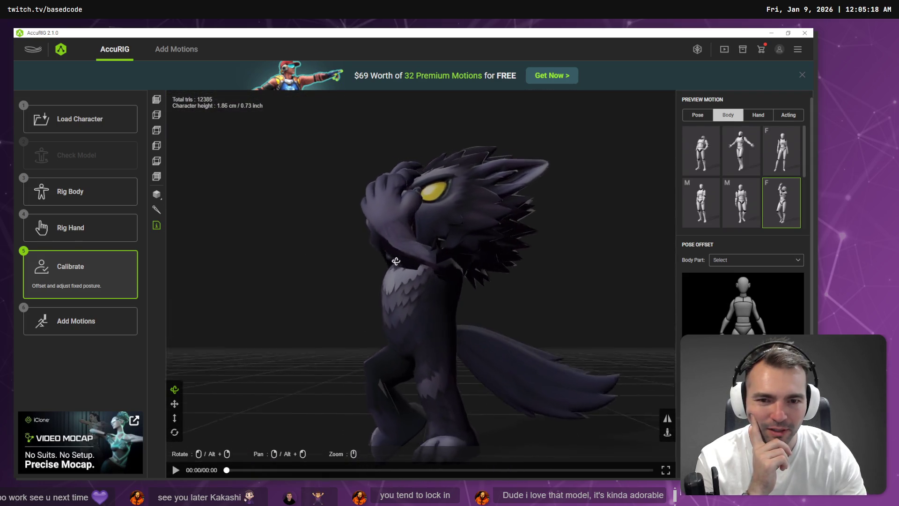
pyautogui.moveTo(387, 254)
pyautogui.mouseDown()
pyautogui.moveTo(501, 246)
pyautogui.moveTo(445, 241)
pyautogui.moveTo(407, 262)
pyautogui.mouseUp()
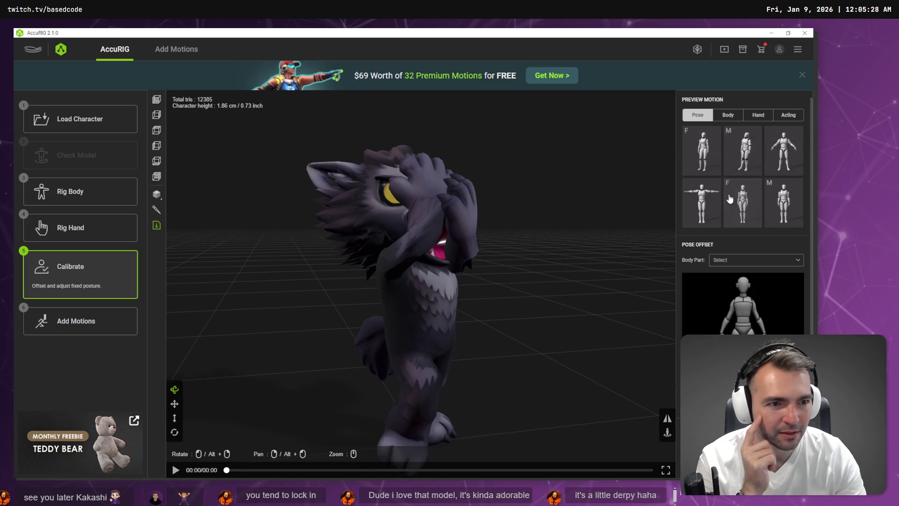
# Preview the third, sixth and first standing poses, then open the motion library
pyautogui.click(783, 150)
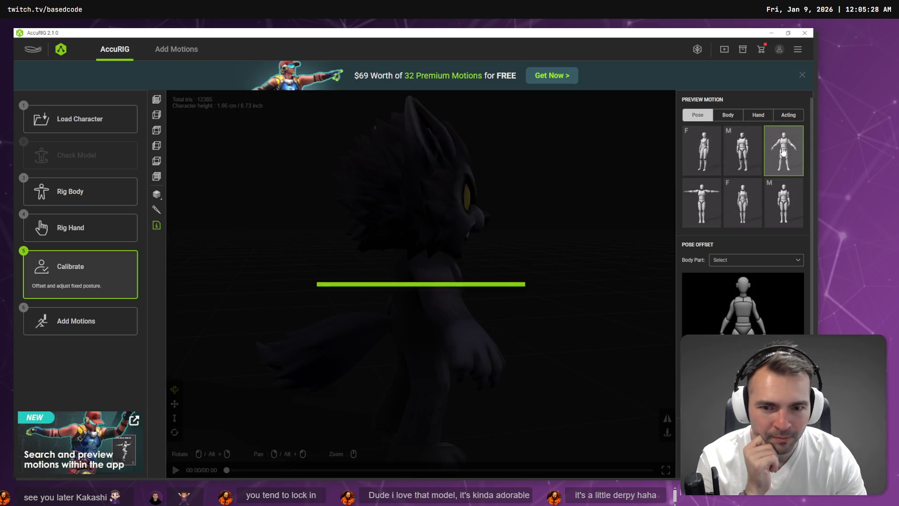
pyautogui.click(781, 213)
pyautogui.moveTo(516, 221); pyautogui.dragTo(458, 223)
pyautogui.click(695, 167)
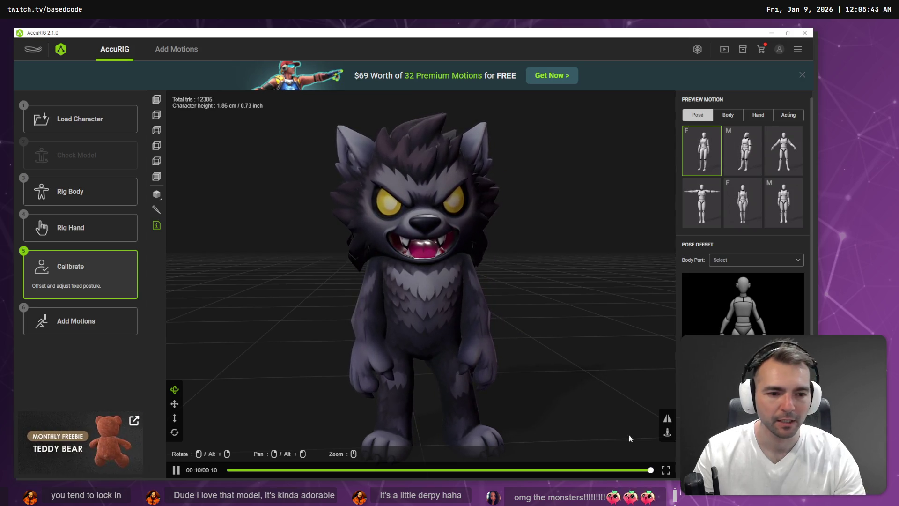
pyautogui.click(87, 333)
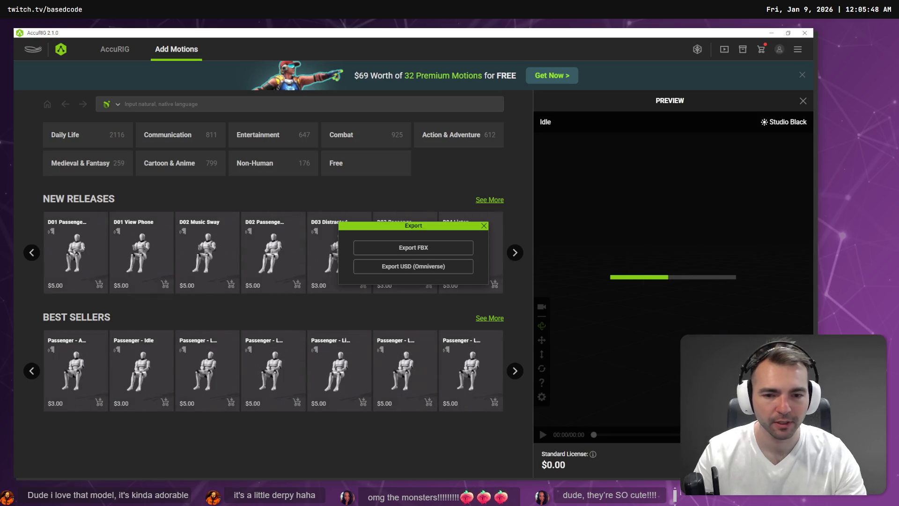
# Dismiss the FBX export settings and the export choices without exporting
pyautogui.click(413, 248)
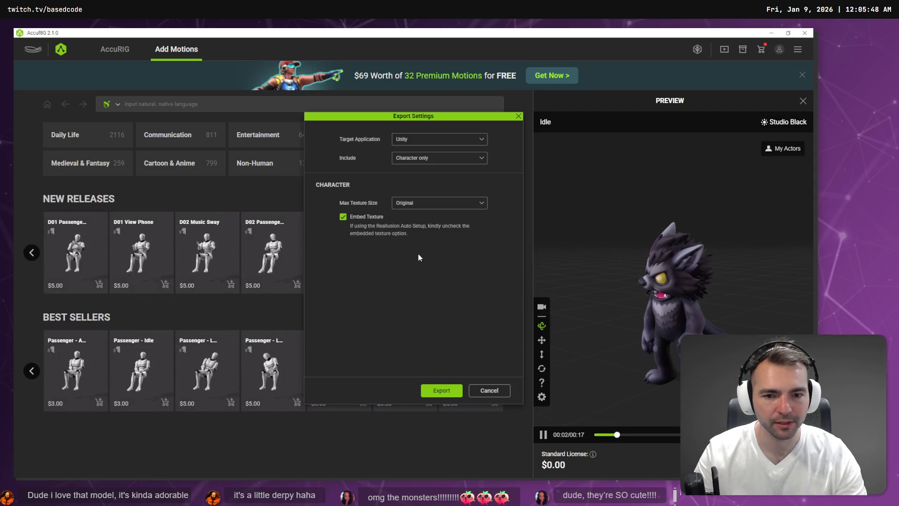
pyautogui.click(488, 391)
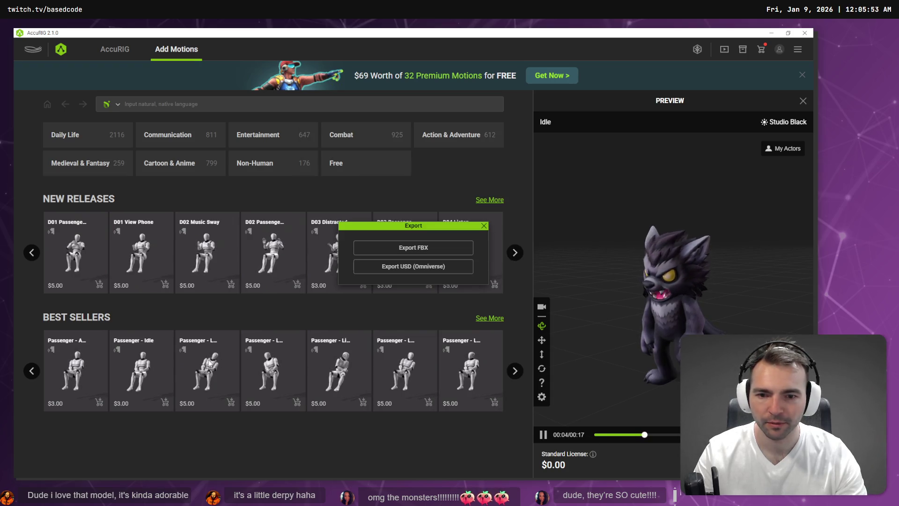
pyautogui.click(484, 226)
# Browse the free motions and preview Air Dance, then Aerobic Dance, on the werewolf
pyautogui.moveTo(261, 159)
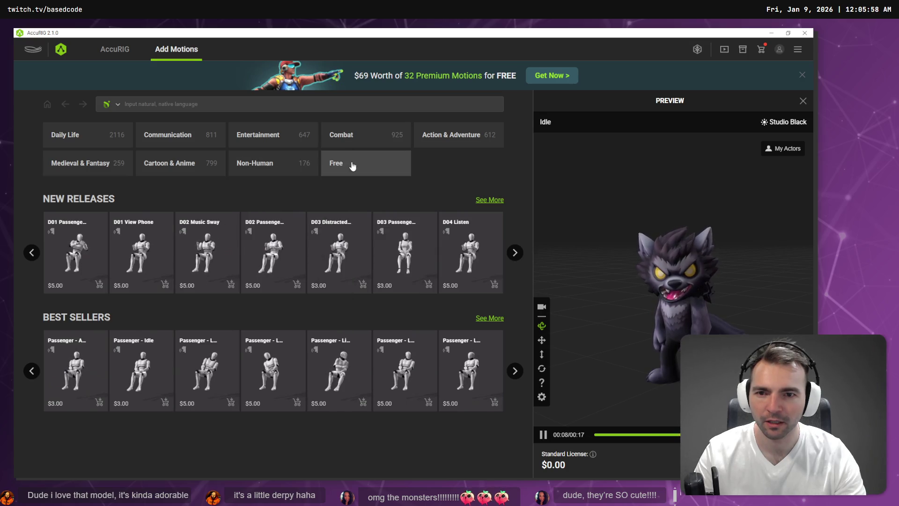
pyautogui.click(351, 164)
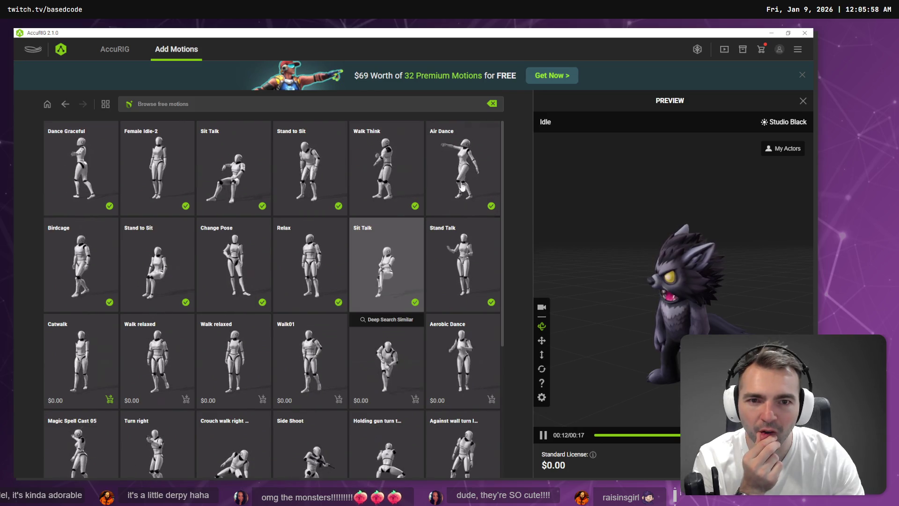
pyautogui.click(497, 196)
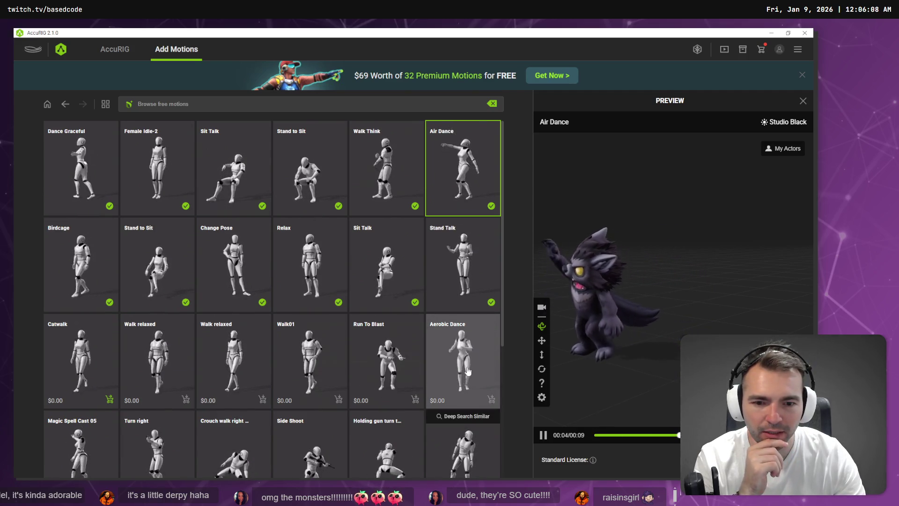
pyautogui.scroll(-2, 473, 347)
pyautogui.click(481, 239)
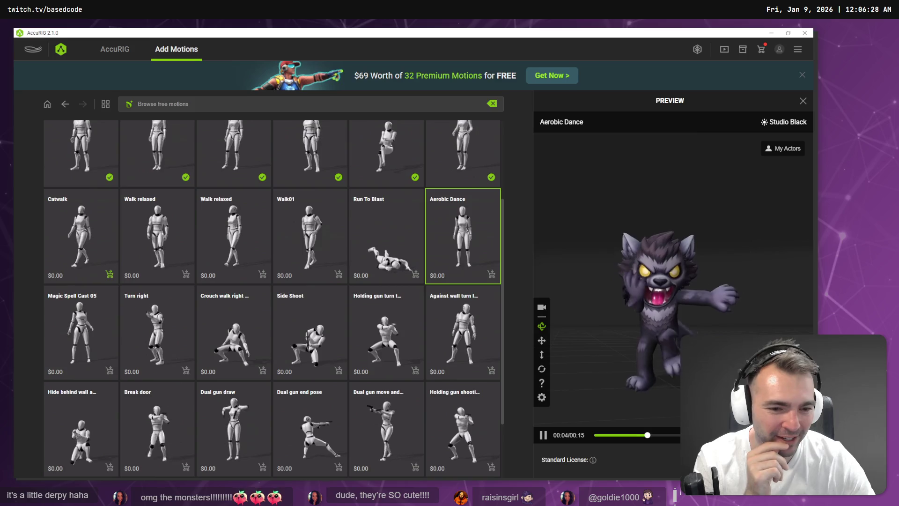
pyautogui.rightClick(345, 258)
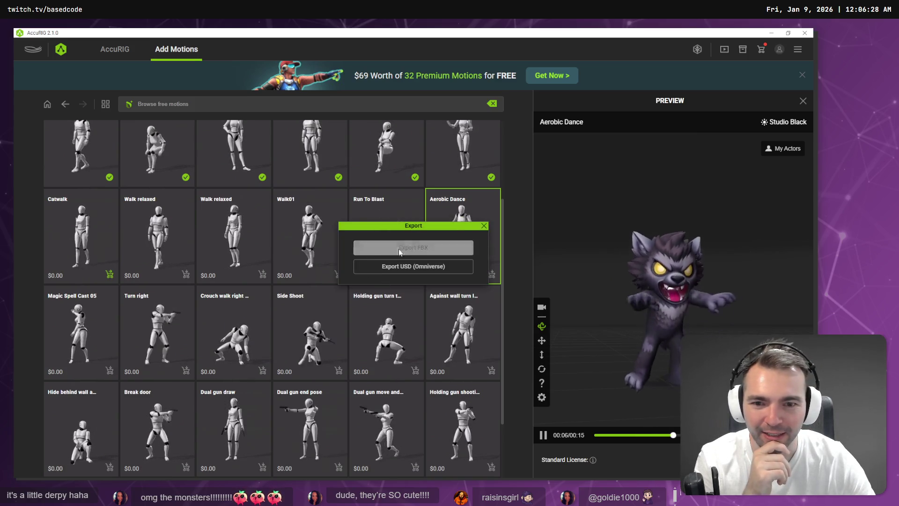
# Export the werewolf as a Unity FBX with embedded textures, saved as 'Werewolf' in the Werewolf folder
pyautogui.click(412, 248)
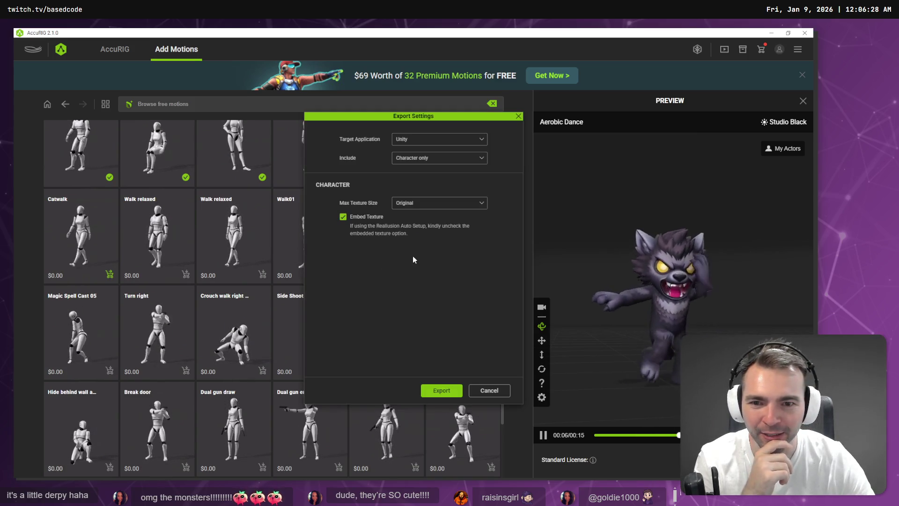
pyautogui.click(453, 139)
pyautogui.click(440, 177)
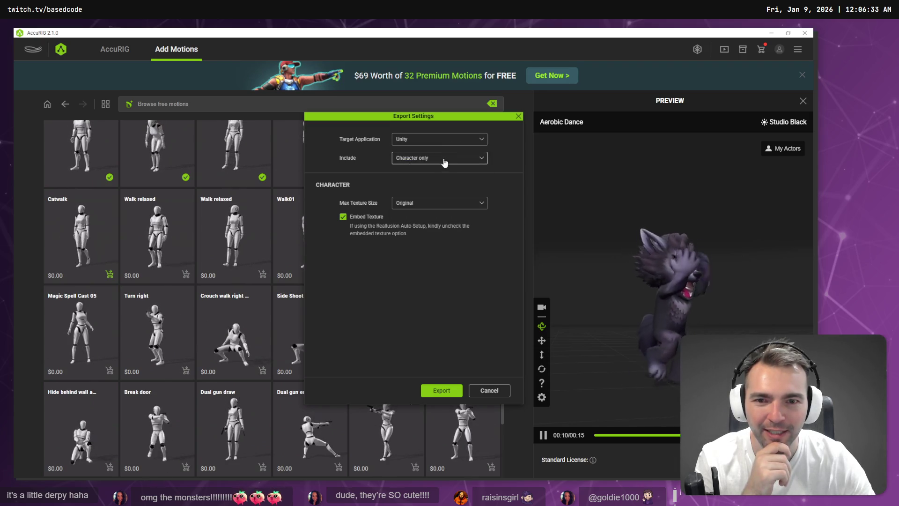
pyautogui.click(446, 140)
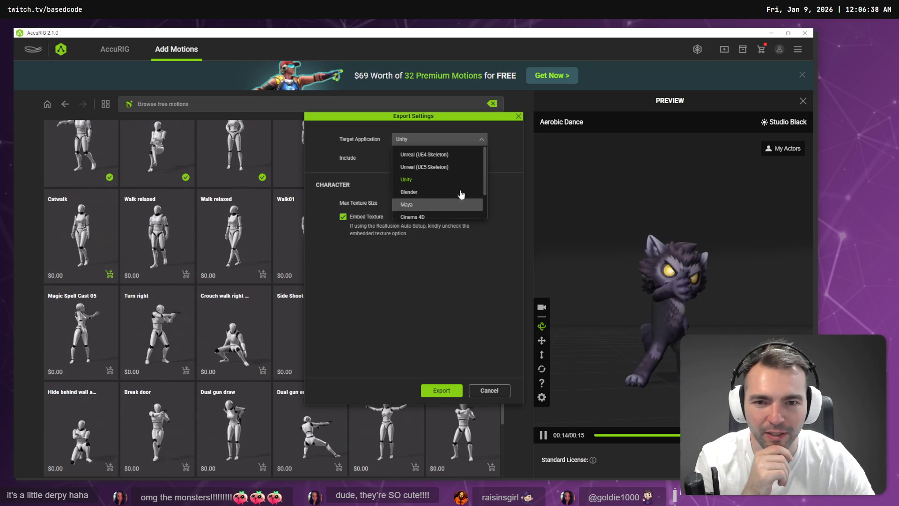
pyautogui.click(504, 147)
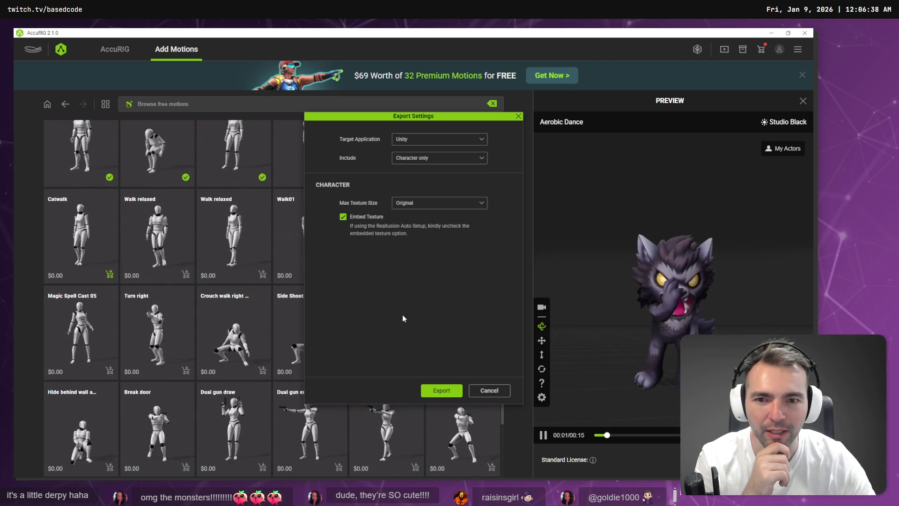
pyautogui.click(441, 389)
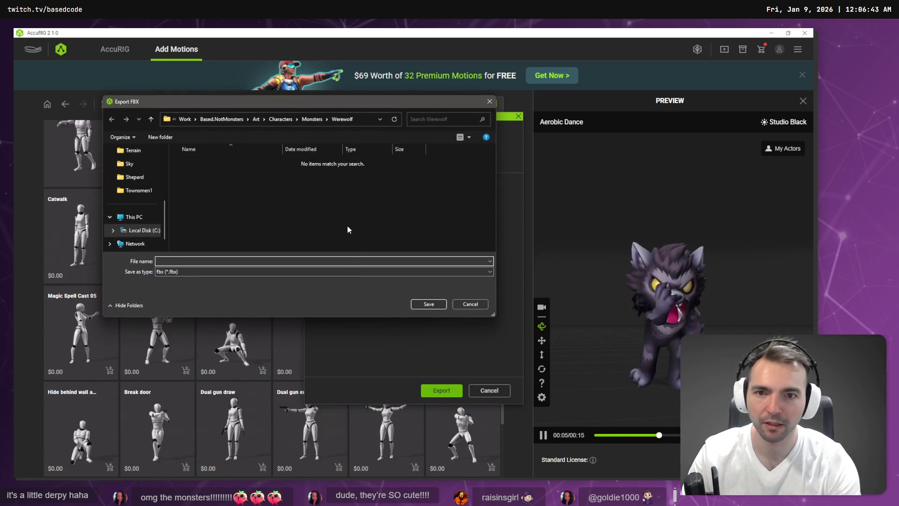
pyautogui.write('Werewolf')
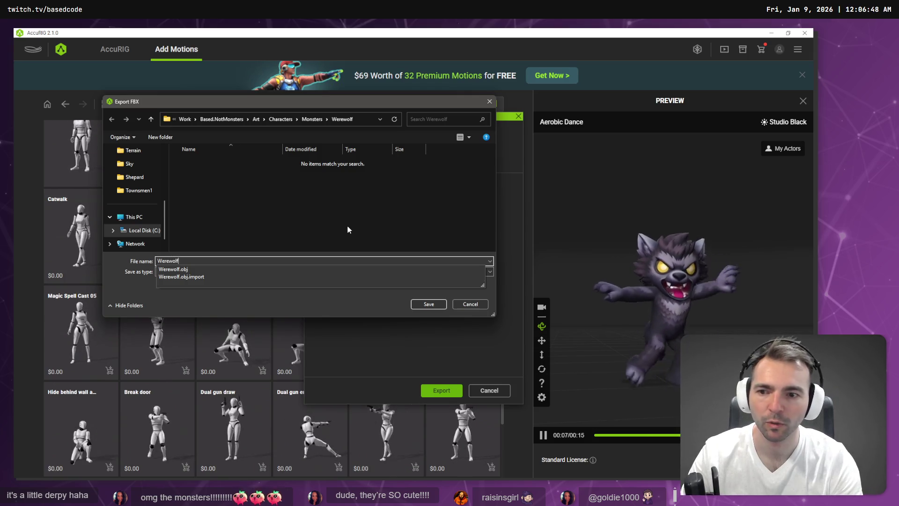
pyautogui.press('Return')
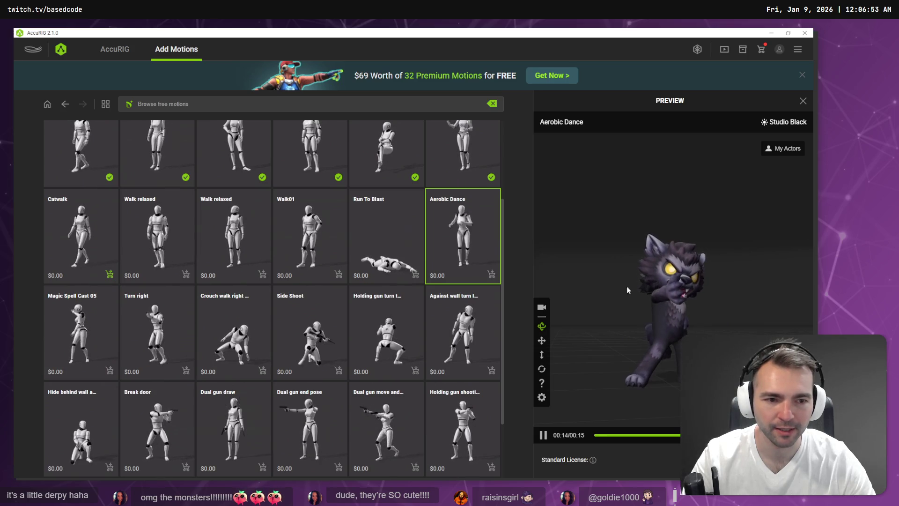
# Orbit the dancing werewolf from the side to a front view, then switch to the Godot editor
pyautogui.moveTo(624, 289); pyautogui.dragTo(750, 320)
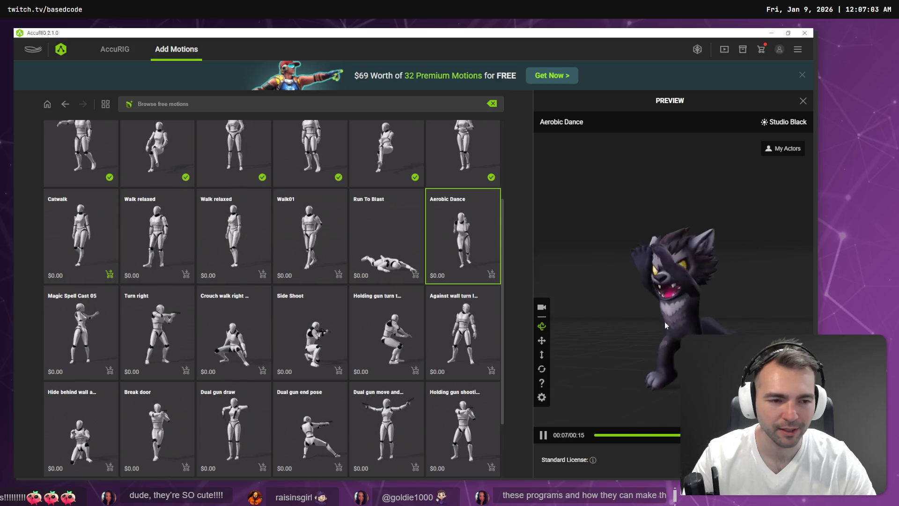
pyautogui.moveTo(643, 320)
pyautogui.mouseDown()
pyautogui.moveTo(760, 330)
pyautogui.moveTo(680, 323)
pyautogui.mouseUp()
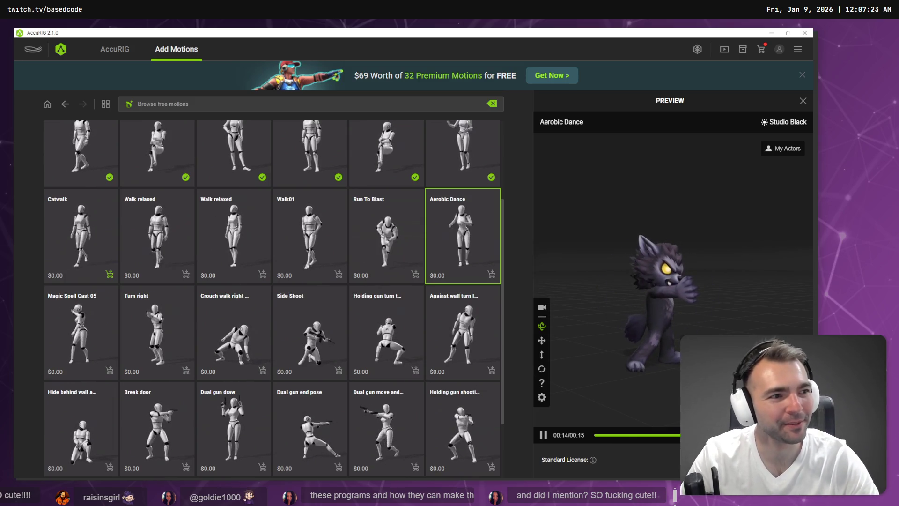
pyautogui.hotkey('alt', 'Tab')
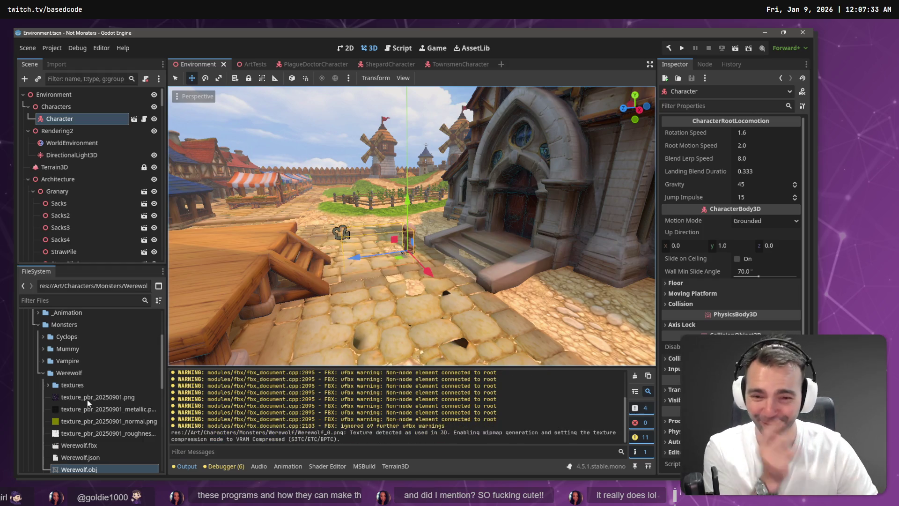
# Open the advanced import settings for Werewolf.fbx and select its Skeleton3D
pyautogui.scroll(-2, 89, 399)
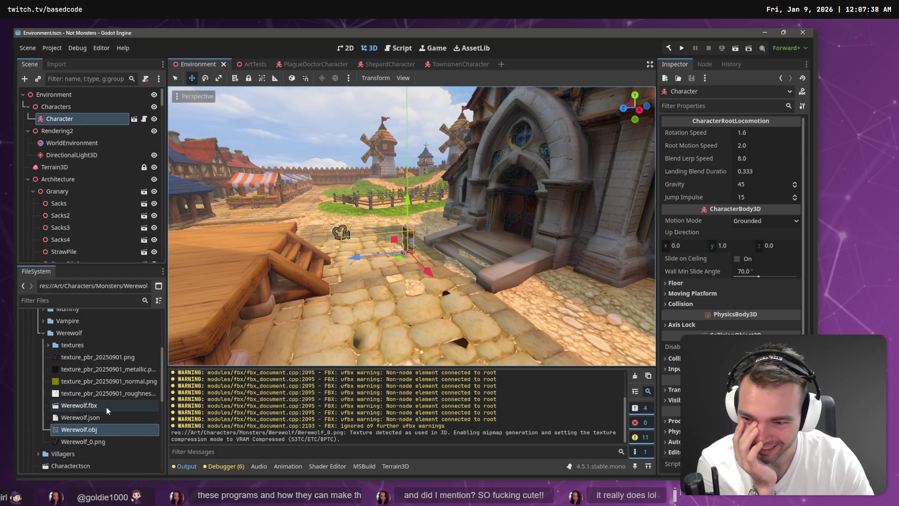
pyautogui.click(106, 406)
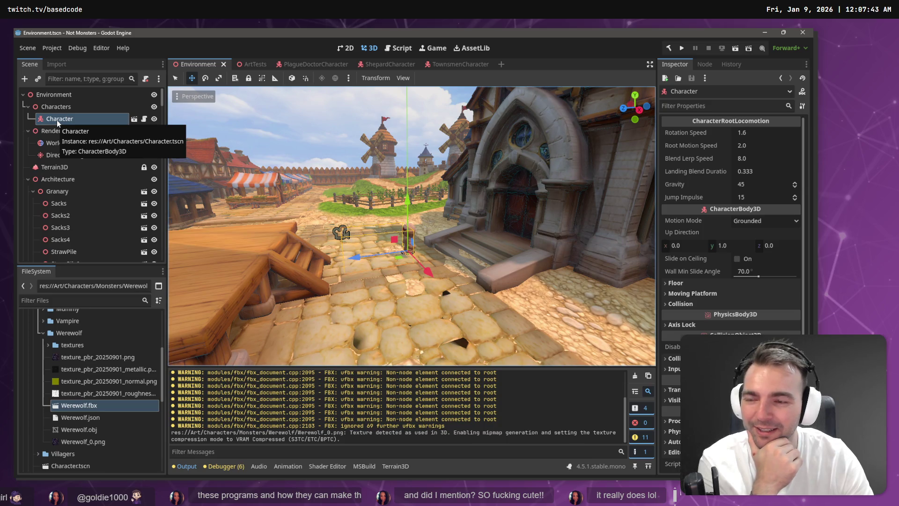
pyautogui.click(57, 64)
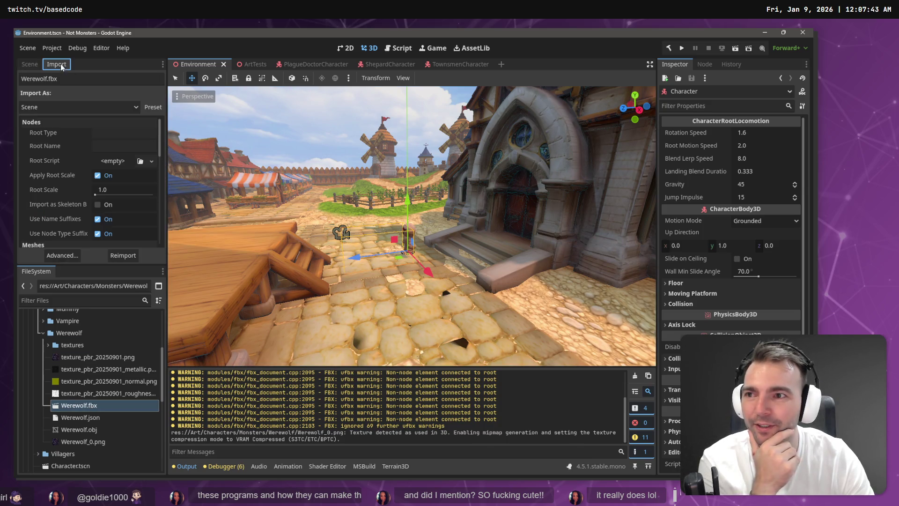
pyautogui.click(70, 255)
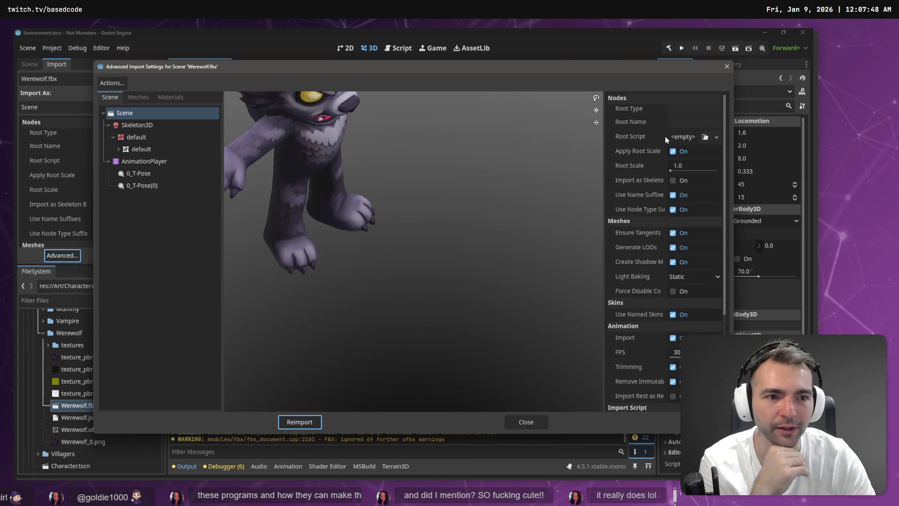
pyautogui.click(147, 125)
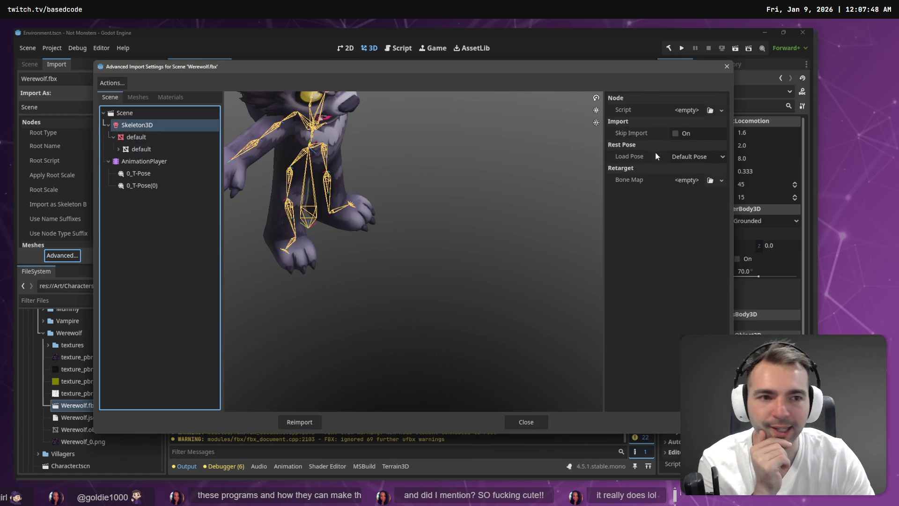
# Give the Skeleton3D a new BoneMap with the SkeletonProfileHumanoid profile and reimport Werewolf.fbx
pyautogui.click(721, 180)
pyautogui.click(718, 200)
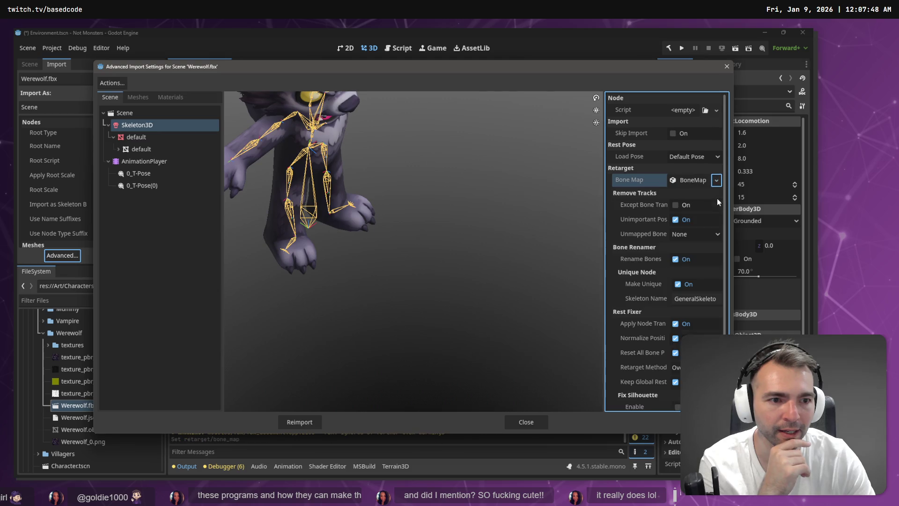
pyautogui.click(693, 180)
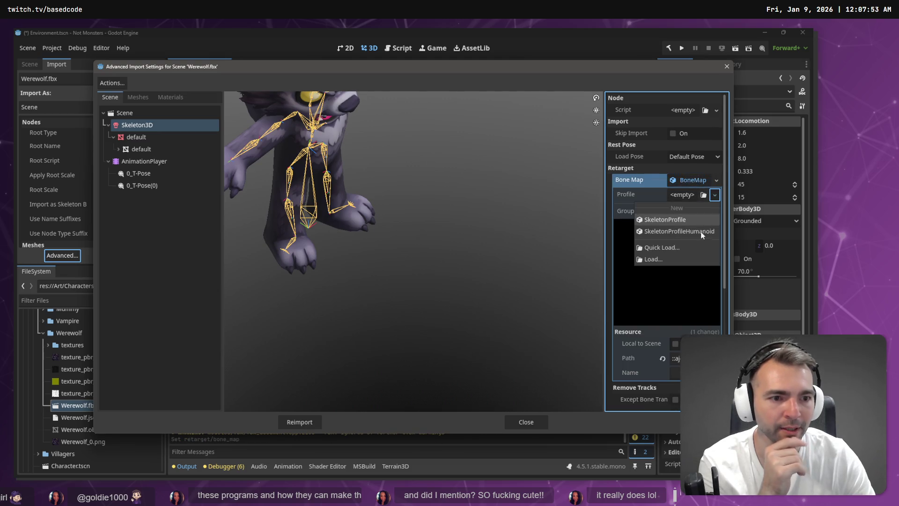
pyautogui.click(701, 231)
pyautogui.scroll(-5, 704, 247)
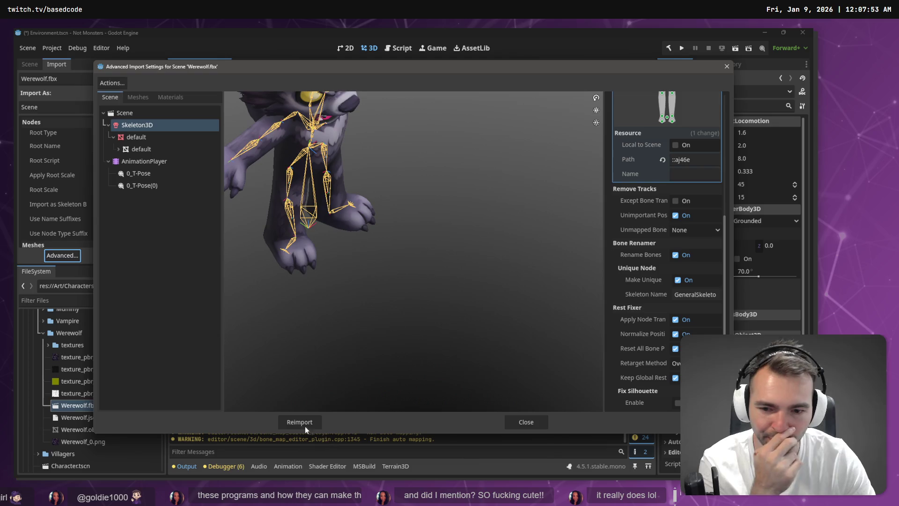
pyautogui.click(299, 422)
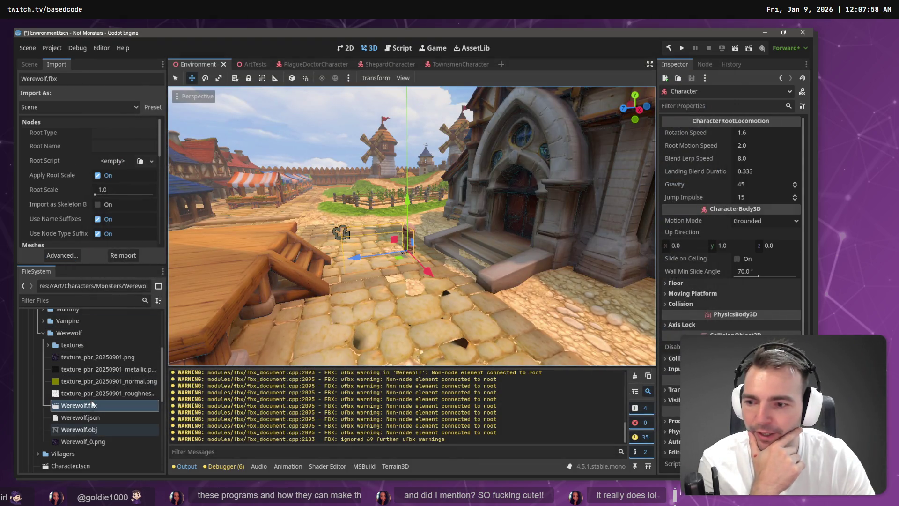
pyautogui.rightClick(80, 333)
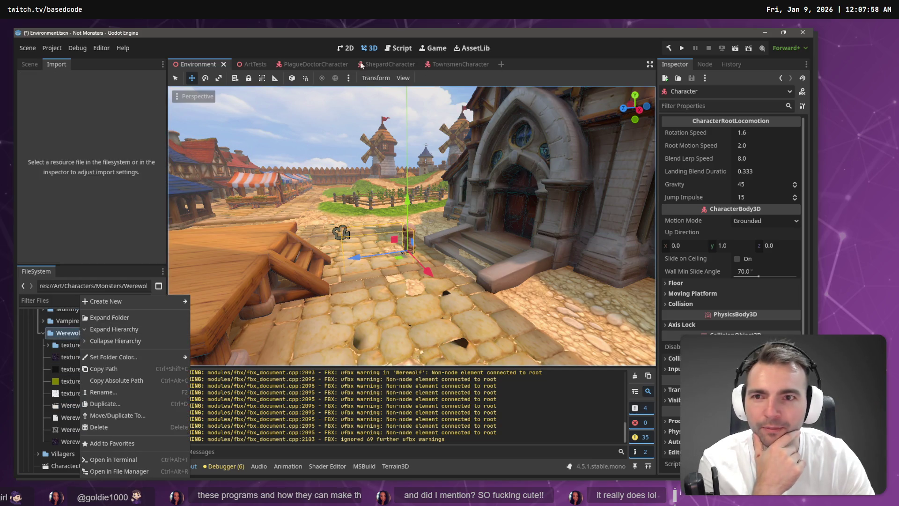
pyautogui.click(104, 158)
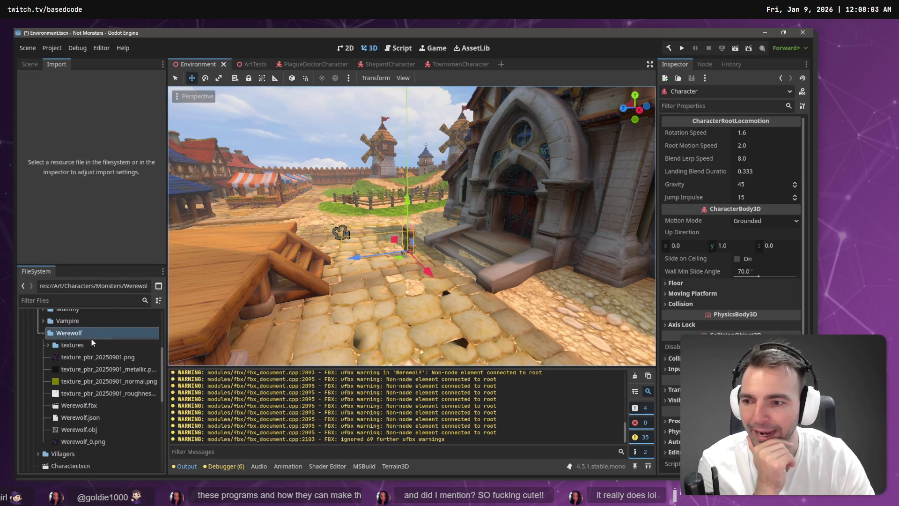
pyautogui.scroll(-3, 92, 336)
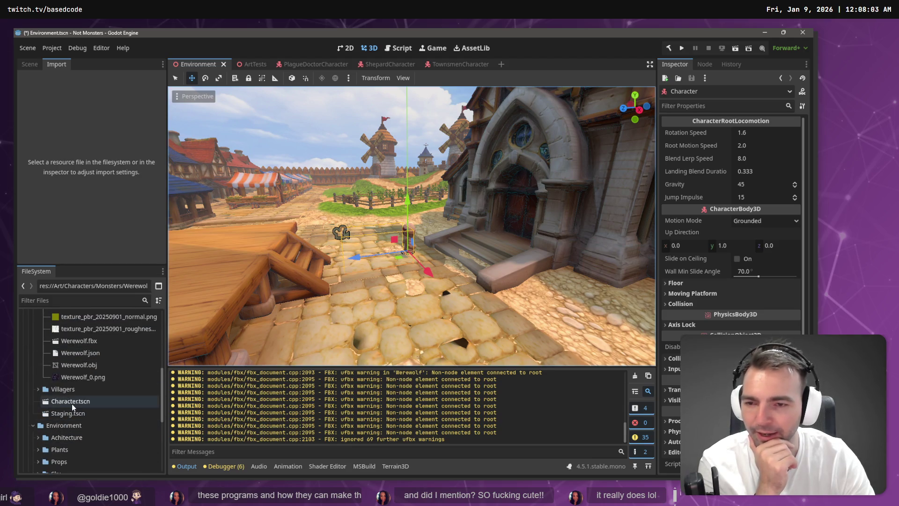
# In Character.tscn, move AnimationTree directly under Character and delete the old CharacterNode3D
pyautogui.doubleClick(71, 402)
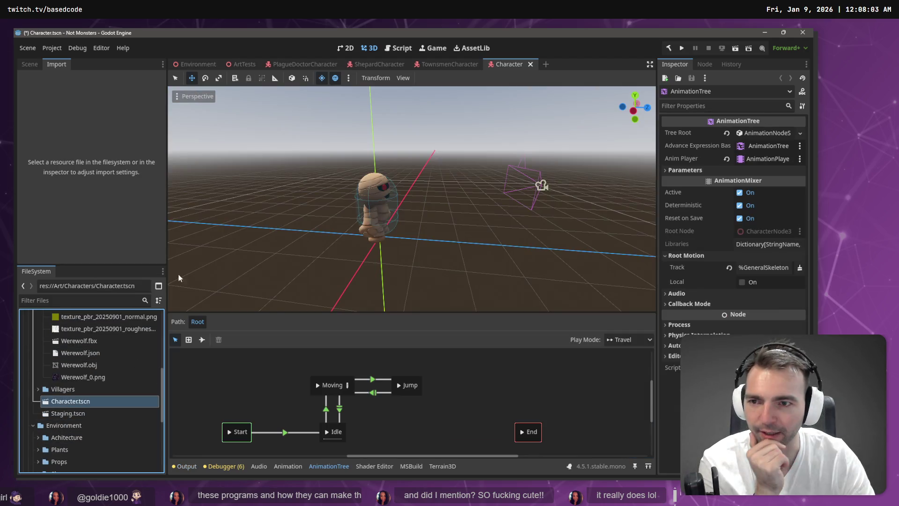
pyautogui.click(26, 65)
pyautogui.click(71, 117)
pyautogui.moveTo(63, 159); pyautogui.dragTo(69, 95)
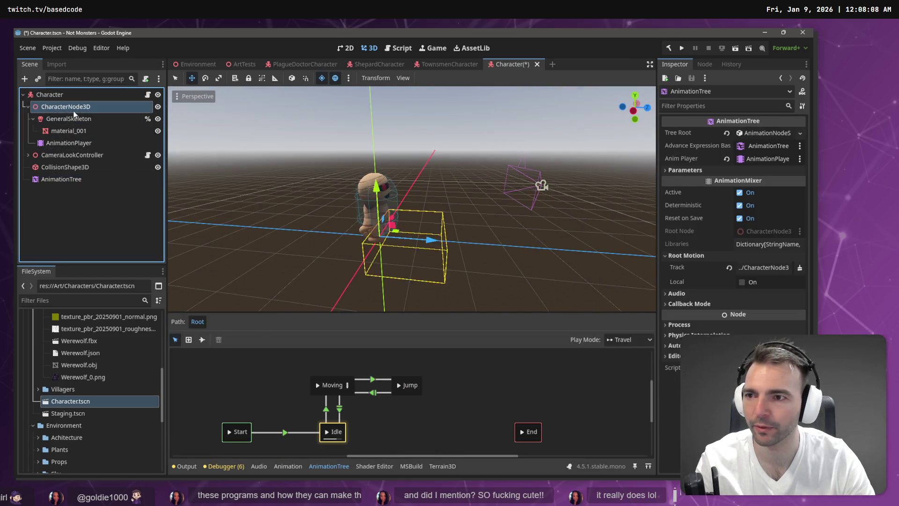
pyautogui.click(74, 111)
pyautogui.press('Delete')
pyautogui.click(384, 262)
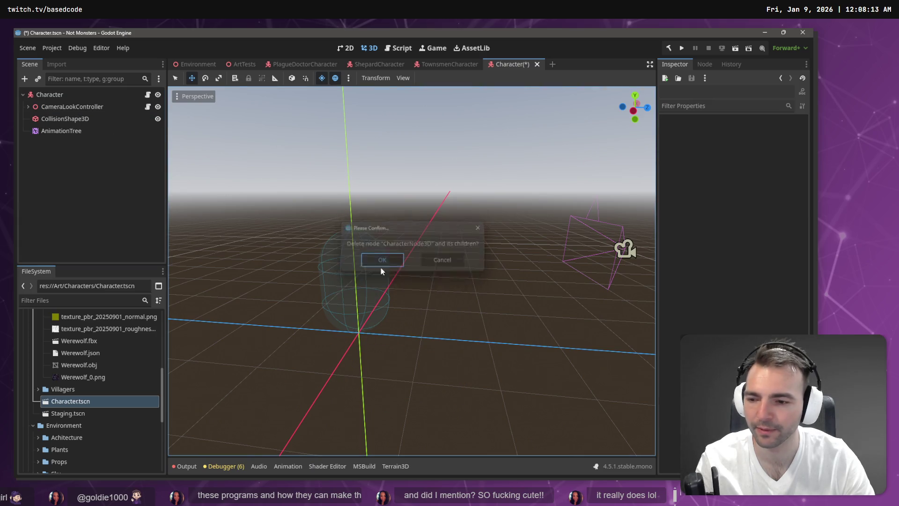
# Add the Werewolf model as a child of Character, frame it, then bring up AccuRIG's export choices
pyautogui.scroll(1, 82, 369)
pyautogui.moveTo(85, 363); pyautogui.dragTo(67, 188)
pyautogui.moveTo(51, 96); pyautogui.dragTo(51, 97)
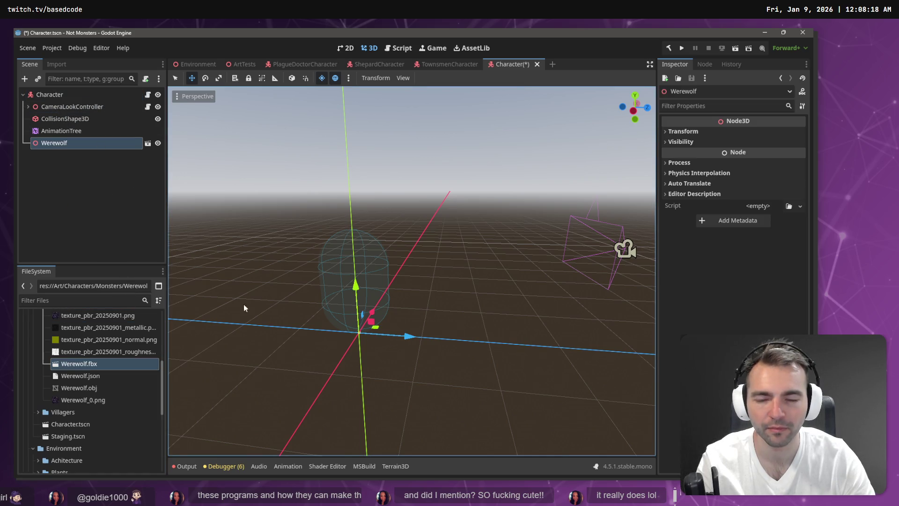
pyautogui.moveTo(424, 290)
pyautogui.mouseDown()
pyautogui.moveTo(375, 274)
pyautogui.moveTo(437, 289)
pyautogui.mouseUp()
pyautogui.press('f')
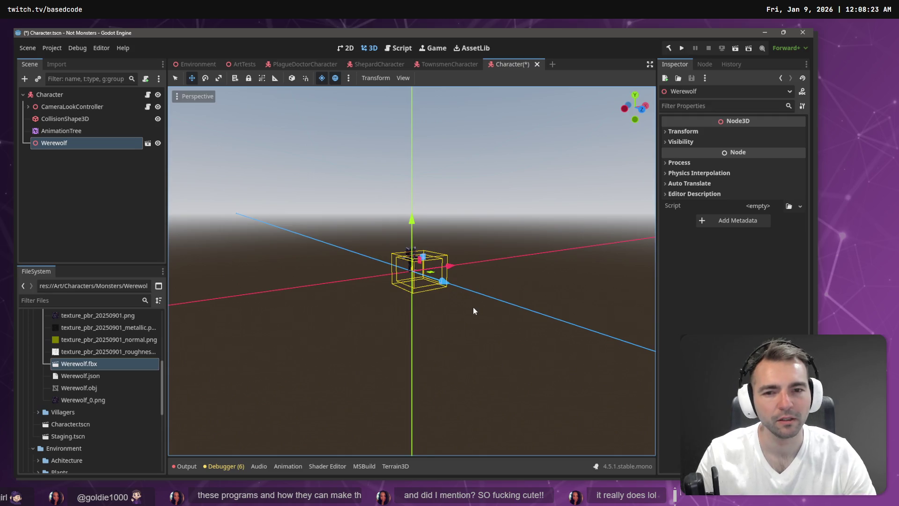
pyautogui.hotkey('alt', 'Tab')
pyautogui.rightClick(468, 221)
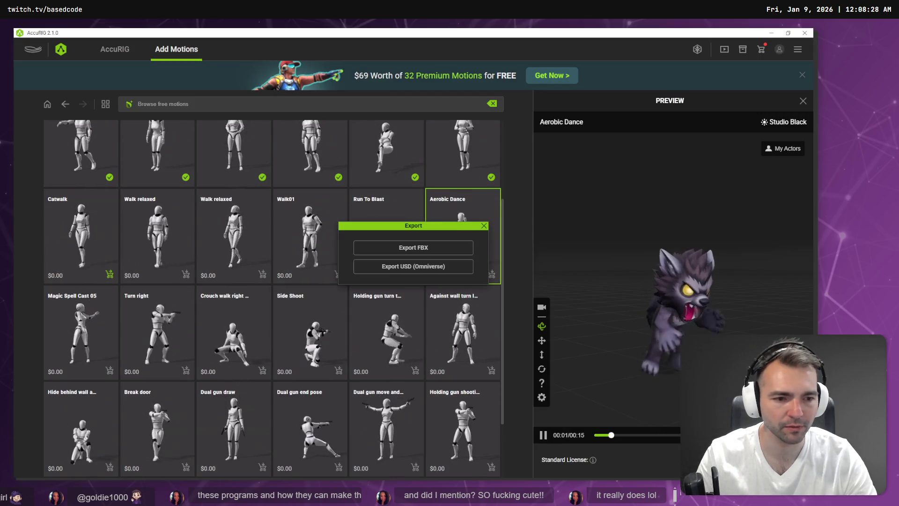
# Set up an FBX export targeting Unity, Character only, with embedded textures
pyautogui.click(430, 248)
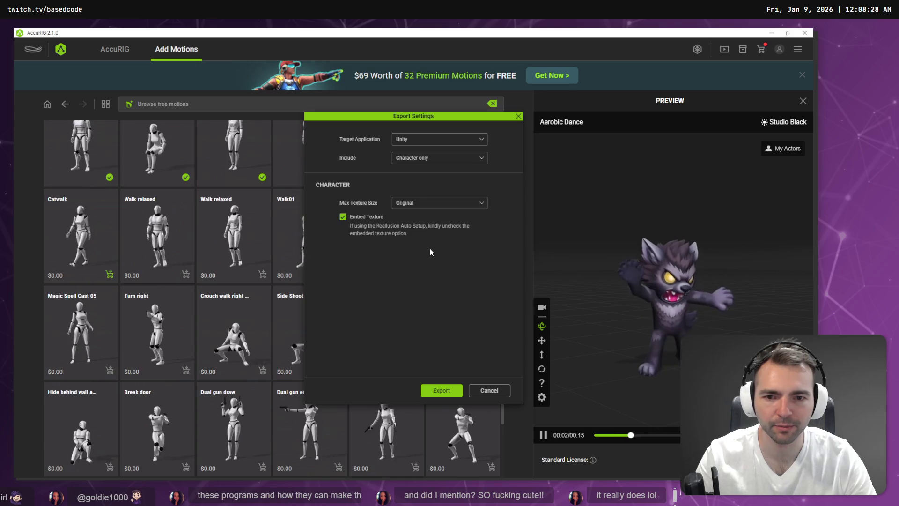
pyautogui.click(432, 140)
pyautogui.click(432, 169)
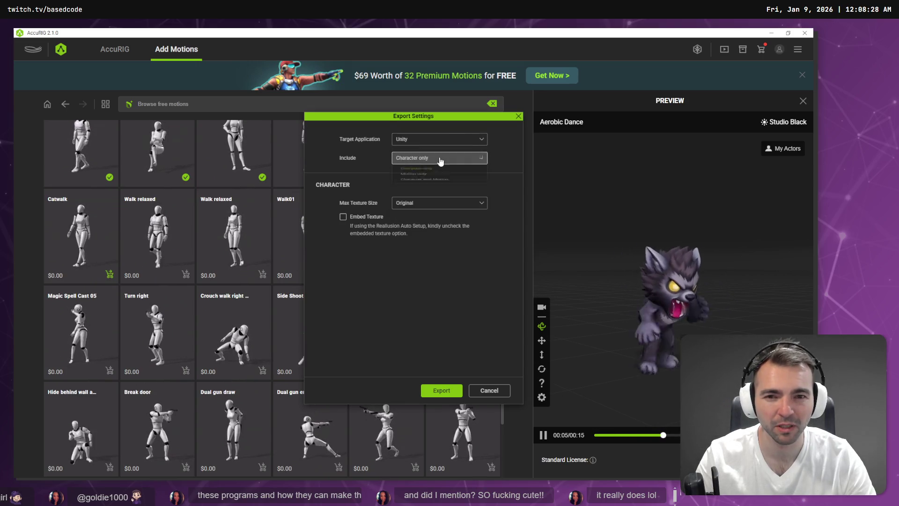
pyautogui.click(432, 159)
pyautogui.click(428, 175)
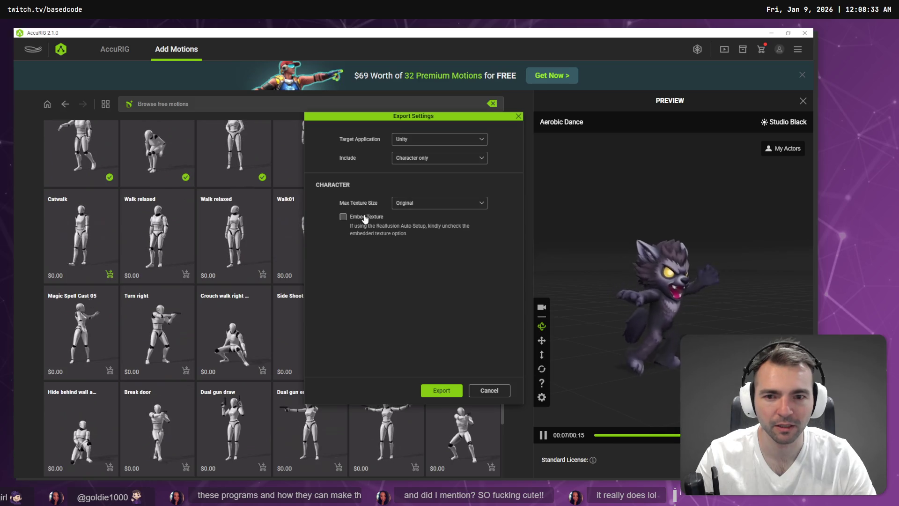
pyautogui.click(395, 204)
pyautogui.click(354, 218)
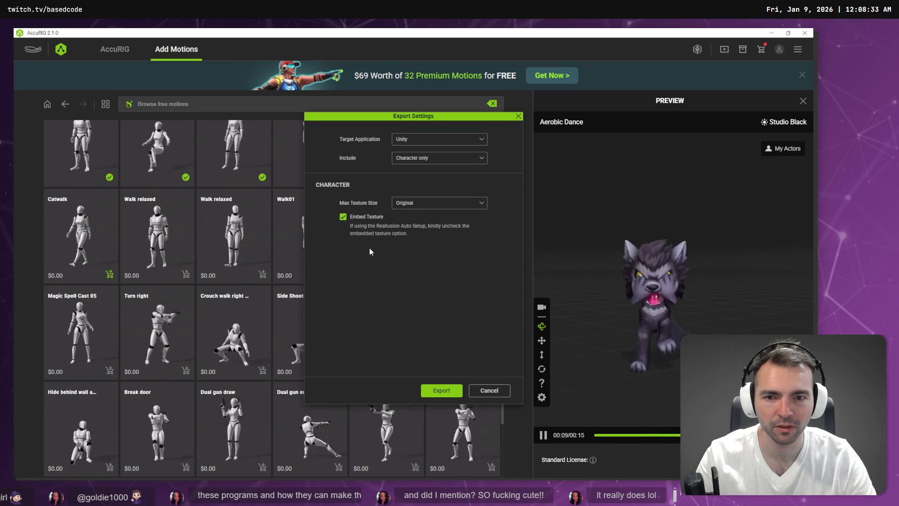
# Export over the existing Werewolf.fbx, confirming the replacement, and return to Godot
pyautogui.click(436, 392)
pyautogui.doubleClick(200, 174)
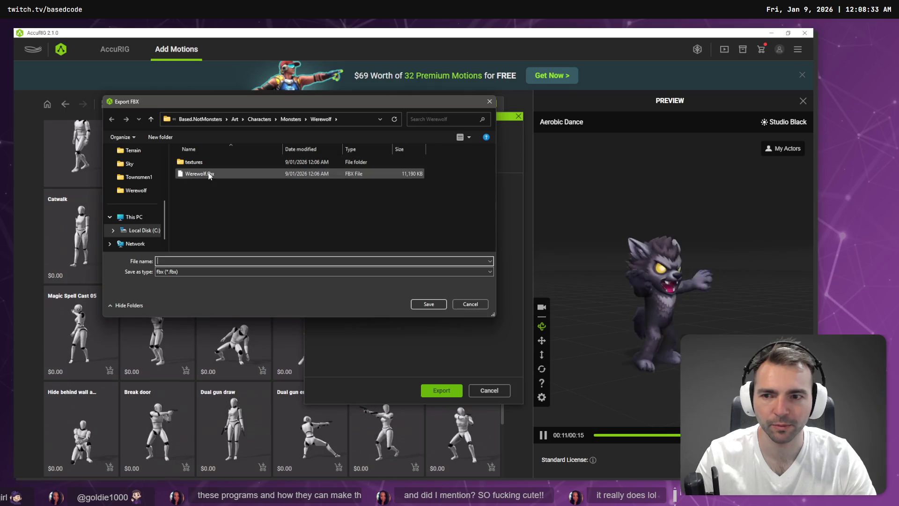
pyautogui.click(432, 260)
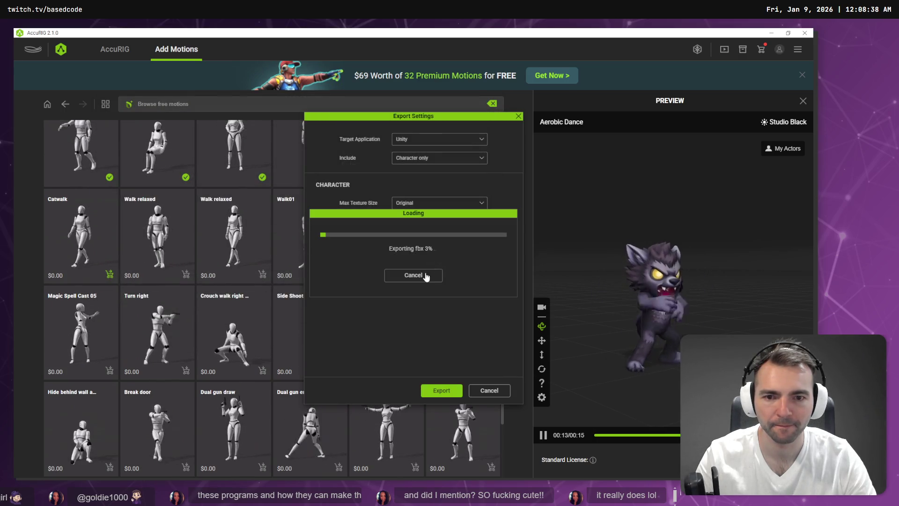
pyautogui.hotkey('alt', 'Tab')
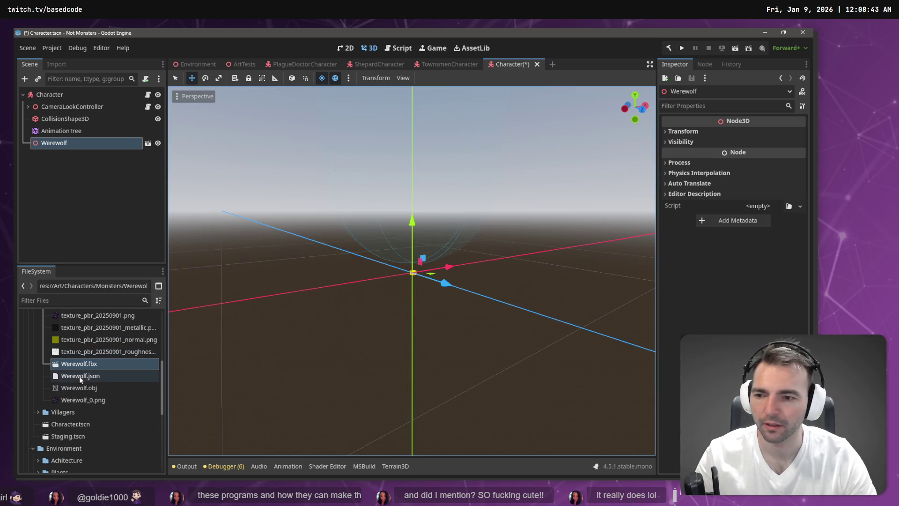
# Reimport Werewolf.fbx at Root Scale 10, then raise it to 100 and reimport again
pyautogui.click(56, 64)
pyautogui.click(113, 190)
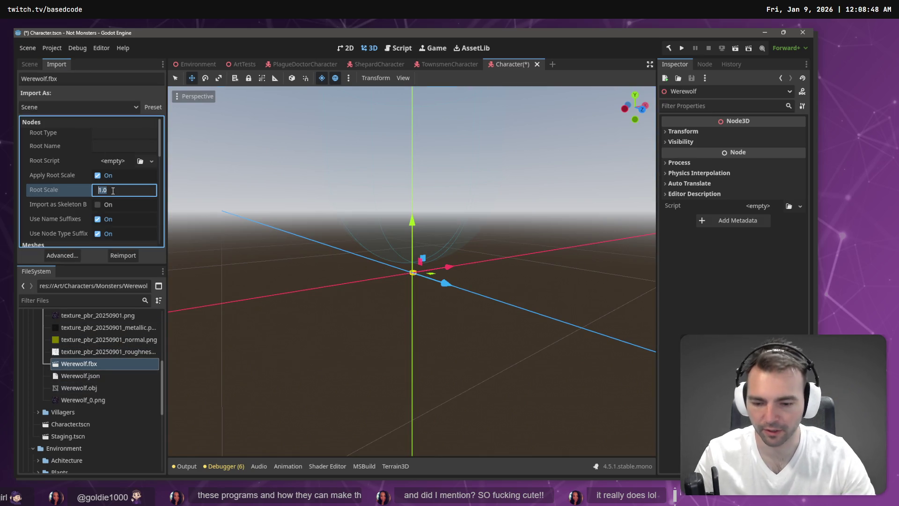
pyautogui.press('Return')
pyautogui.click(130, 256)
pyautogui.click(113, 191)
pyautogui.write('0')
pyautogui.press('Return')
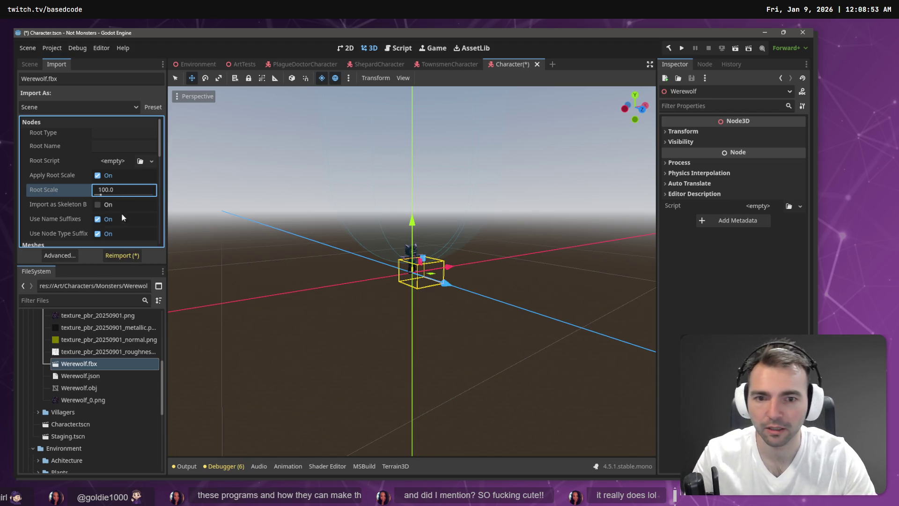
pyautogui.click(123, 255)
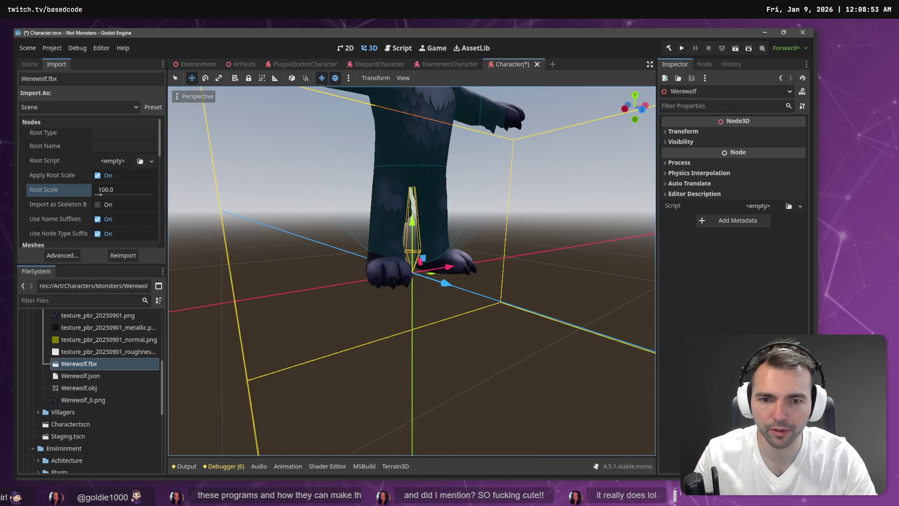
pyautogui.scroll(5, 412, 271)
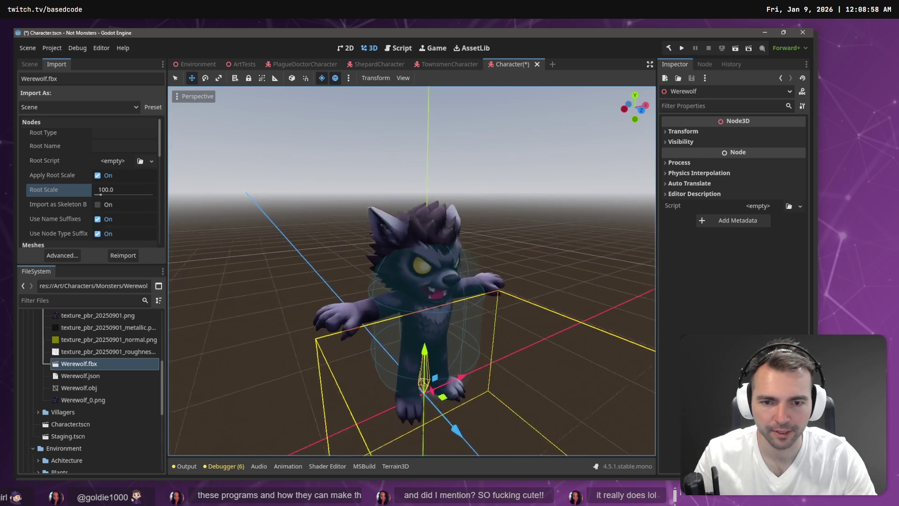
pyautogui.scroll(-5, 412, 270)
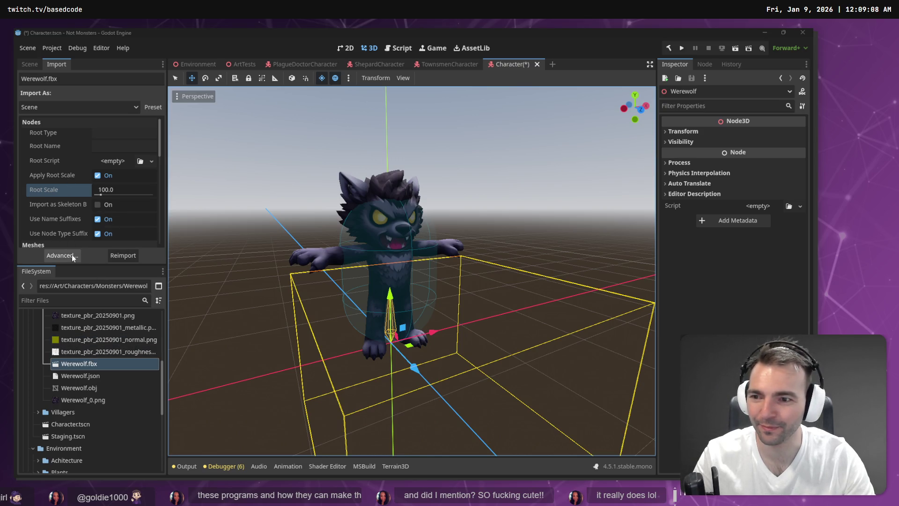
# Make the Werewolf node in the Character scene local
pyautogui.click(28, 65)
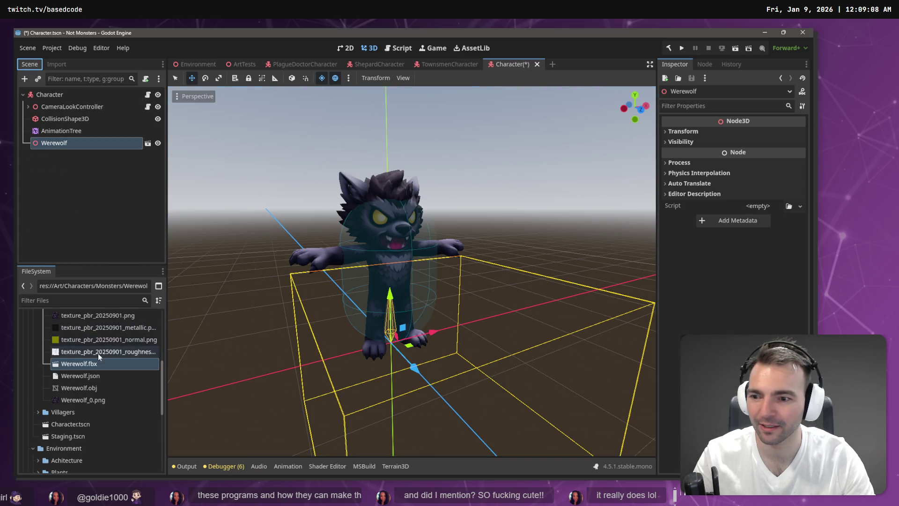
pyautogui.click(82, 148)
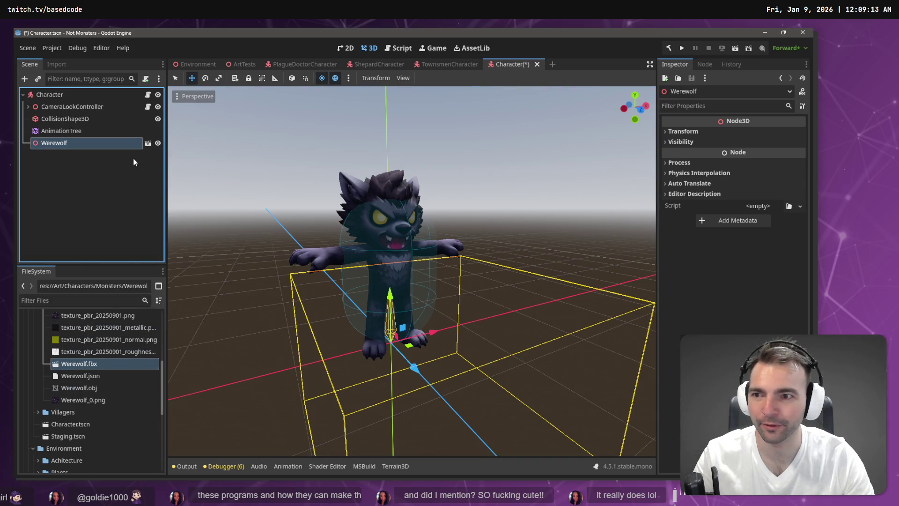
pyautogui.rightClick(110, 142)
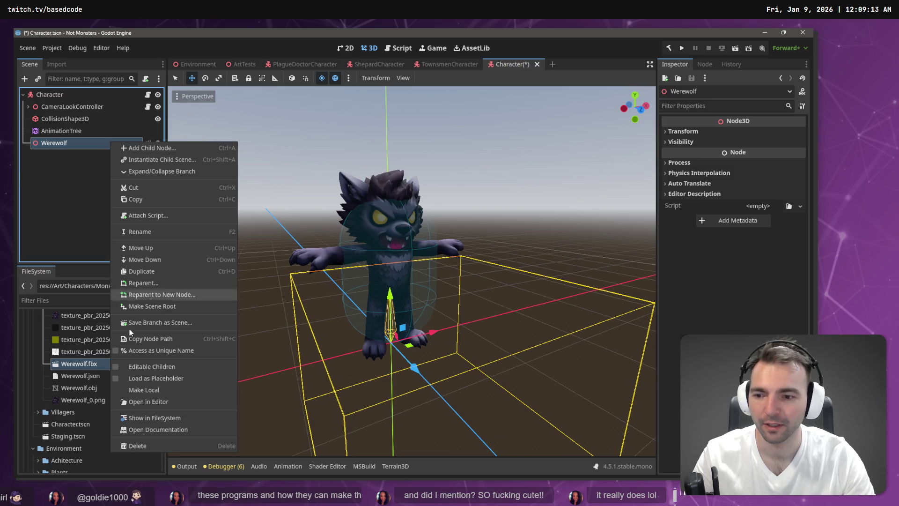
pyautogui.click(155, 391)
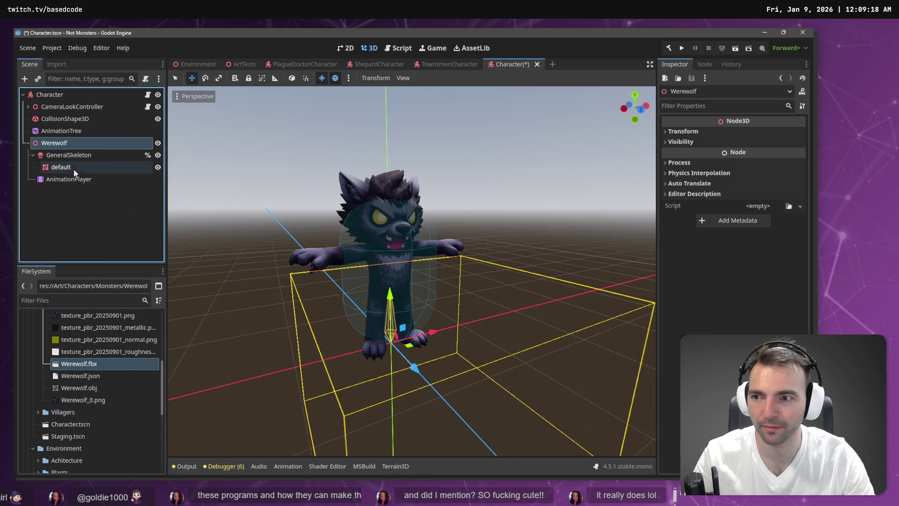
# Load Animations.tres into the werewolf's AnimationPlayer and play the standard run animation
pyautogui.click(80, 180)
pyautogui.click(290, 357)
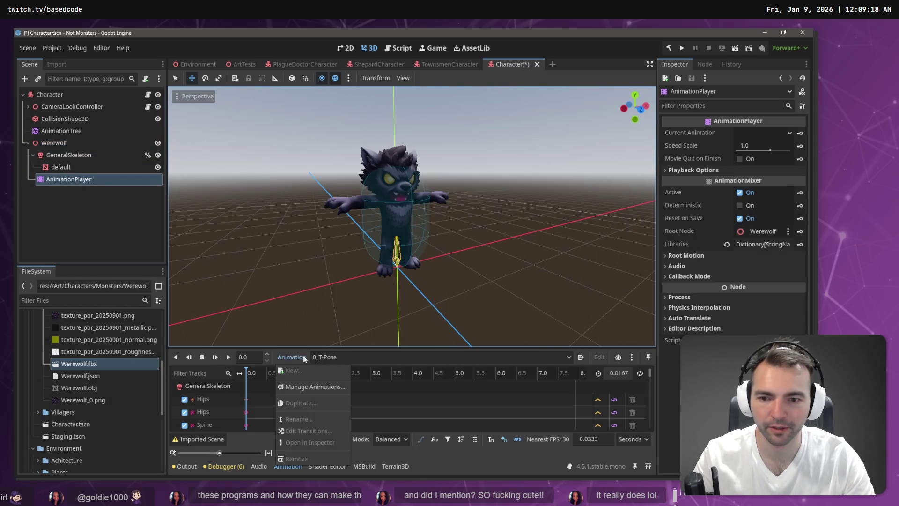
pyautogui.click(300, 387)
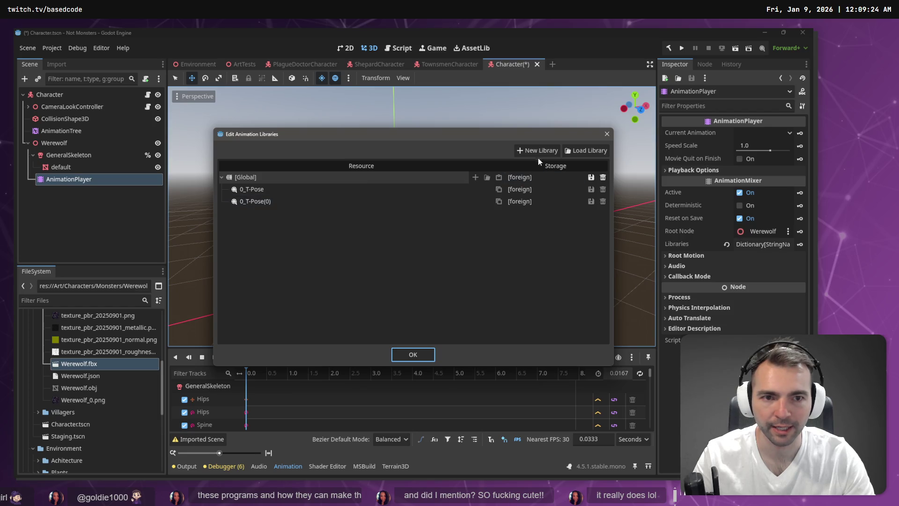
pyautogui.click(600, 151)
pyautogui.doubleClick(185, 139)
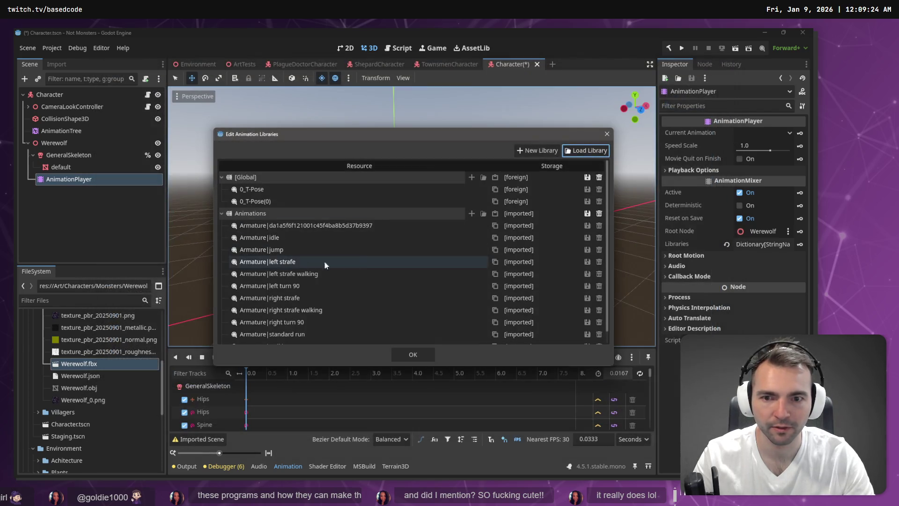
pyautogui.click(407, 354)
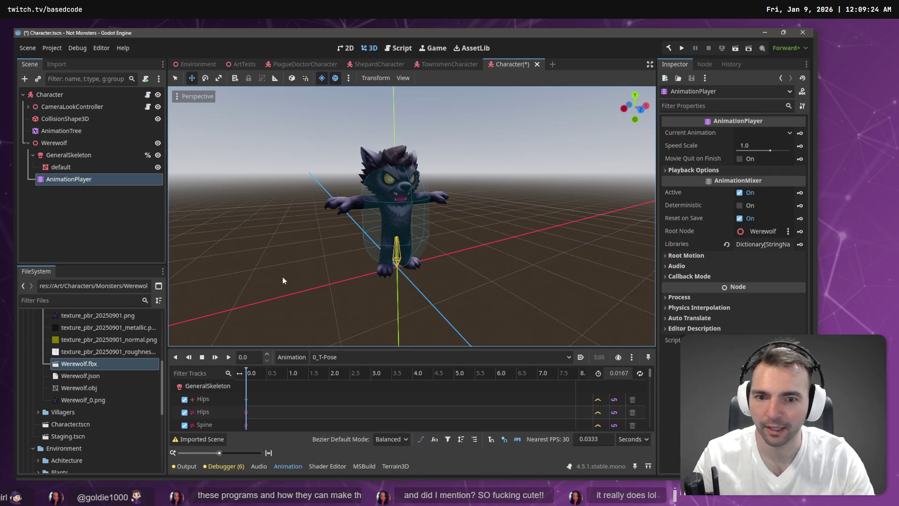
pyautogui.click(763, 133)
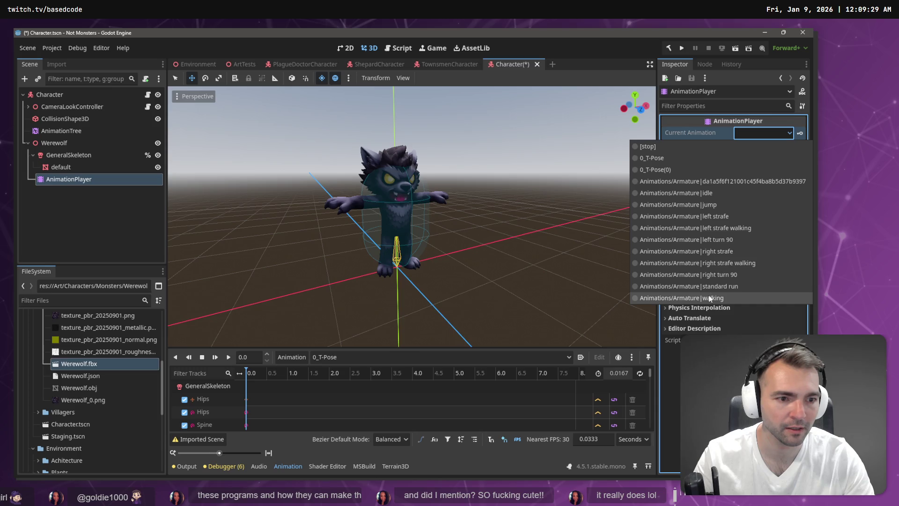
pyautogui.click(718, 285)
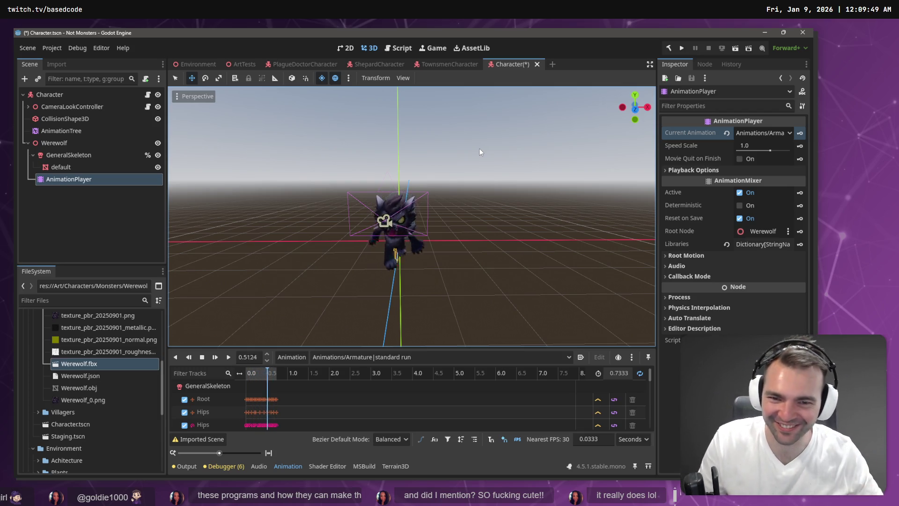
# Move the AnimationTree under Werewolf below AnimationPlayer and set its Root Motion Track to GeneralSkeleton
pyautogui.moveTo(529, 111); pyautogui.dragTo(471, 128)
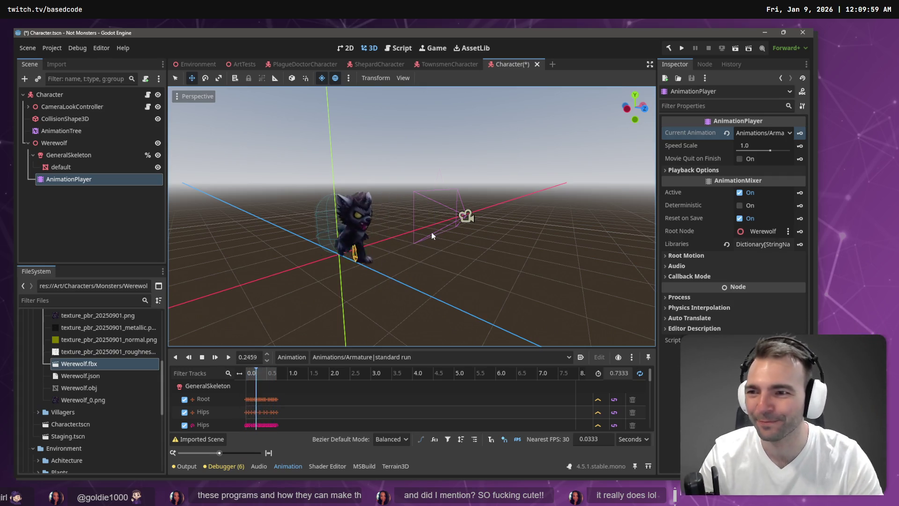
pyautogui.click(37, 132)
pyautogui.moveTo(71, 132)
pyautogui.mouseDown()
pyautogui.moveTo(116, 156)
pyautogui.moveTo(78, 182)
pyautogui.moveTo(422, 178)
pyautogui.moveTo(763, 159)
pyautogui.mouseUp()
pyautogui.click(762, 268)
pyautogui.doubleClick(325, 168)
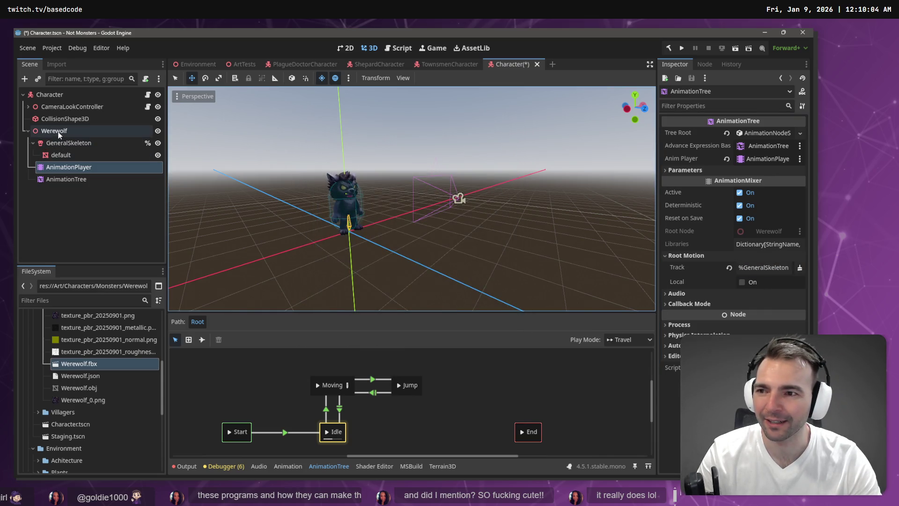
# Rename the Werewolf node to CharacterNode3D
pyautogui.click(60, 133)
pyautogui.doubleClick(64, 134)
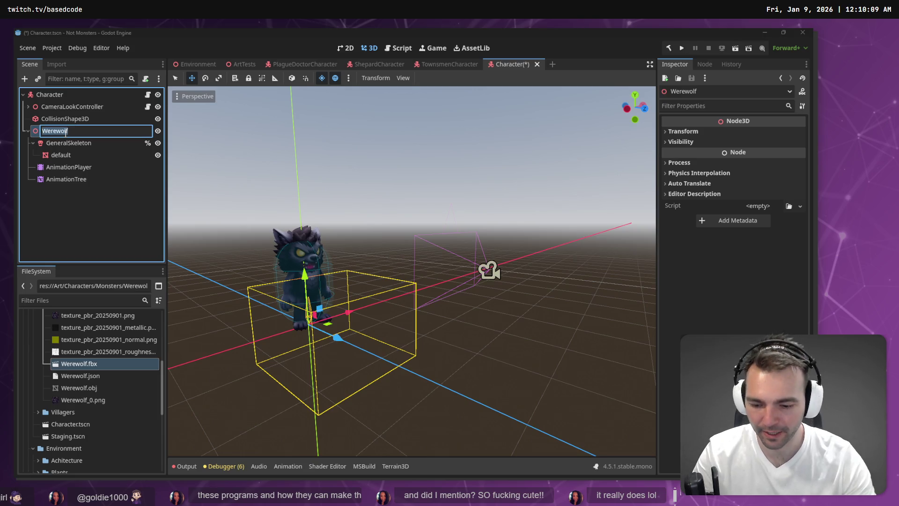
pyautogui.write('CharacterNode3')
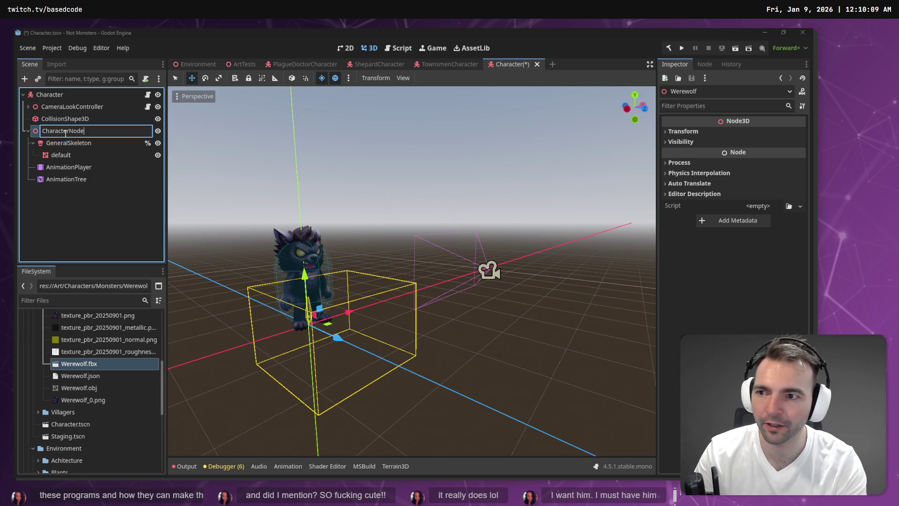
pyautogui.write('D')
pyautogui.press('Return')
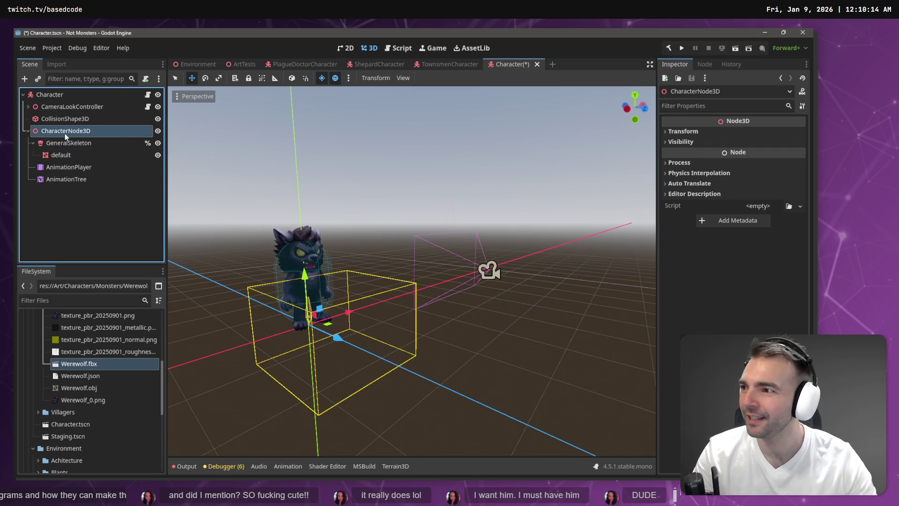
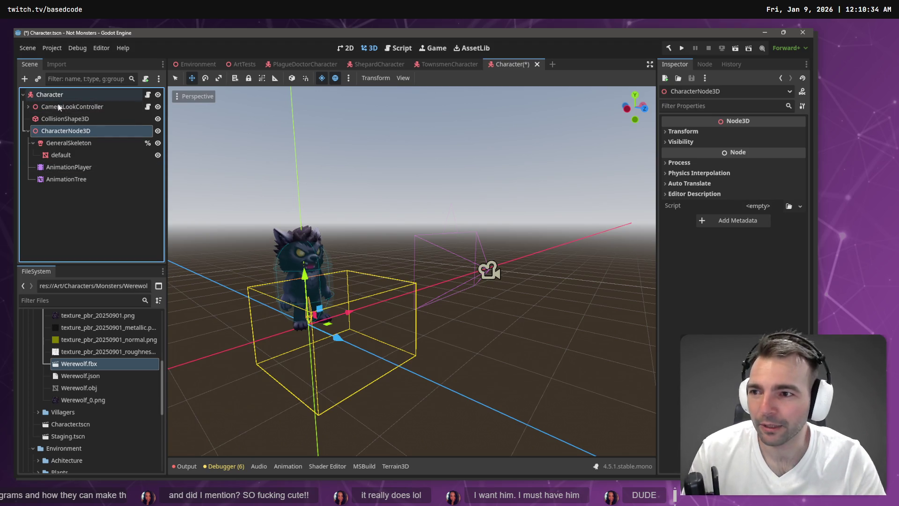
# Assign the AnimationPlayer to the AnimationTree, use %GeneralSkeleton as root motion track, and save
pyautogui.click(55, 167)
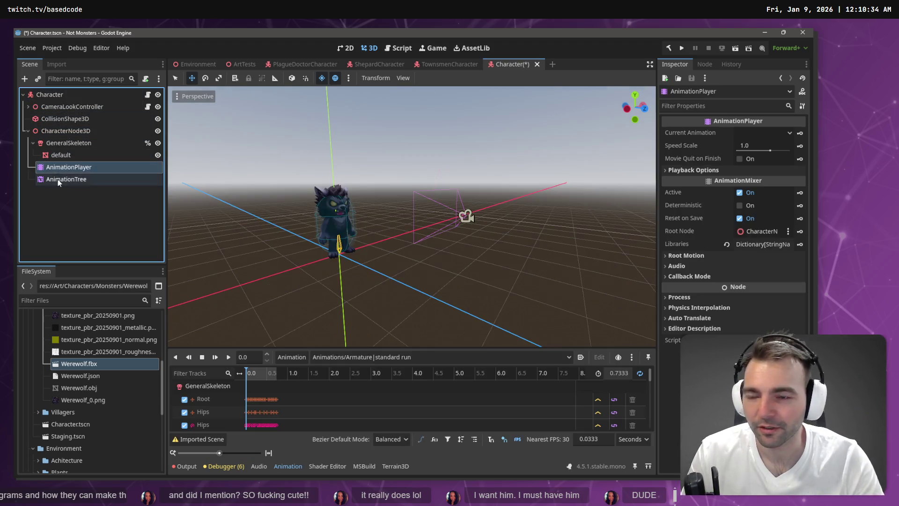
pyautogui.click(60, 181)
pyautogui.moveTo(61, 167)
pyautogui.mouseDown()
pyautogui.moveTo(628, 101)
pyautogui.moveTo(651, 152)
pyautogui.moveTo(755, 165)
pyautogui.moveTo(70, 179)
pyautogui.moveTo(758, 148)
pyautogui.mouseUp()
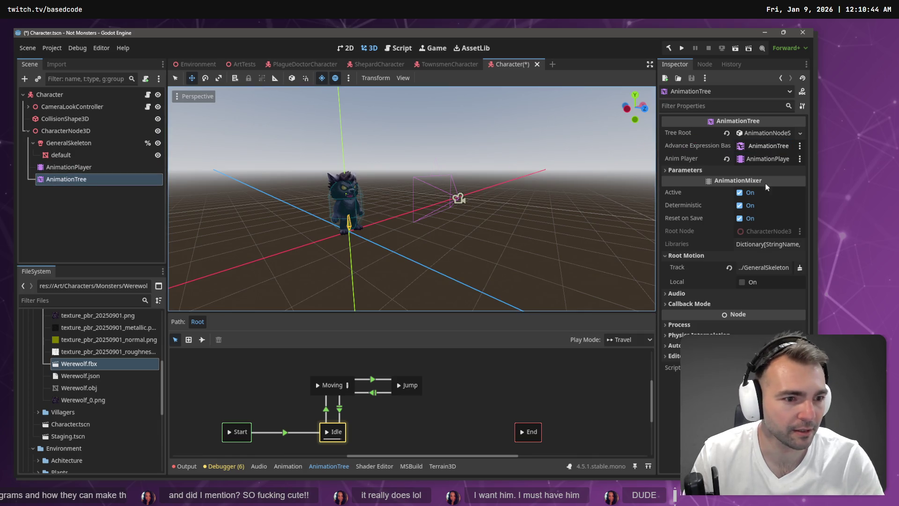
pyautogui.click(764, 267)
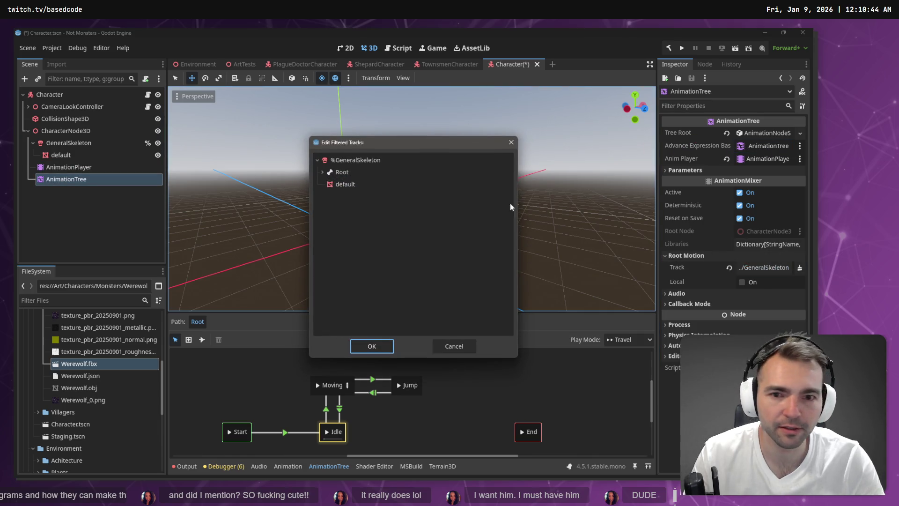
pyautogui.doubleClick(337, 161)
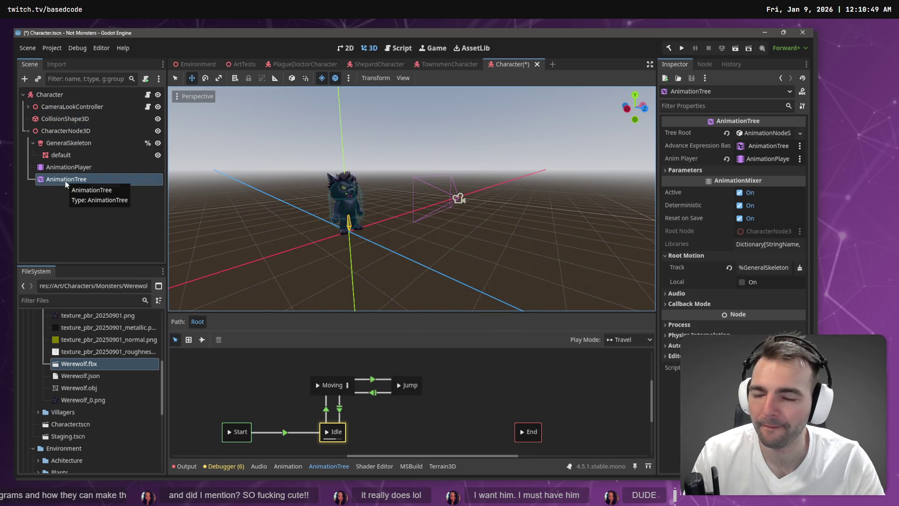
pyautogui.click(91, 214)
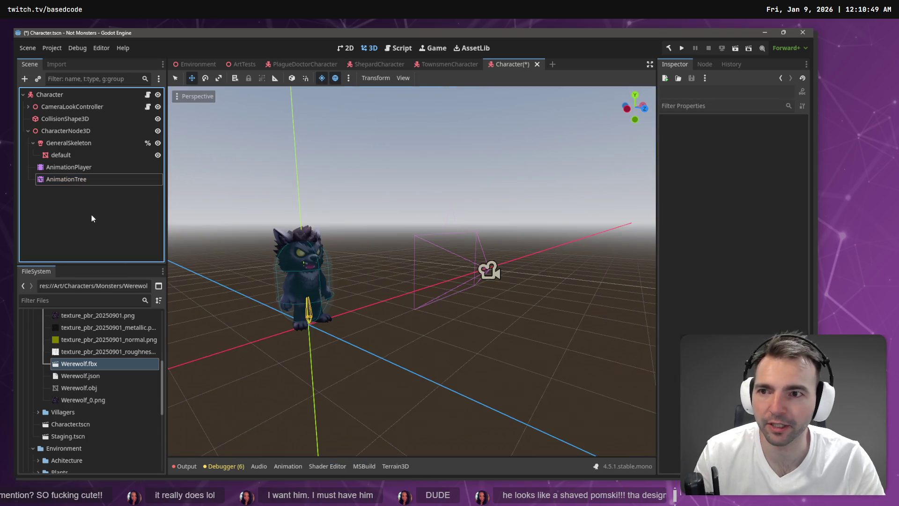
pyautogui.hotkey('ctrl', 's')
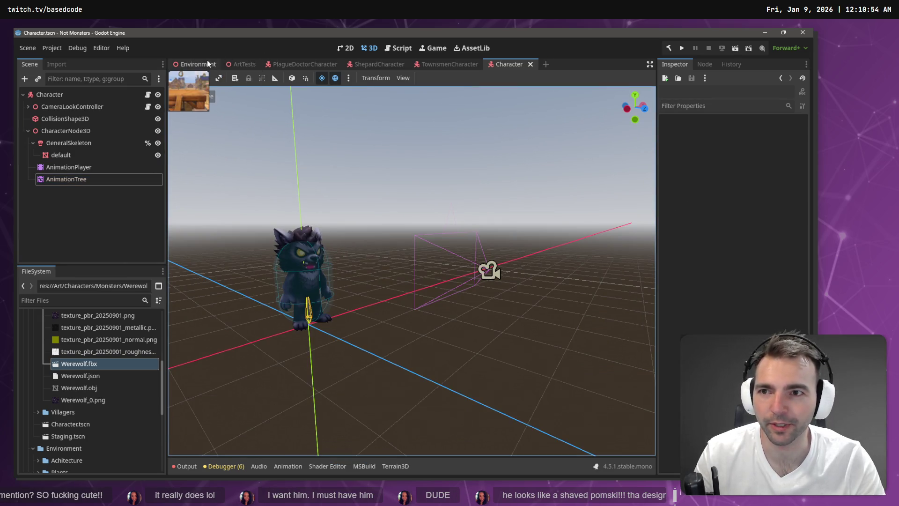
# In the Environment scene, frame the werewolf beside the chapel, then run the game
pyautogui.click(209, 63)
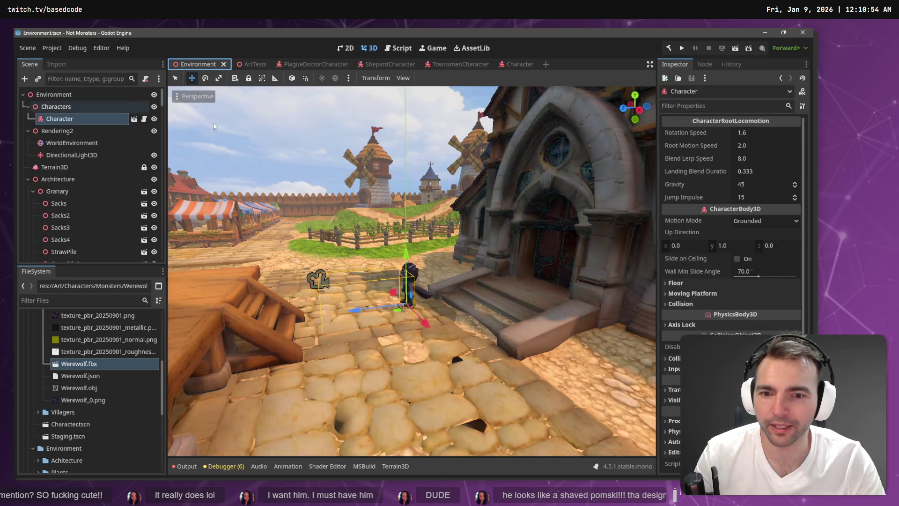
pyautogui.moveTo(414, 161); pyautogui.dragTo(414, 140)
pyautogui.scroll(3, 412, 272)
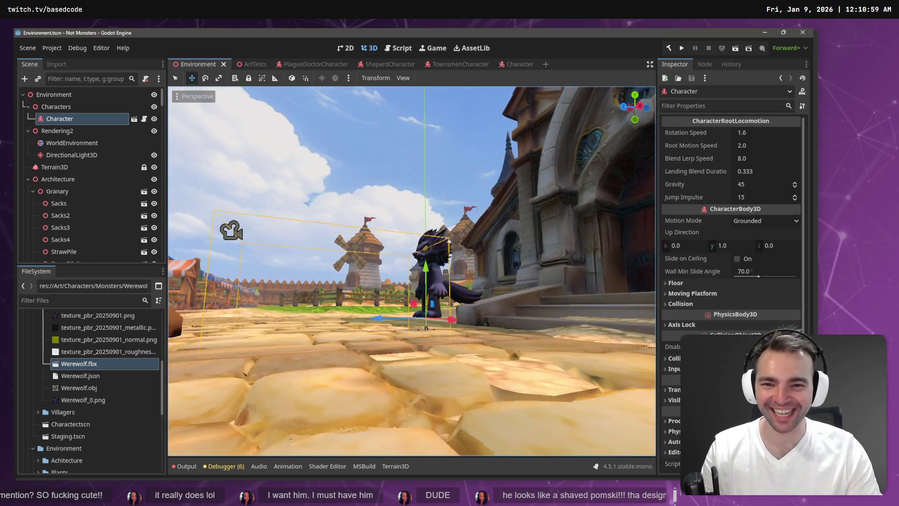
pyautogui.click(400, 180)
pyautogui.scroll(5, 400, 179)
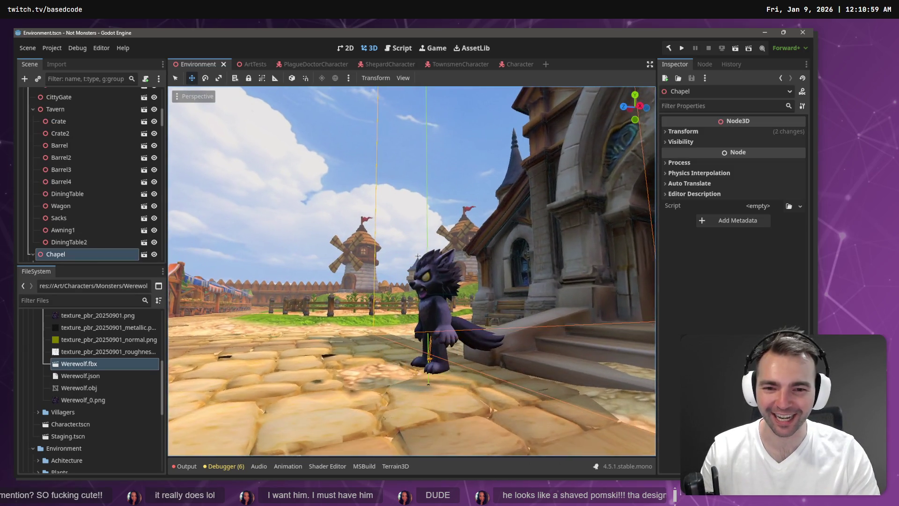
pyautogui.moveTo(412, 271); pyautogui.dragTo(533, 269)
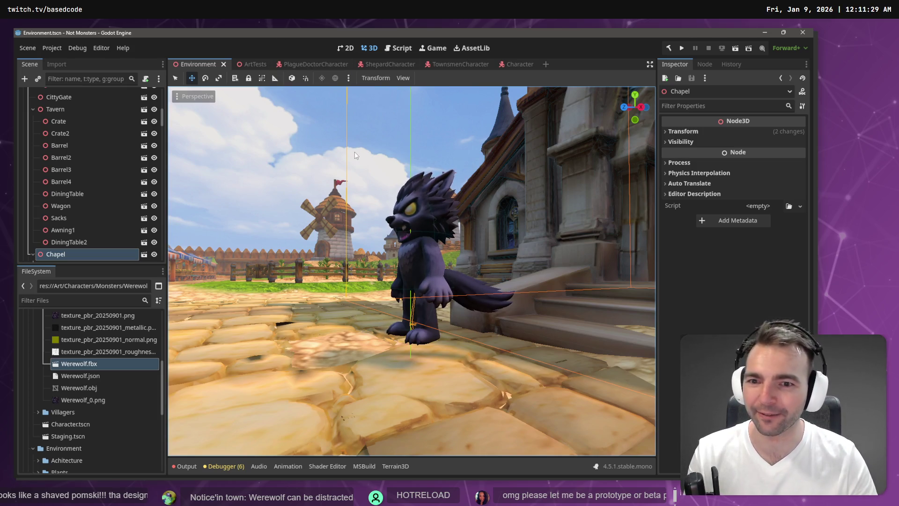
pyautogui.press('F5')
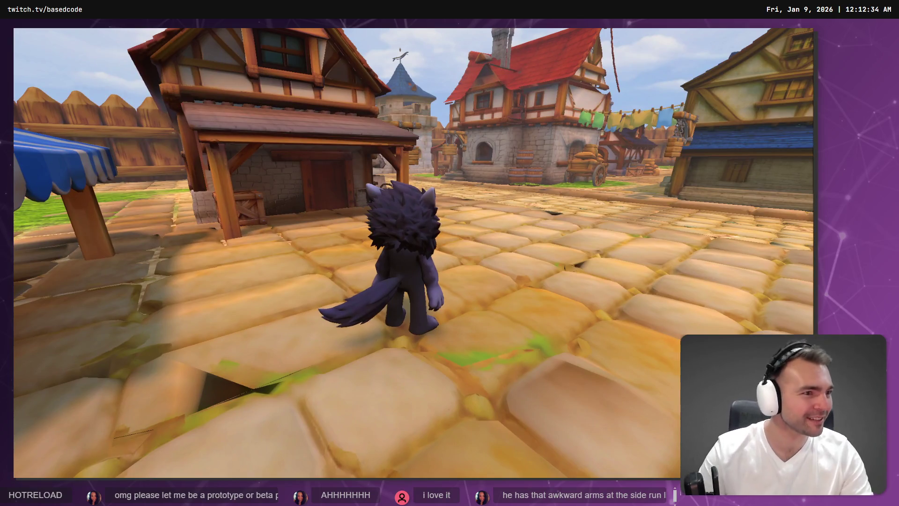
# Stop the running game after walking the werewolf around the village
pyautogui.press('F8')
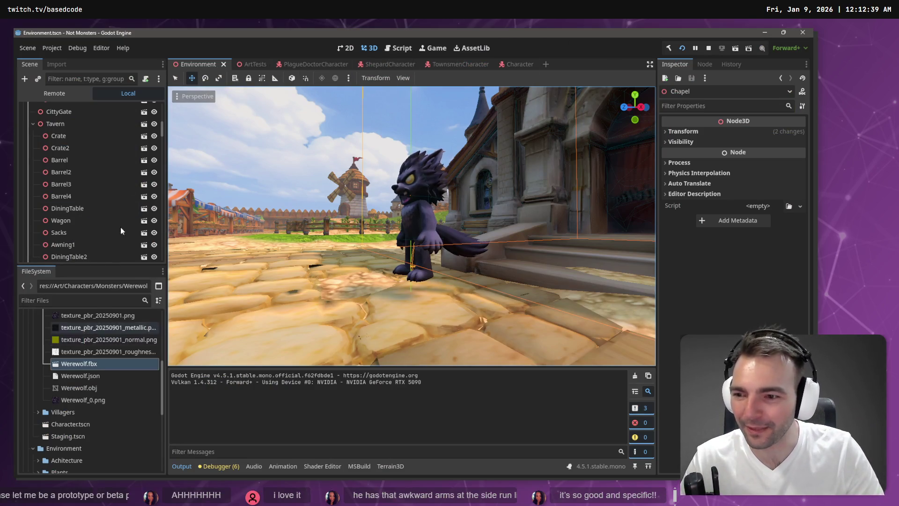
# Open CharacterRootLocomotion.cs at the JumpImpulse line
pyautogui.scroll(5, 112, 136)
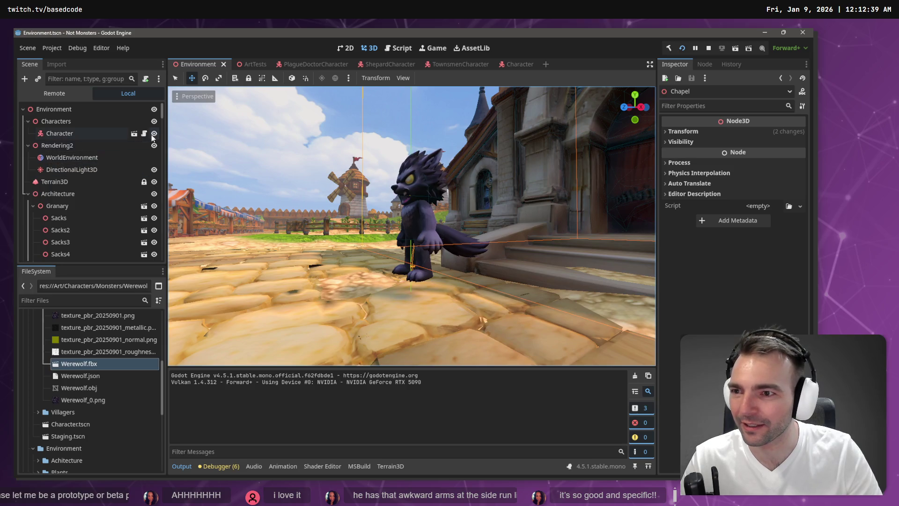
pyautogui.click(144, 134)
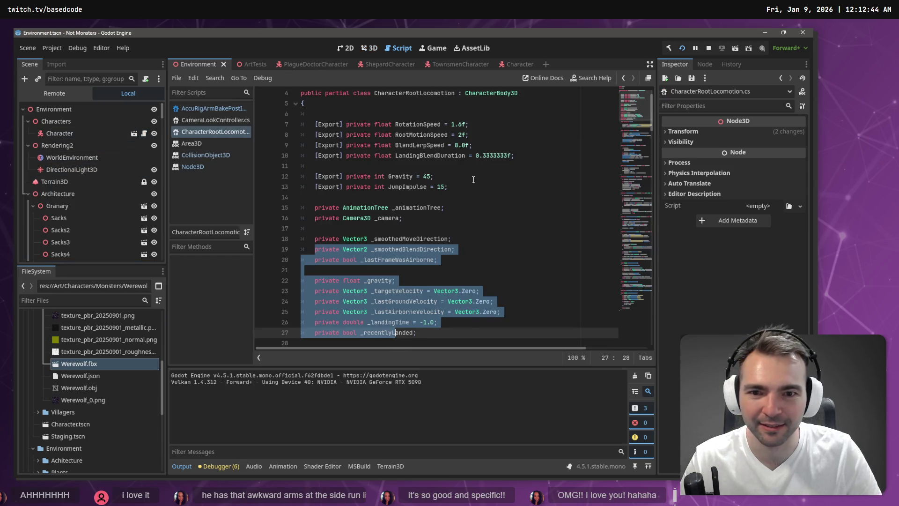
pyautogui.click(457, 181)
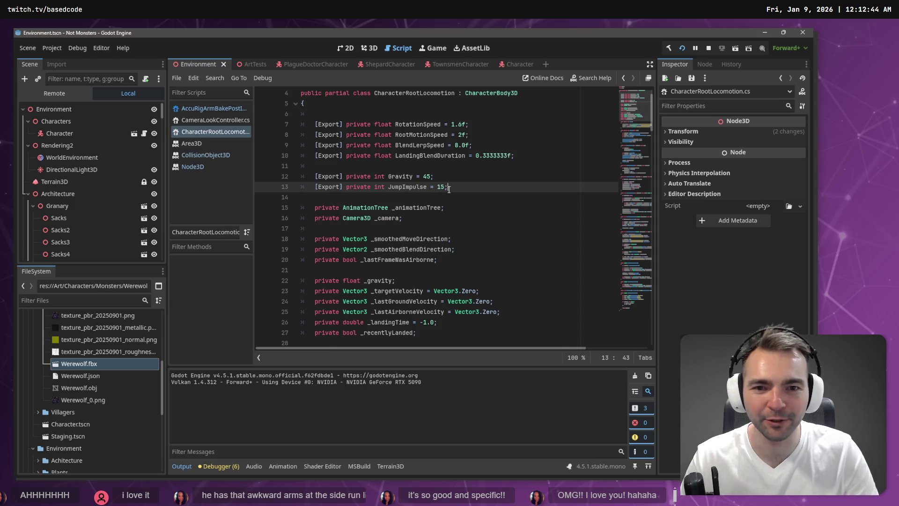
# Test a jump toward the shop roof, then relaunch the game with JumpImpulse 25
pyautogui.press('F5')
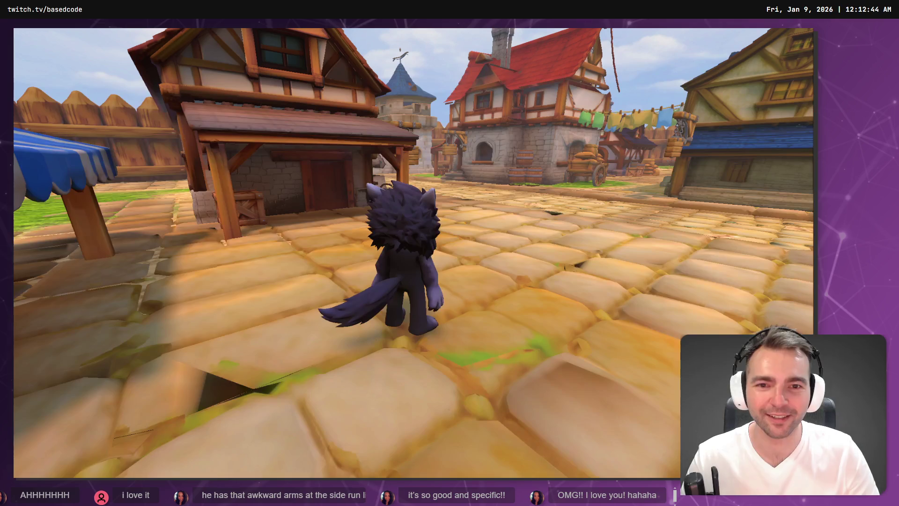
pyautogui.press('w')
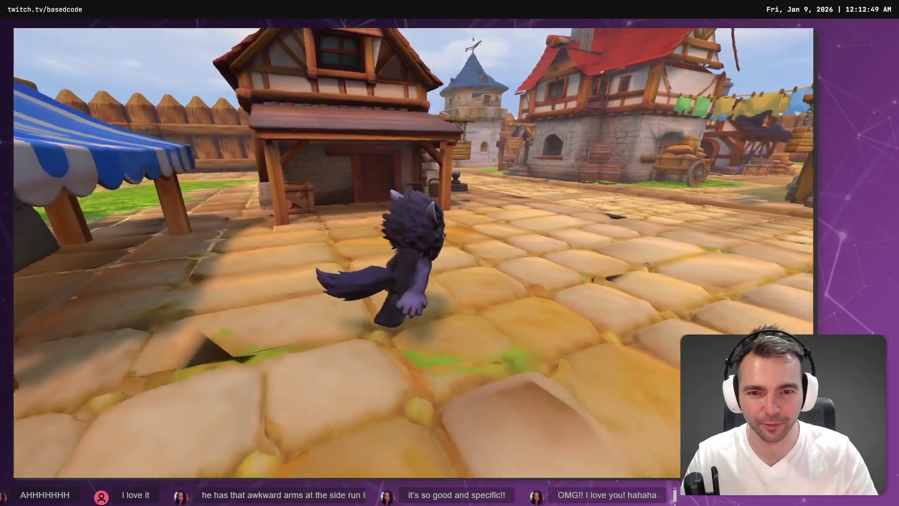
pyautogui.press('space')
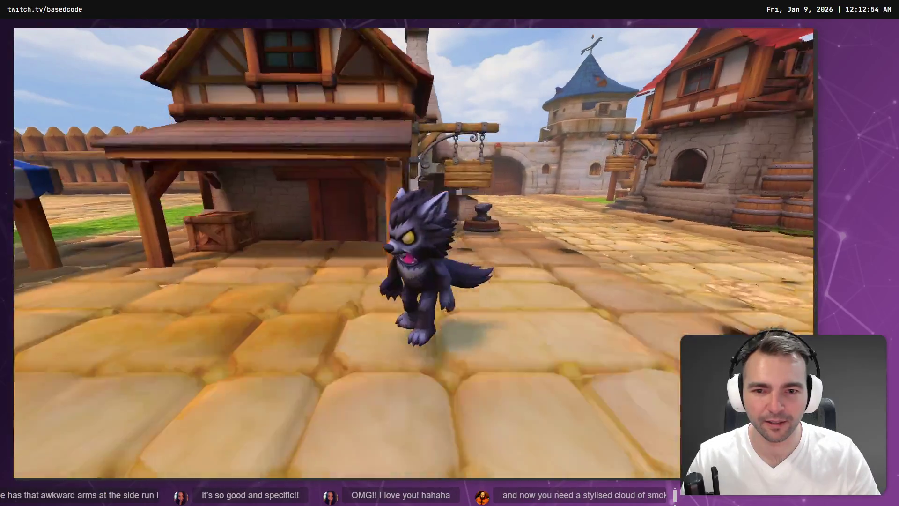
pyautogui.press('F8')
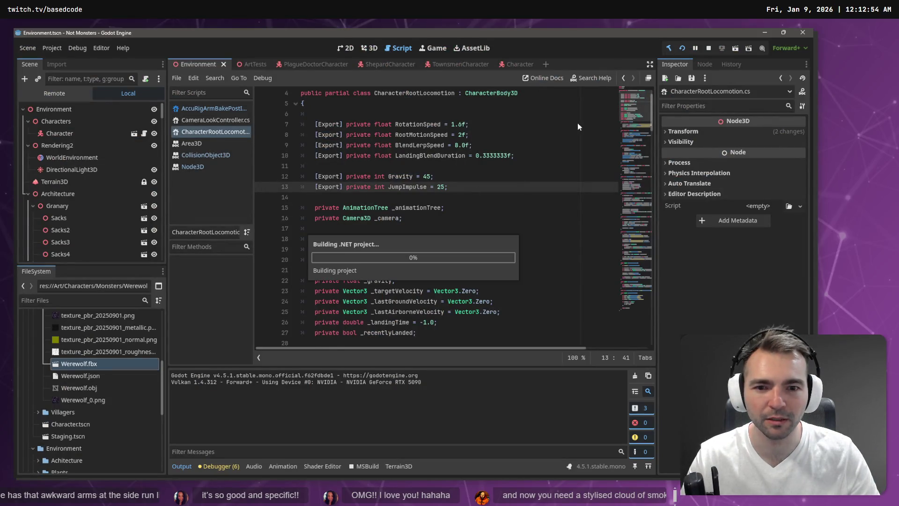
pyautogui.press('F5')
# Jump the werewolf onto the striped awning and shed roof, drop to the street, then stop
pyautogui.press('w')
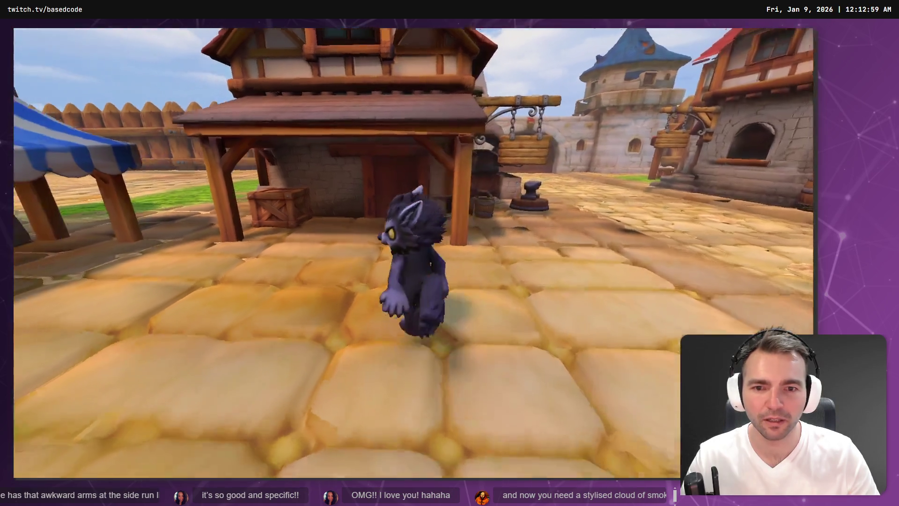
pyautogui.press('space')
pyautogui.press('w')
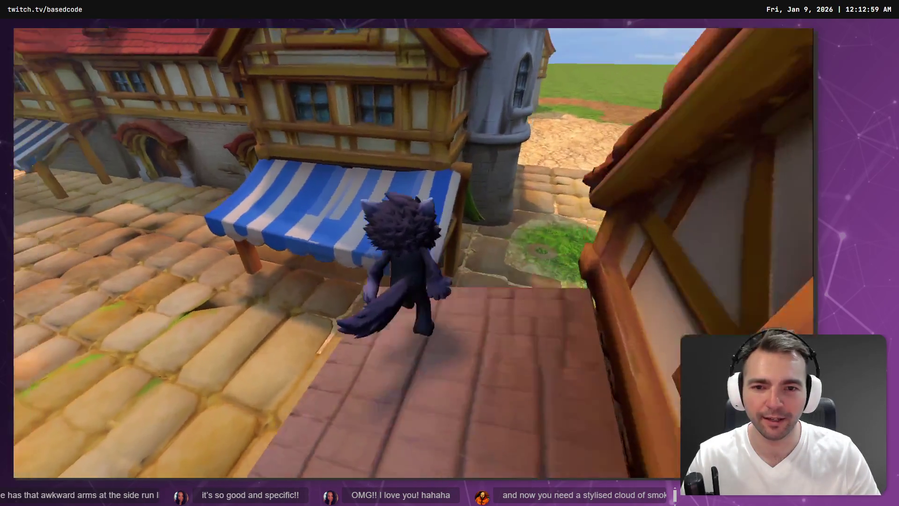
pyautogui.press('space')
pyautogui.press('w')
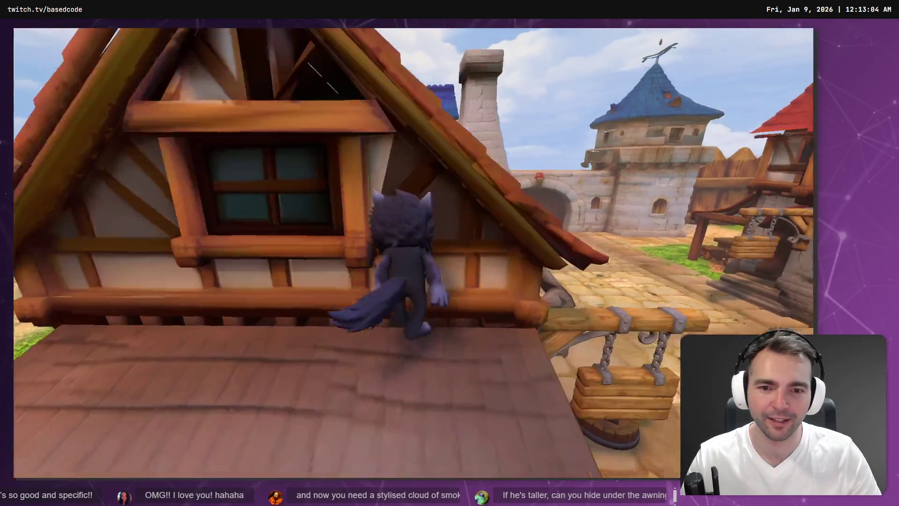
pyautogui.press('w')
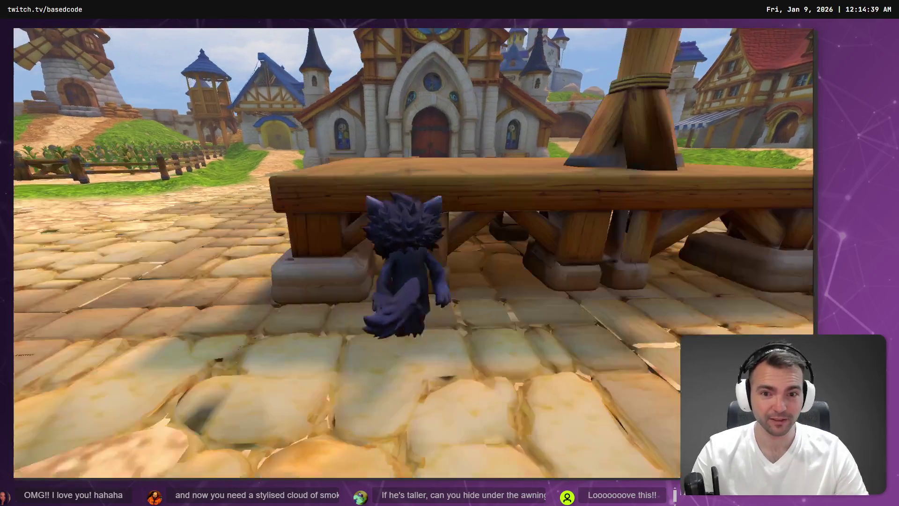
pyautogui.press('F8')
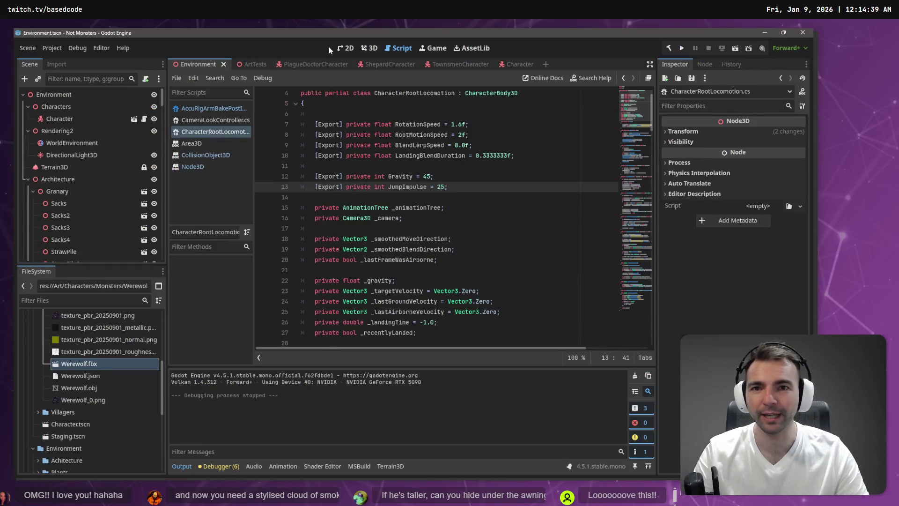
# Open the Character scene and begin renaming its root node
pyautogui.click(371, 49)
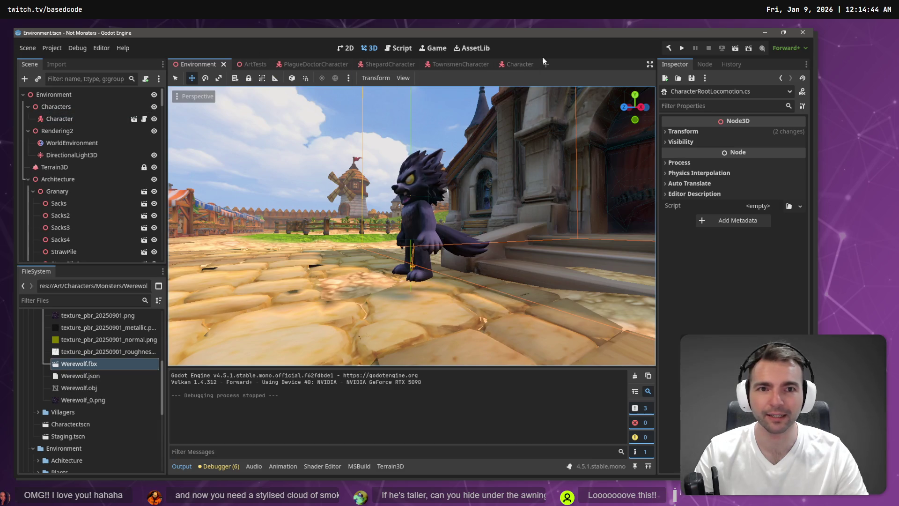
pyautogui.click(514, 68)
pyautogui.click(64, 94)
pyautogui.click(62, 95)
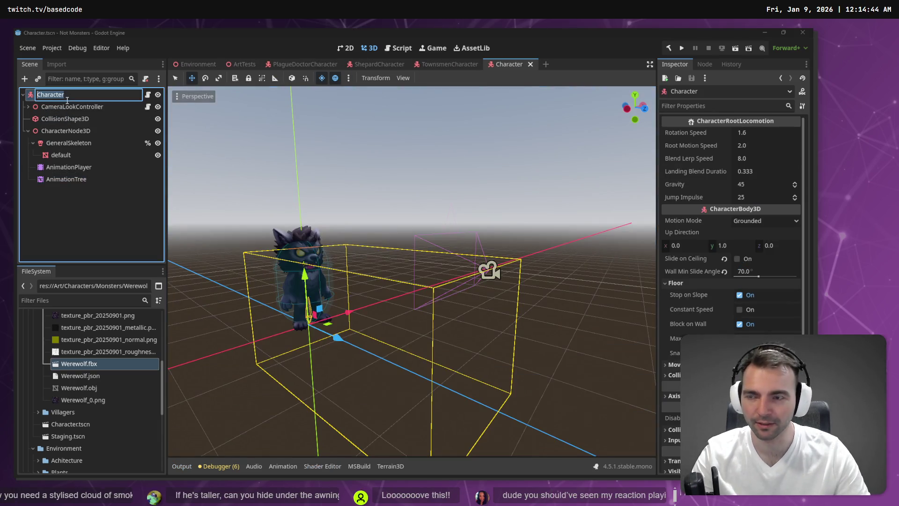
pyautogui.write('Wh')
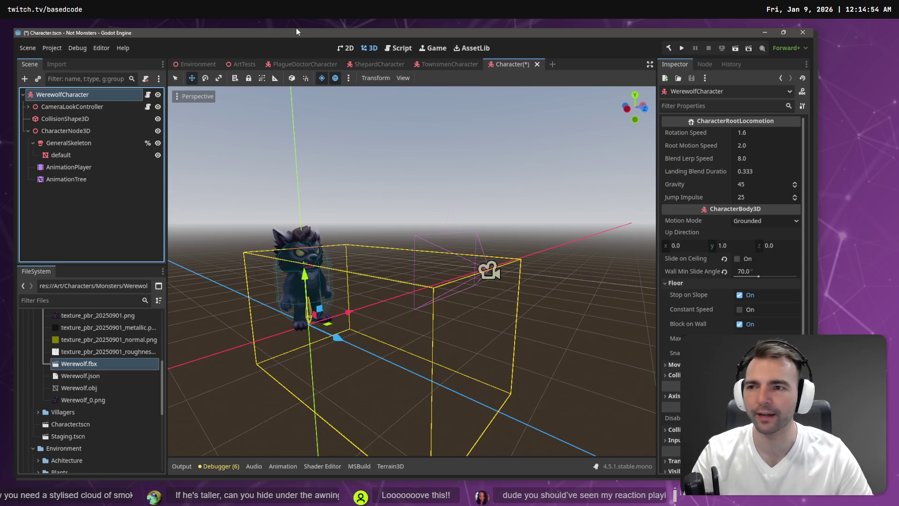
# Save the scene as WarewolfCharacter.tscn in the Monsters/Werewolf folder
pyautogui.click(27, 48)
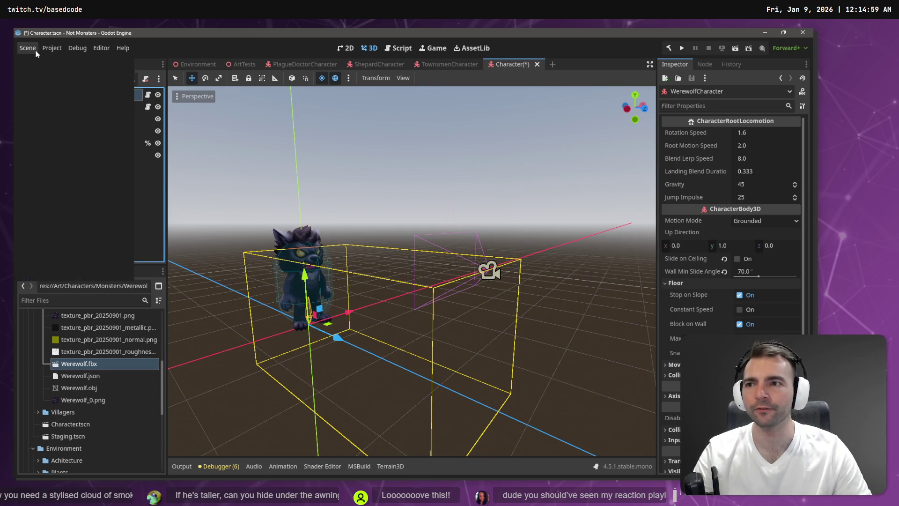
pyautogui.click(63, 134)
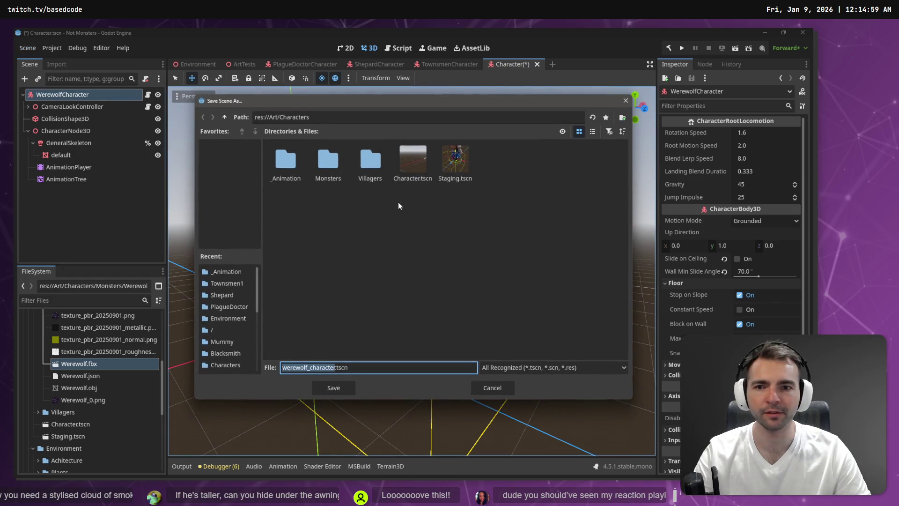
pyautogui.doubleClick(326, 159)
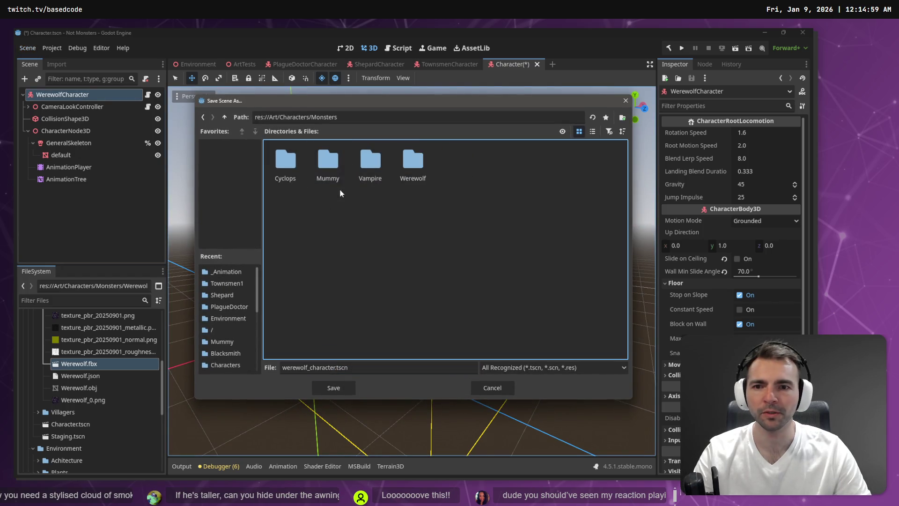
pyautogui.doubleClick(410, 163)
pyautogui.tripleClick(329, 367)
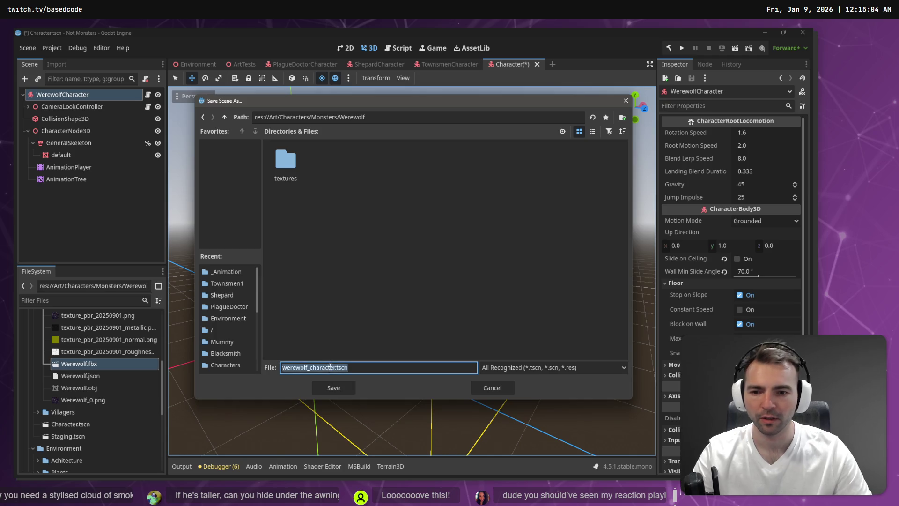
pyautogui.write('Warewolf')
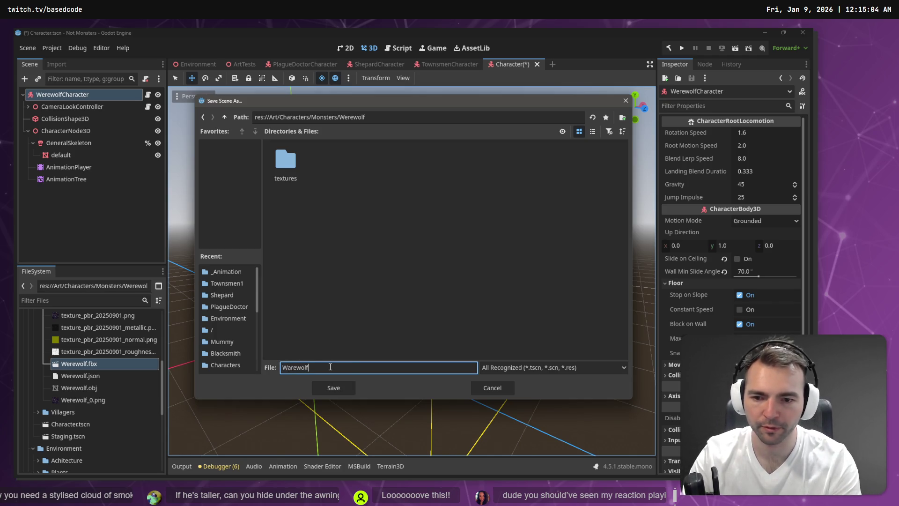
pyautogui.write('Character')
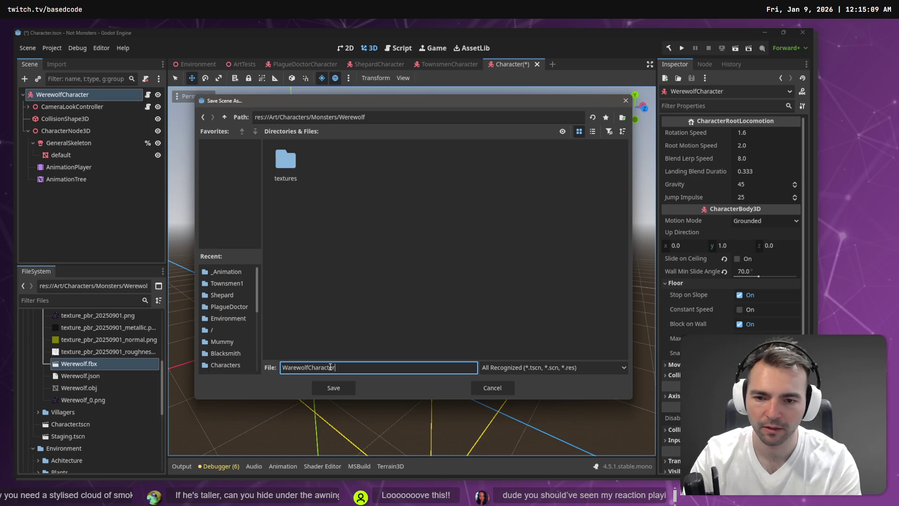
pyautogui.press('Return')
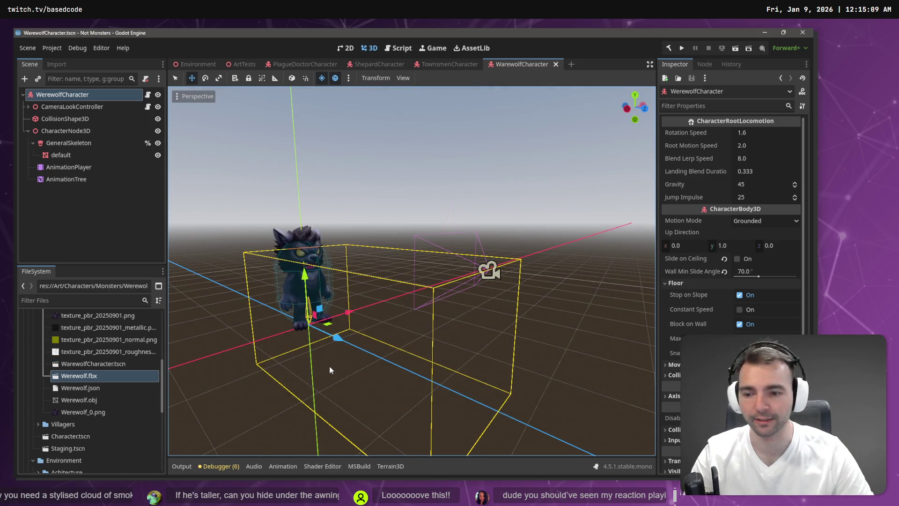
pyautogui.hotkey('alt', 'Tab')
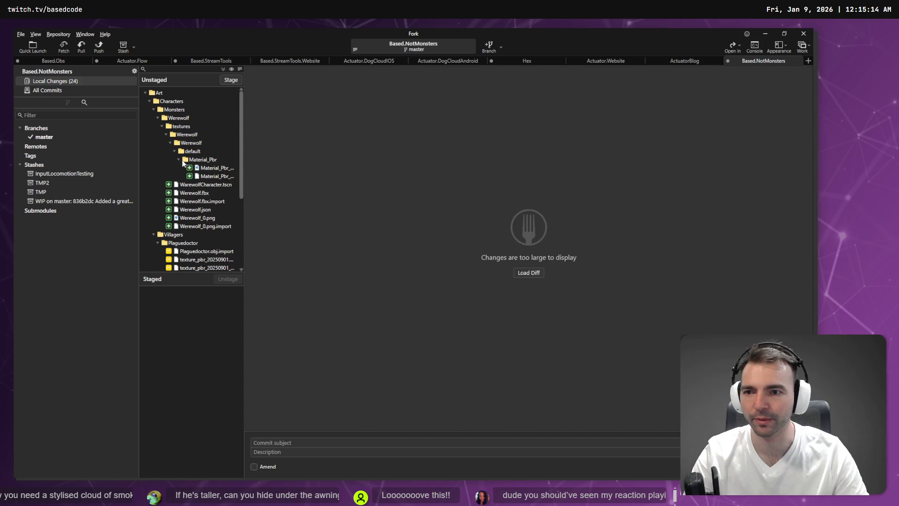
# Stage the whole Werewolf folder in Fork
pyautogui.click(176, 118)
pyautogui.click(229, 80)
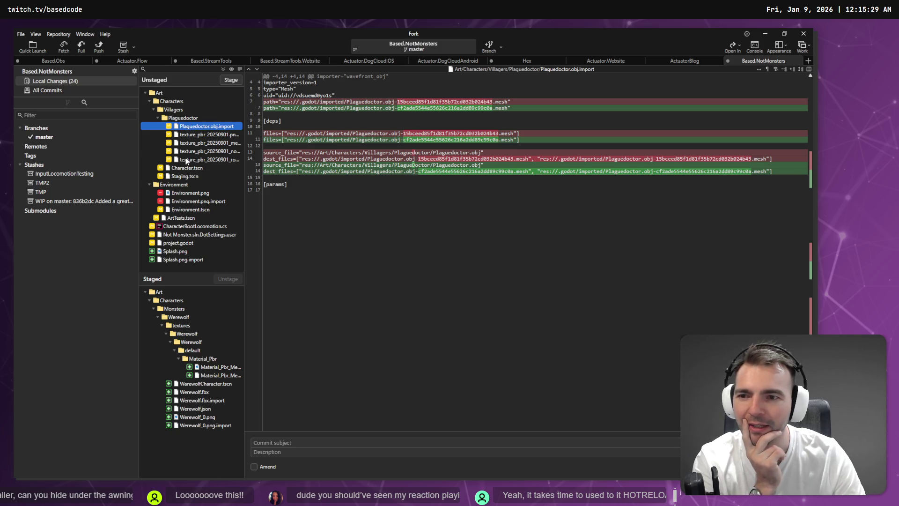
pyautogui.rightClick(180, 169)
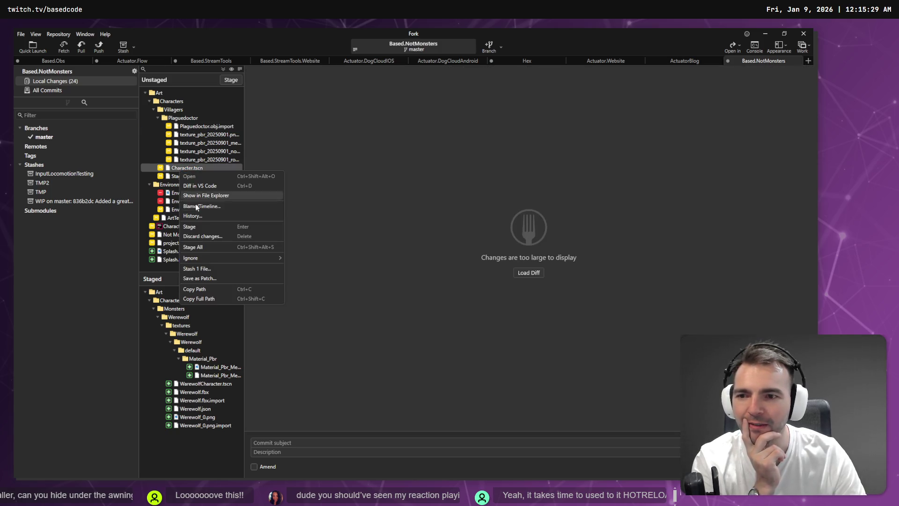
pyautogui.press('Escape')
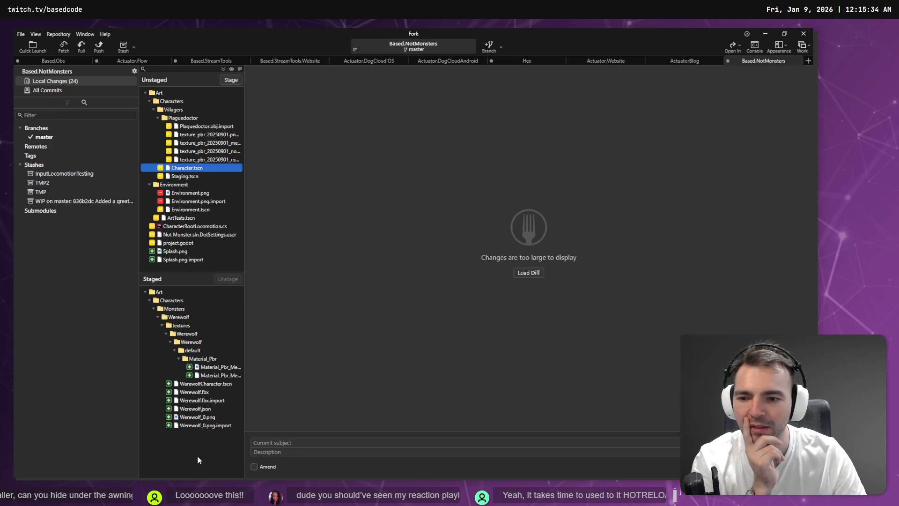
# Commit the staged files with the subject 'Rigged werewolf.'
pyautogui.click(286, 442)
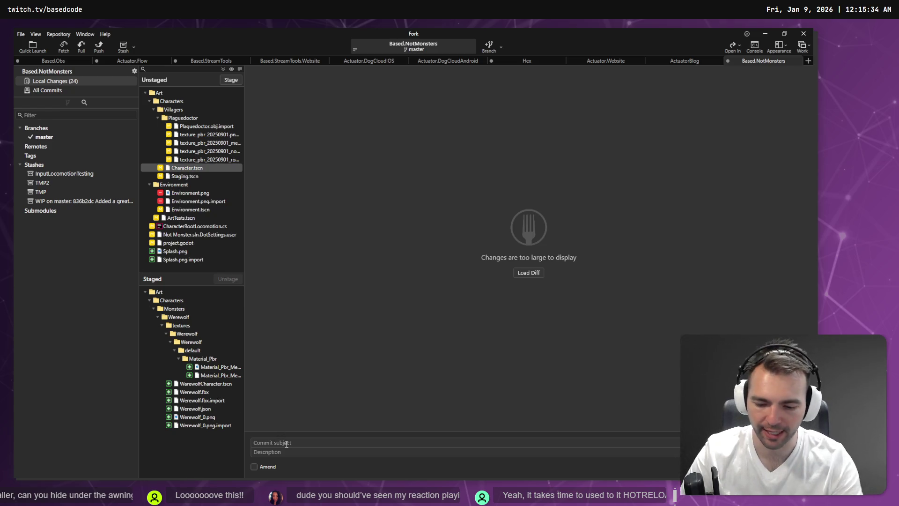
pyautogui.press('super+h')
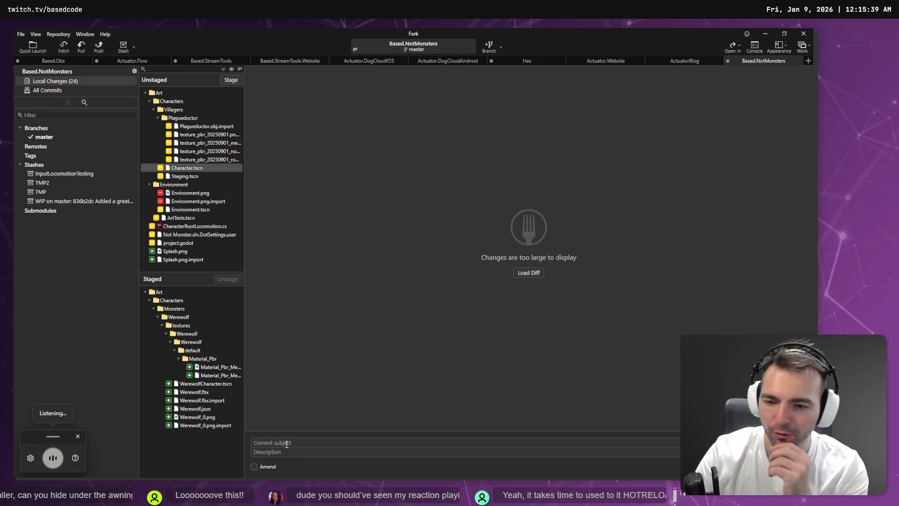
pyautogui.write('rigged werewolf.')
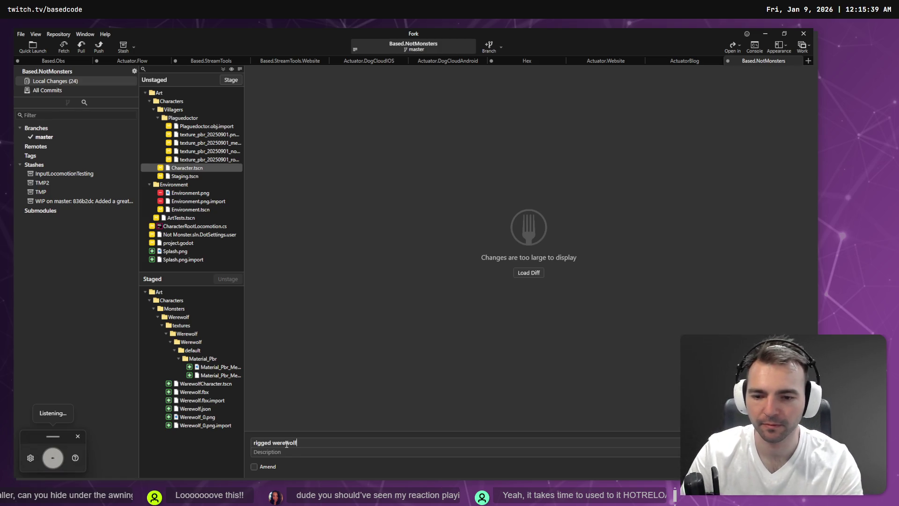
pyautogui.press('Home')
pyautogui.press('Delete')
pyautogui.write('R')
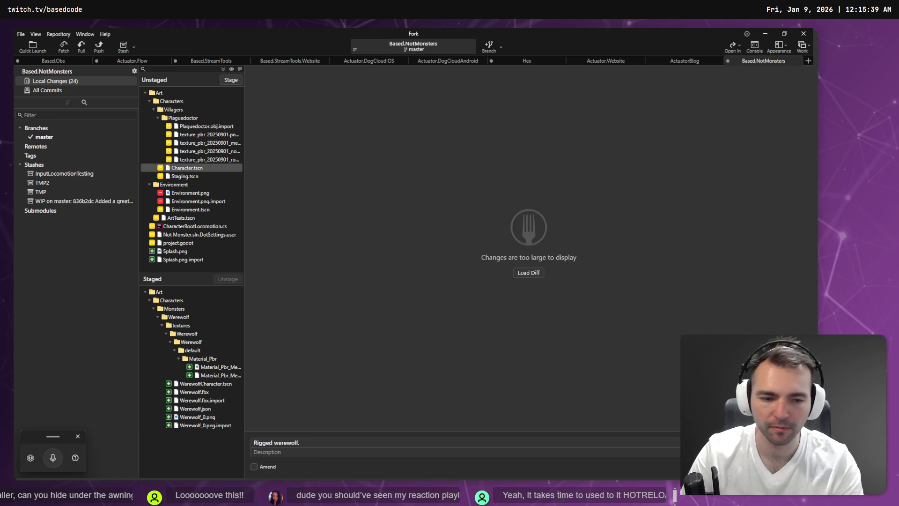
pyautogui.hotkey('ctrl', 'Return')
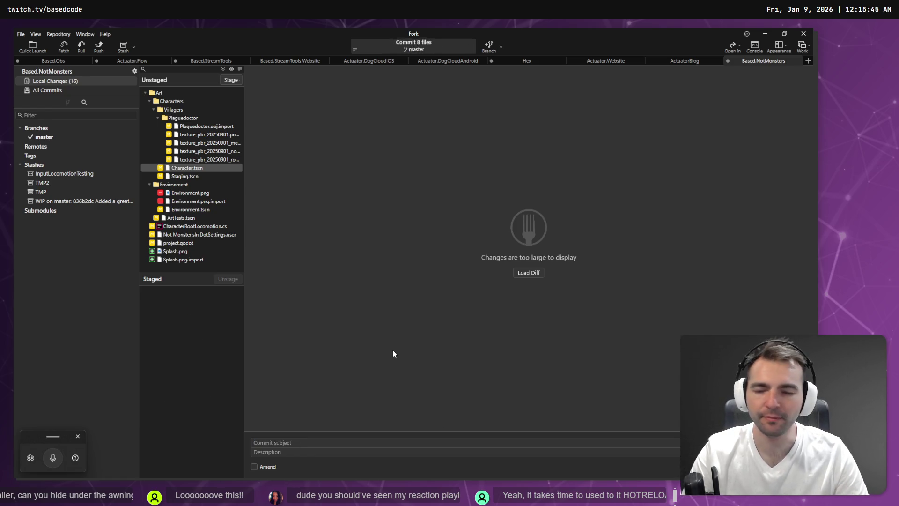
pyautogui.hotkey('alt', 'Tab')
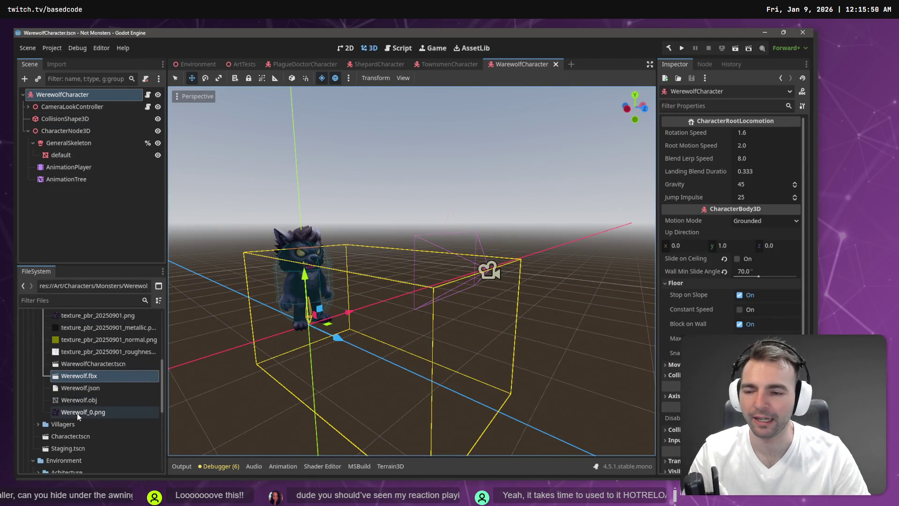
# Browse the Werewolf, Mummy and Cyclops folders, then open and run the Environment scene
pyautogui.scroll(2, 78, 416)
pyautogui.scroll(2, 79, 417)
pyautogui.click(43, 371)
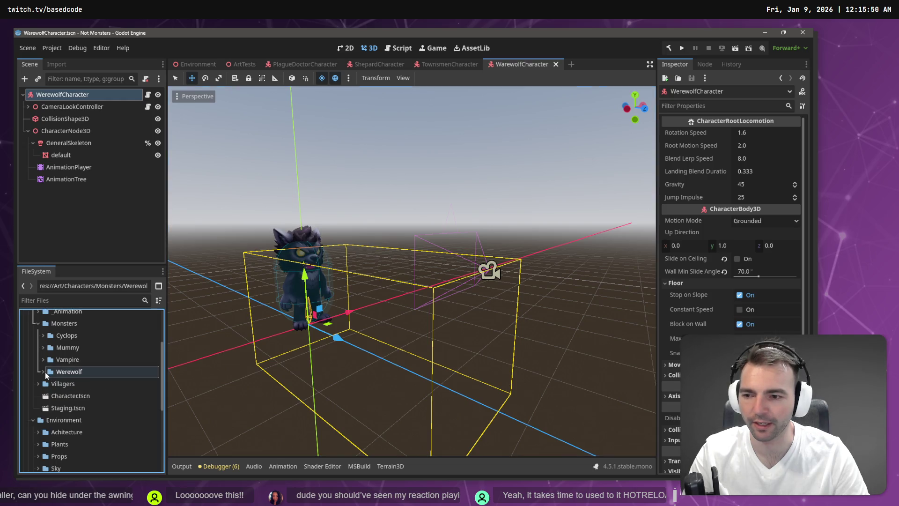
pyautogui.click(43, 348)
pyautogui.click(43, 347)
pyautogui.click(43, 335)
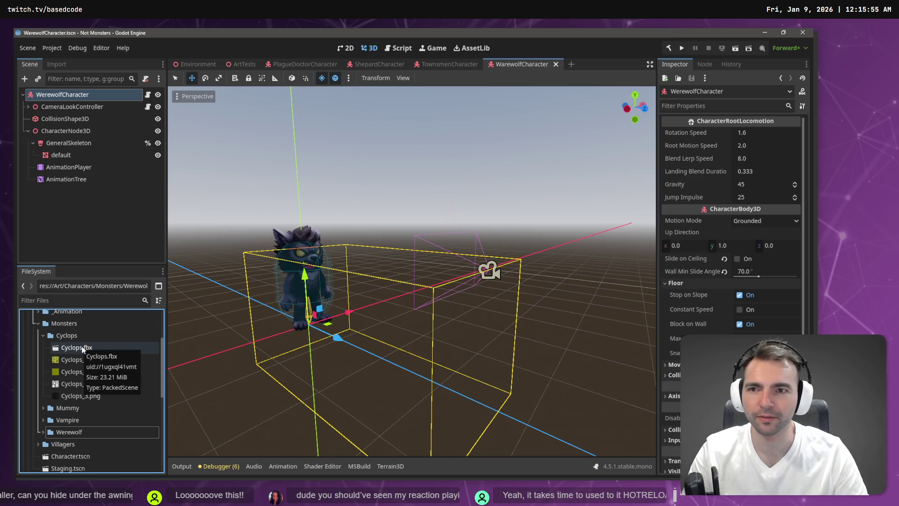
pyautogui.click(199, 68)
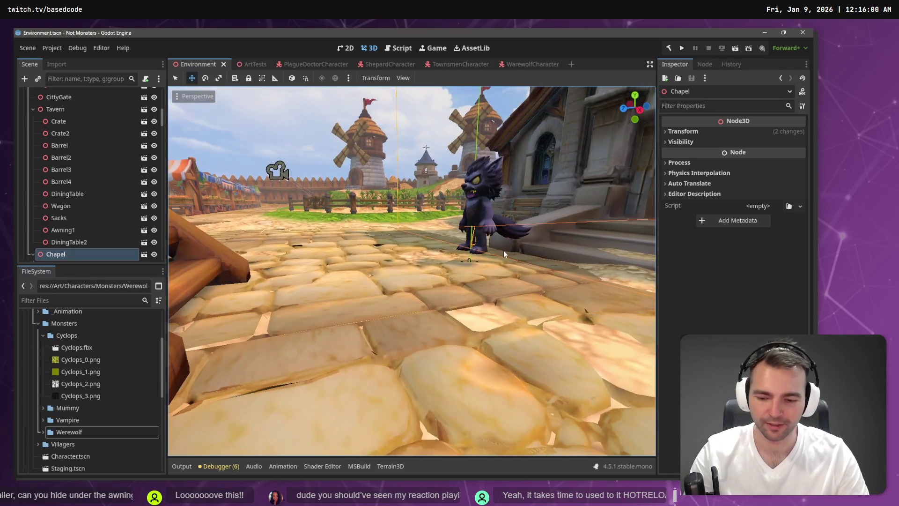
pyautogui.press('F5')
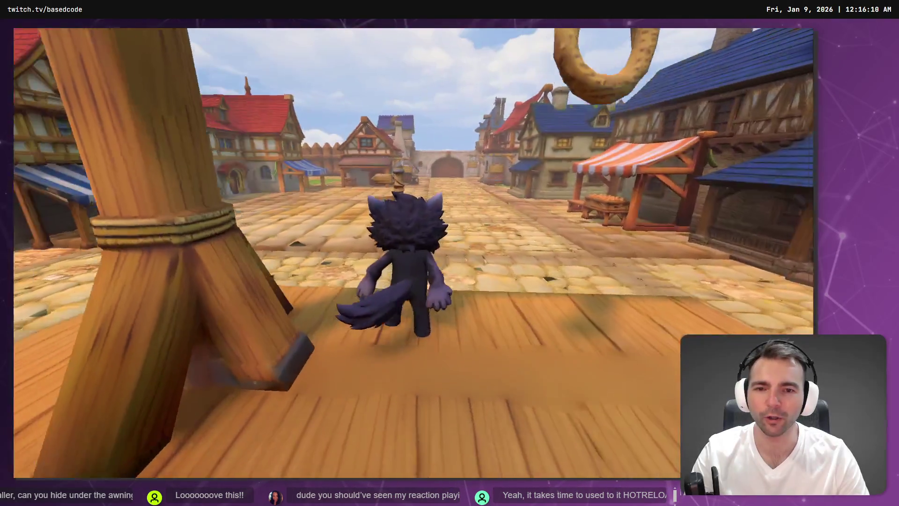
# Leap off the gallows, run down the street, jump onto awnings and rooftops, then stop
pyautogui.press('space')
pyautogui.press('w')
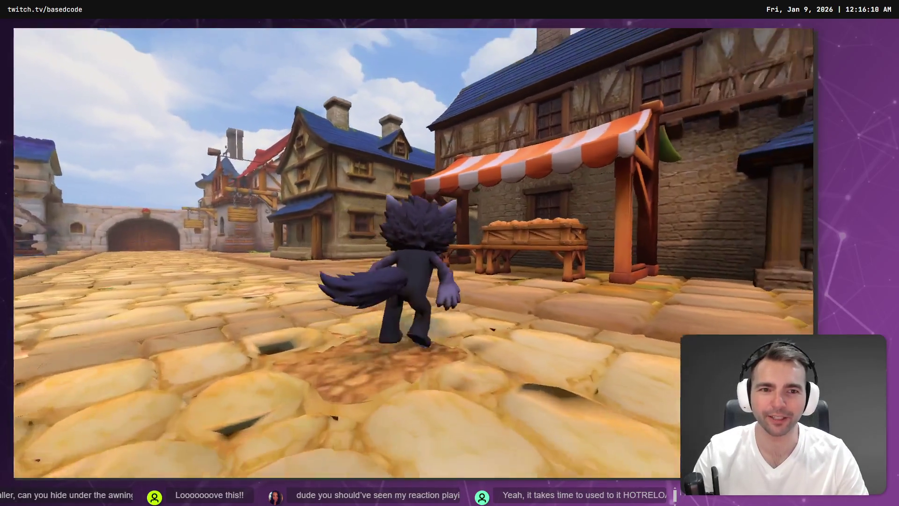
pyautogui.press('space')
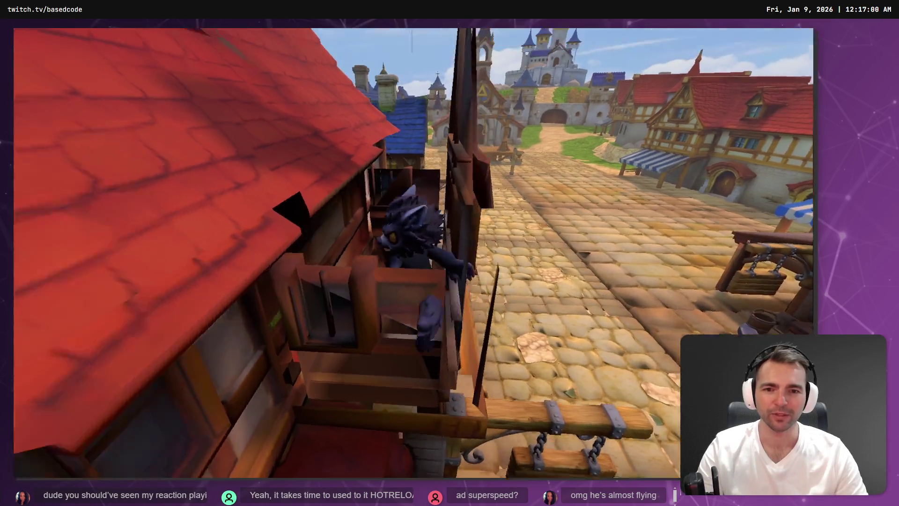
pyautogui.press('F8')
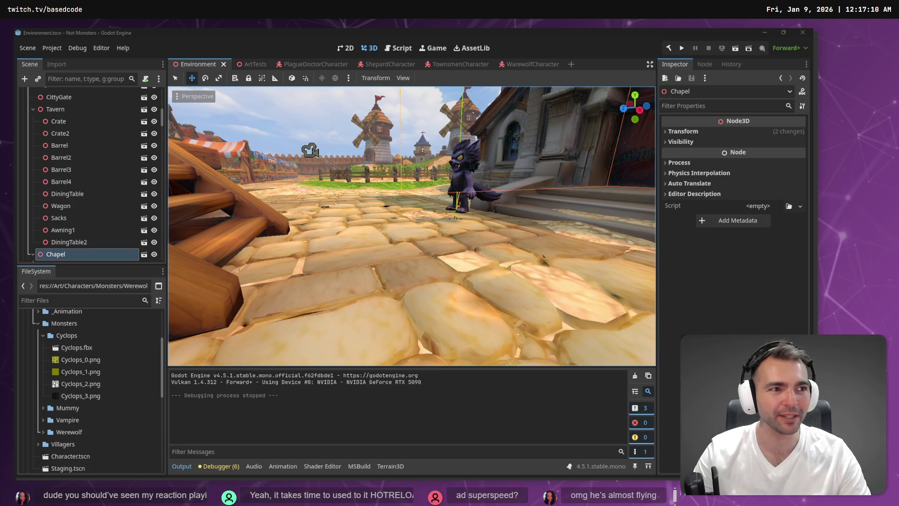
# Set JumpImpulse back to 15 in CharacterRootLocomotion.cs and rebuild
pyautogui.click(398, 48)
pyautogui.press('BackSpace')
pyautogui.write('15;')
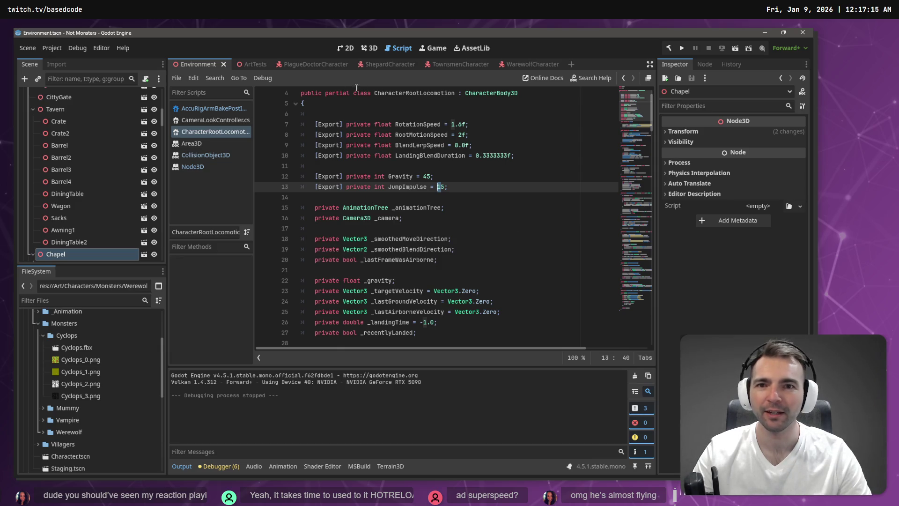
pyautogui.click(669, 49)
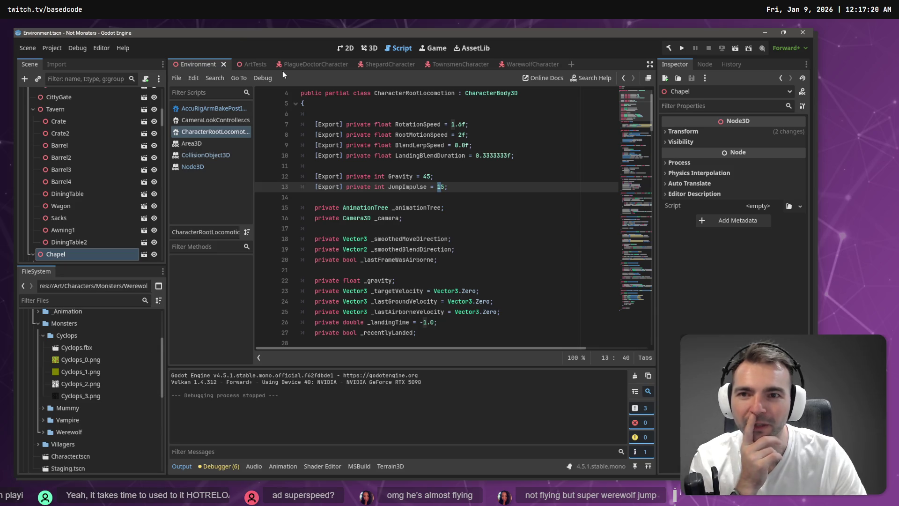
# Close the WarewolfCharacter, TownsmenCharacter and ShepardCharacter scene tabs
pyautogui.click(534, 64)
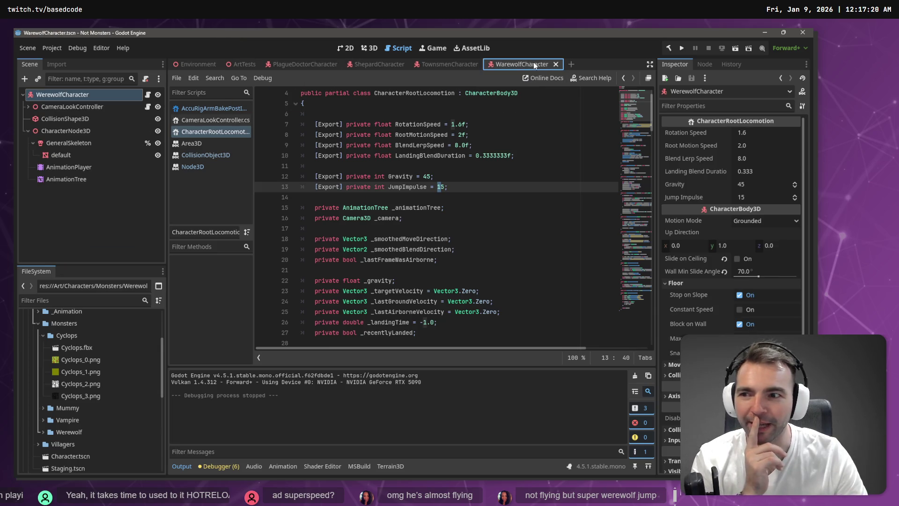
pyautogui.middleClick(519, 64)
pyautogui.middleClick(445, 65)
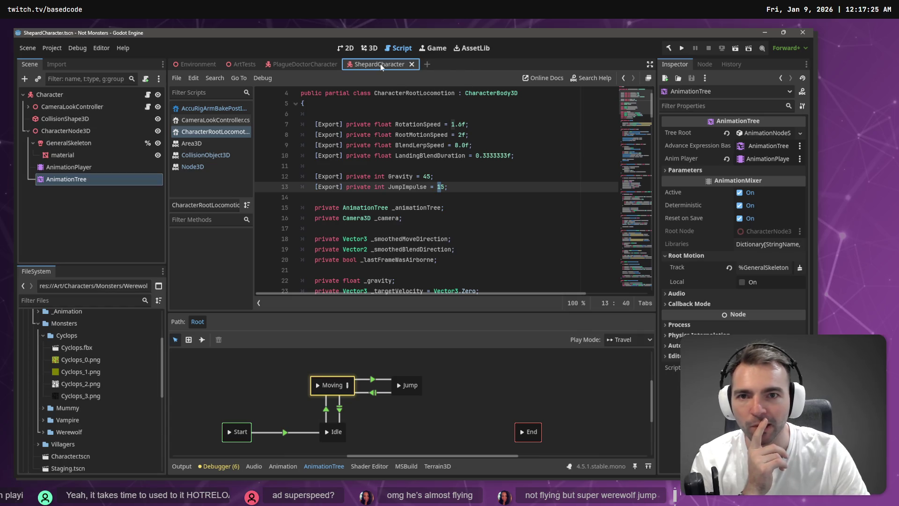
pyautogui.middleClick(381, 64)
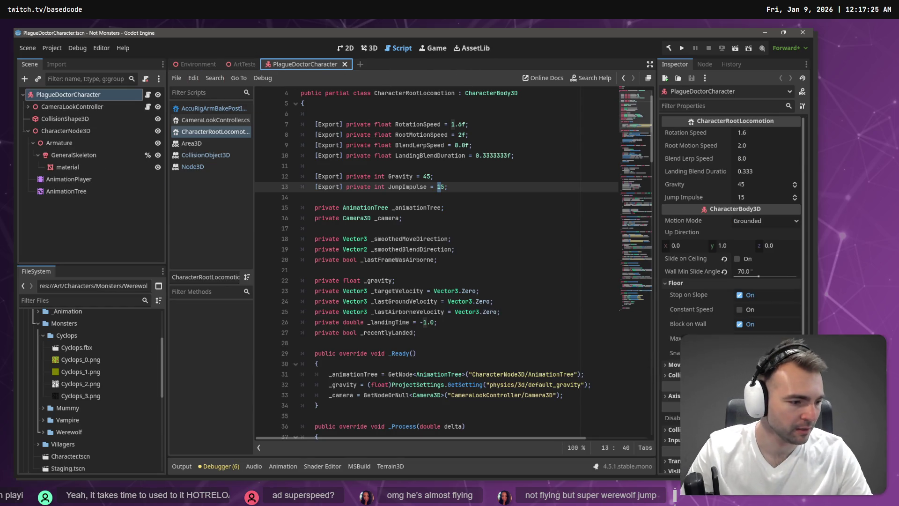
pyautogui.hotkey('alt', 'Tab')
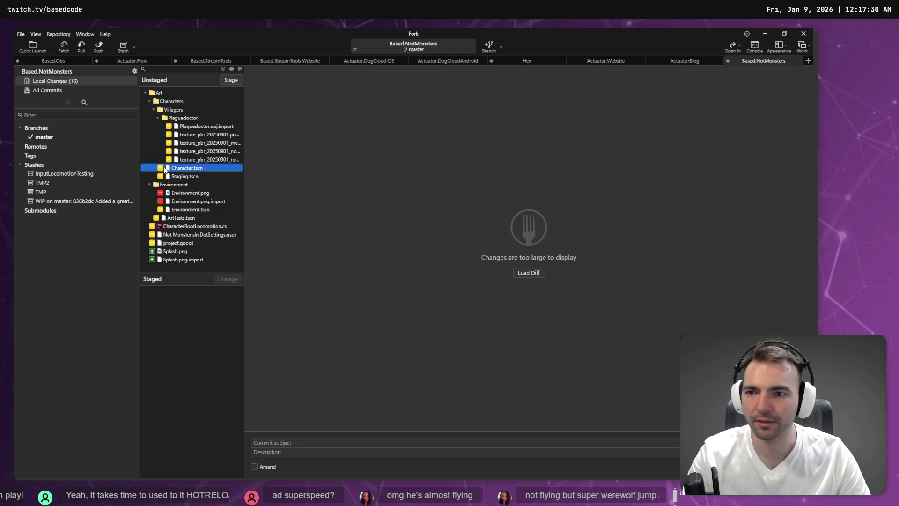
# Revert Character.tscn to its last committed version in Fork, then return to the Godot editor
pyautogui.rightClick(165, 167)
pyautogui.click(201, 234)
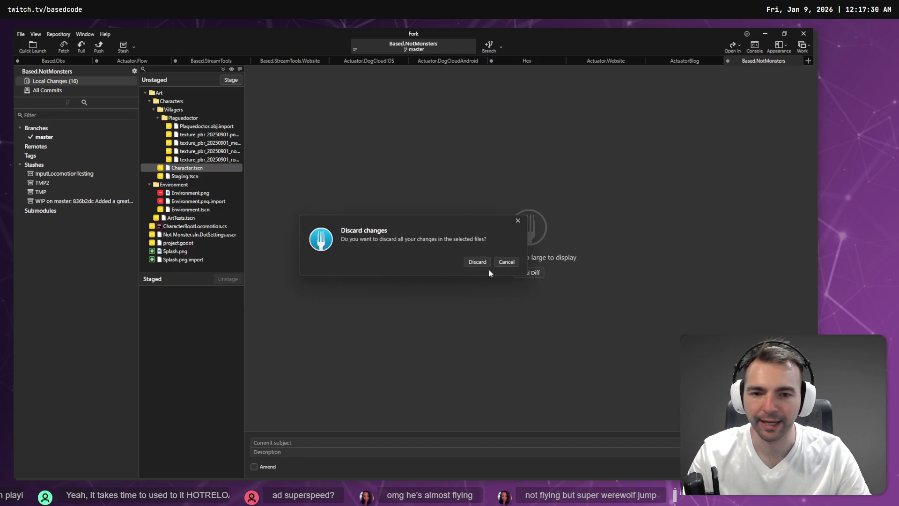
pyautogui.click(477, 262)
pyautogui.hotkey('alt', 'Tab')
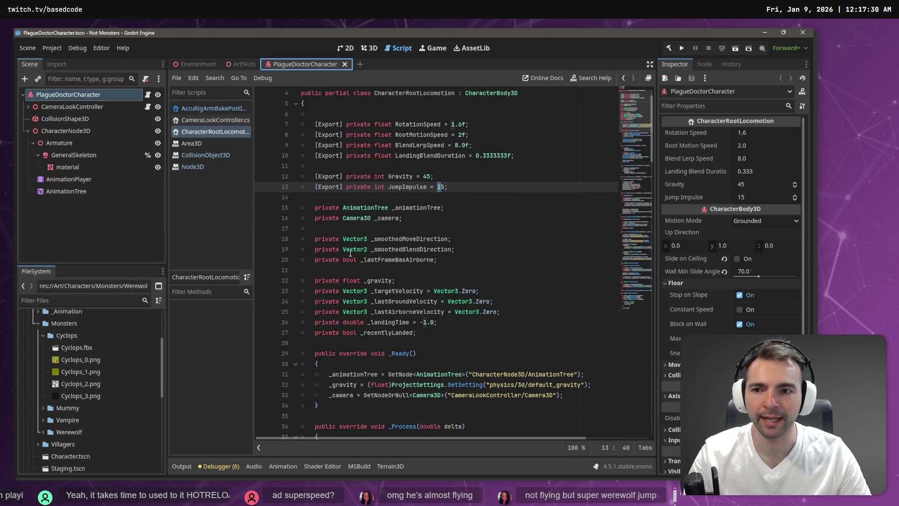